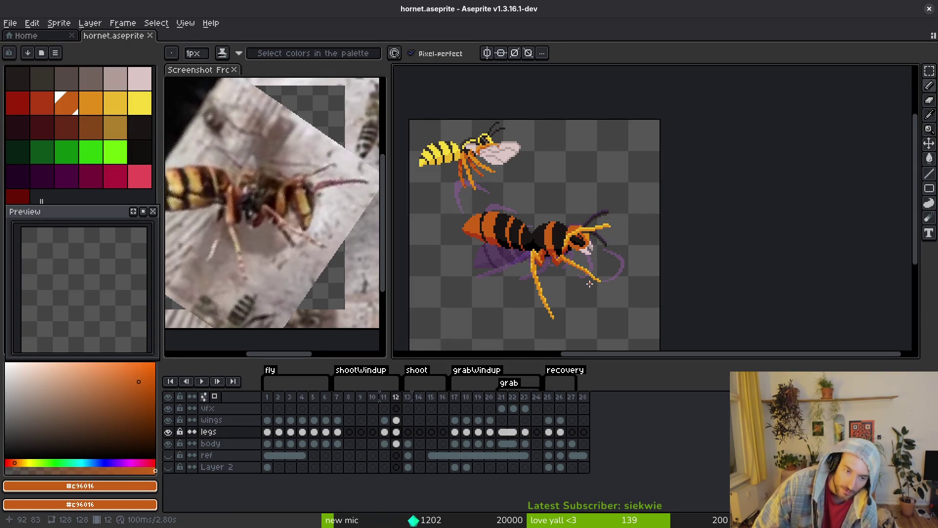
On frame 12's wings layer, lasso the stray yellow wasp and delete it
key(Right)
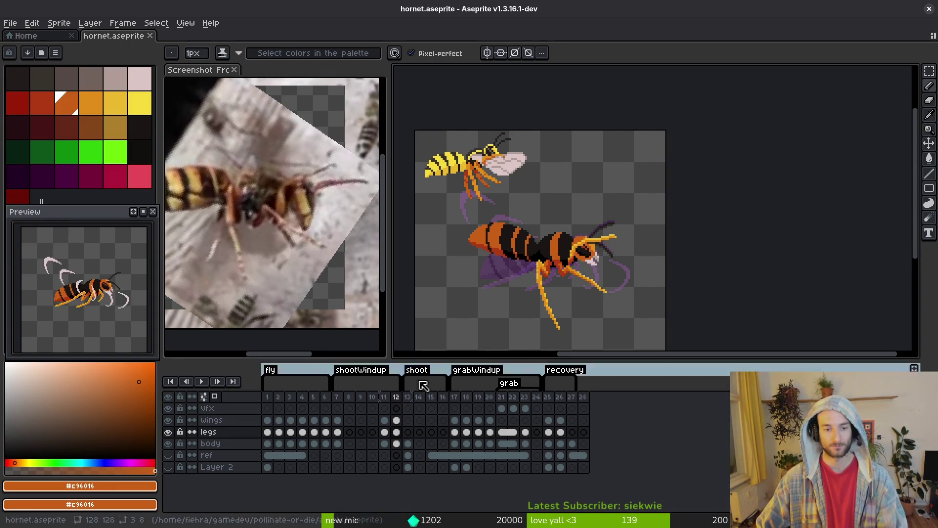
key(Left)
key(Up)
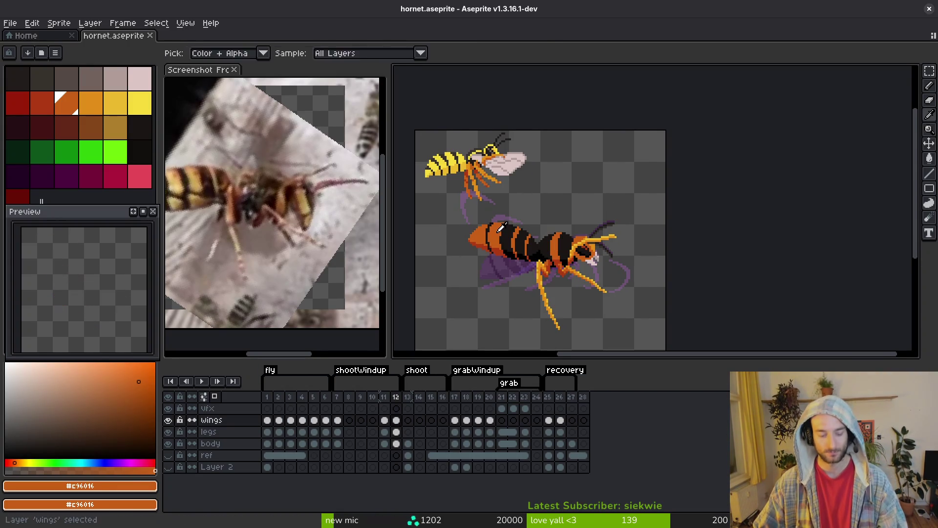
scroll(526, 182, up, 2)
key(q)
mouse_move(525, 182)
mouse_down()
mouse_move(430, 264)
mouse_move(531, 180)
mouse_up()
key(Delete)
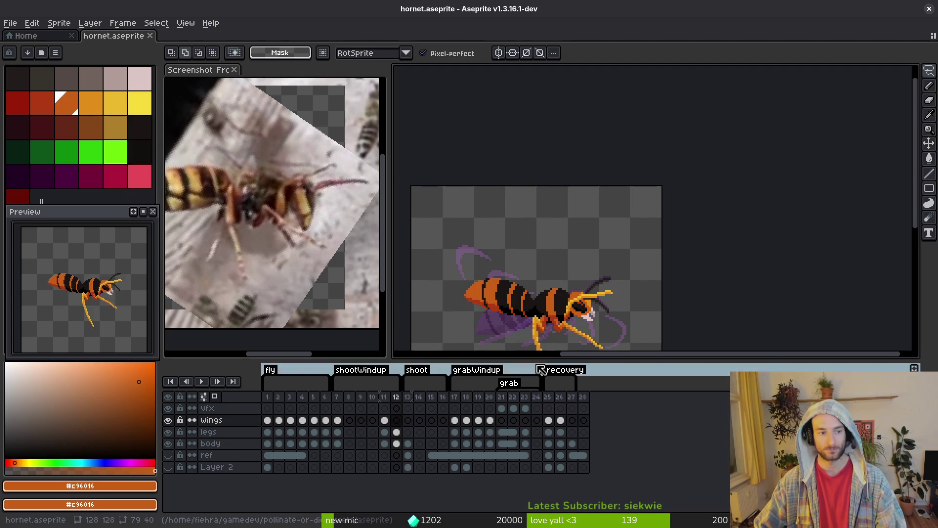
Enlarge the timeline and save hornet.aseprite
drag(555, 360, 556, 342)
key(Left)
key(Down)
key(Down)
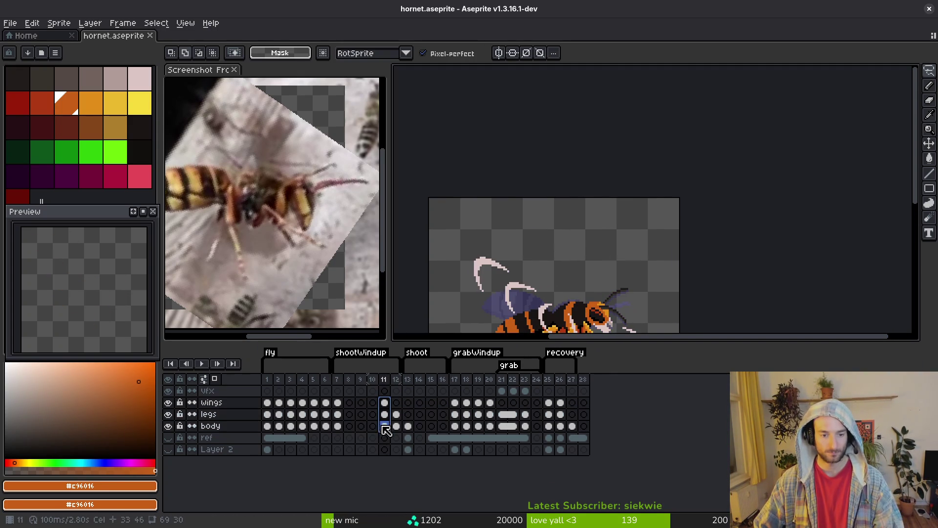
key(ctrl+s)
Step back through frames 7 to 12 and recentre the hornet on the canvas
key(Left)
key(Left)
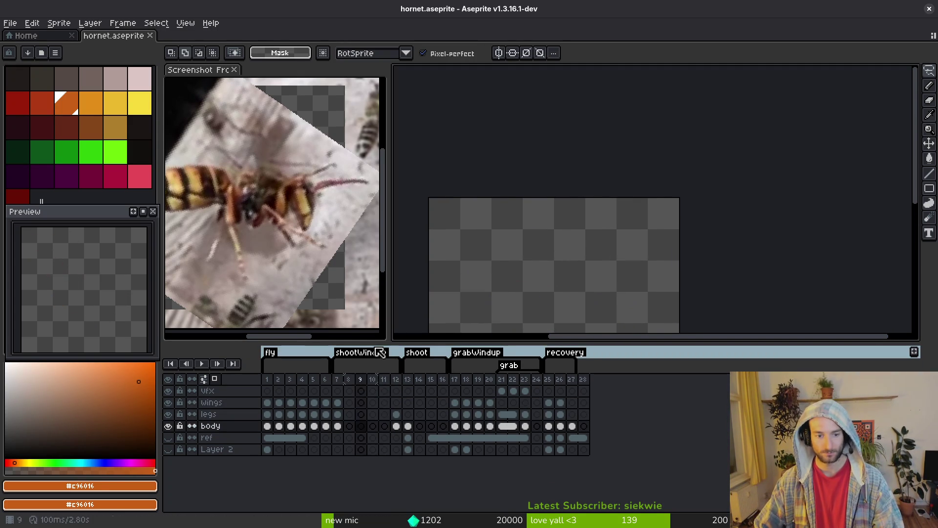
key(i)
scroll(590, 239, down, 3)
key(Left)
key(Left)
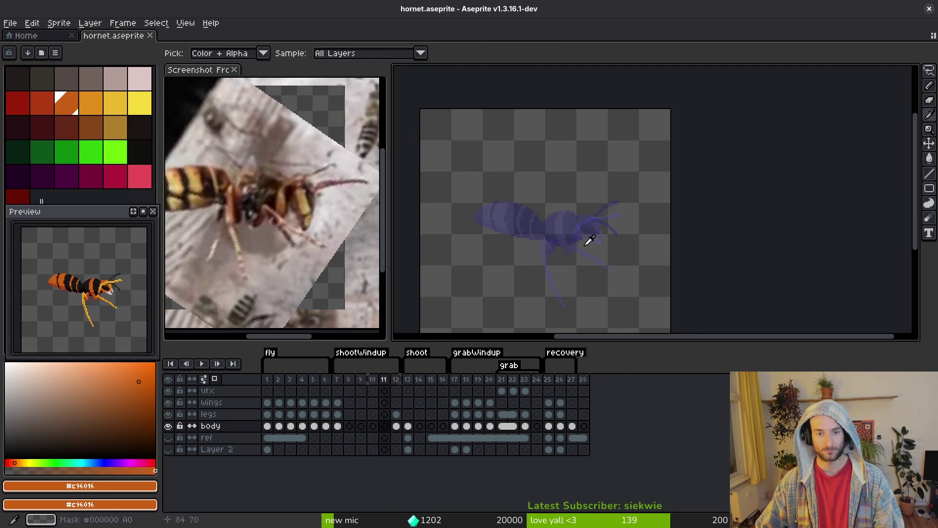
key(Right)
key(Right)
key(Right)
key(Right)
key(Left)
key(Left)
key(Left)
key(Left)
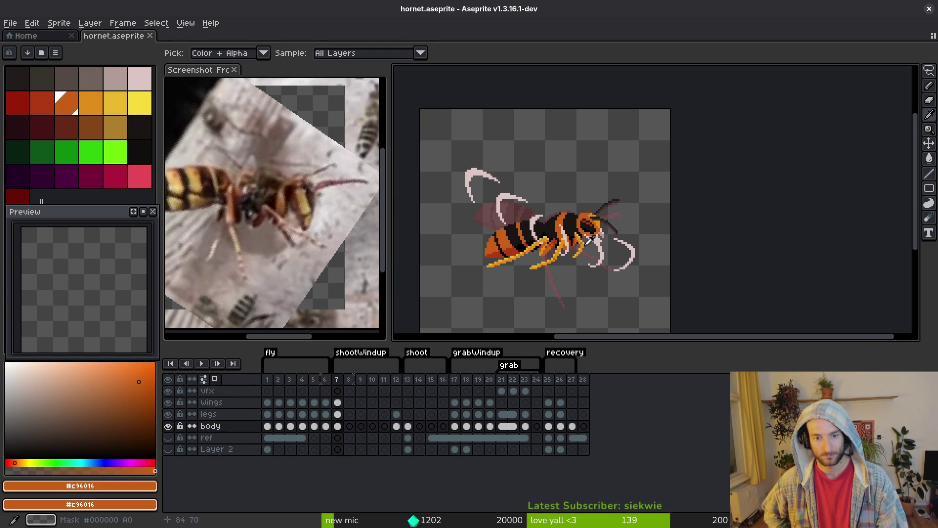
key(Right)
key(Right)
key(Right)
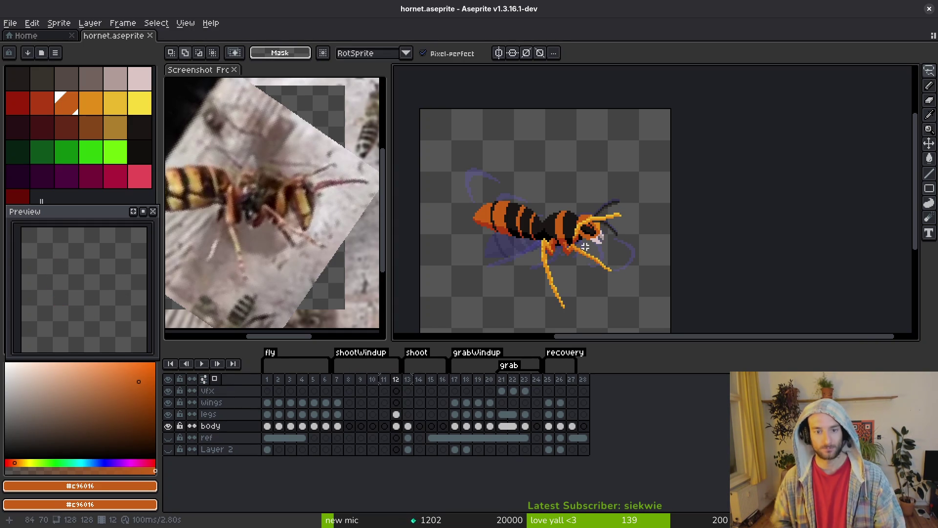
scroll(544, 212, down, 3)
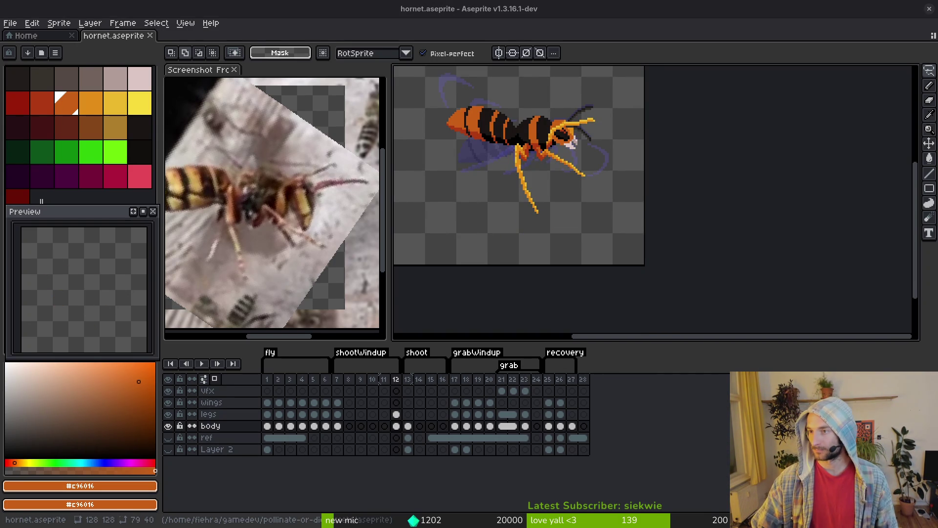
mouse_move(531, 217)
mouse_down()
mouse_move(656, 270)
mouse_move(644, 254)
mouse_move(551, 226)
mouse_up()
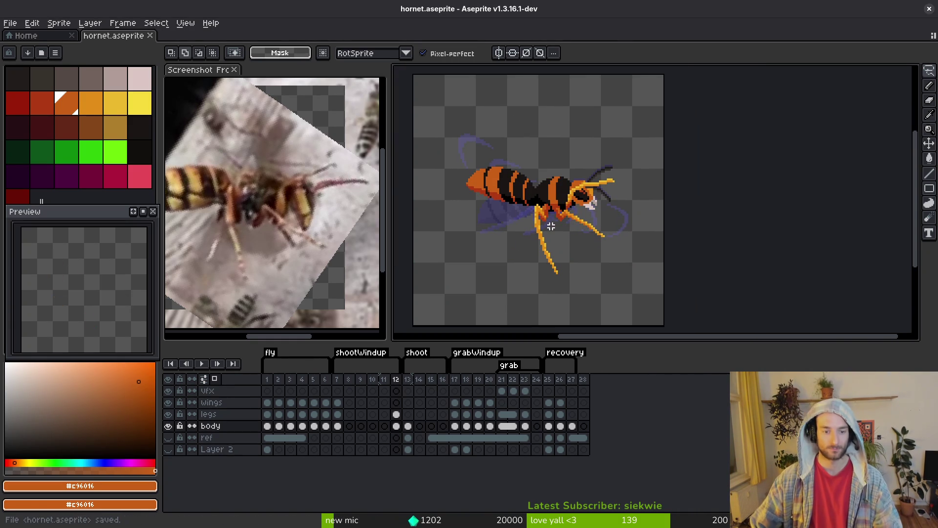
Flip between frames 10, 12 and 13 to compare the hornet poses
key(i)
click(408, 380)
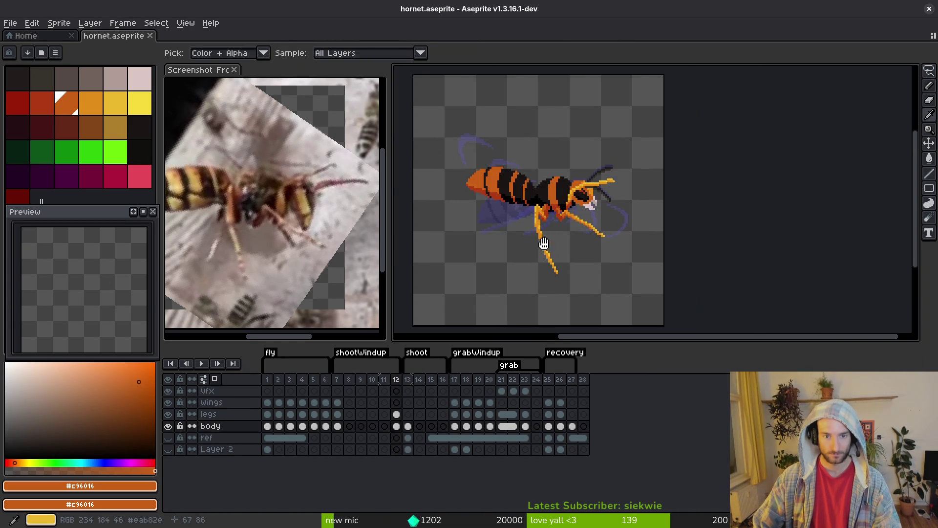
key(comma)
key(period)
key(comma)
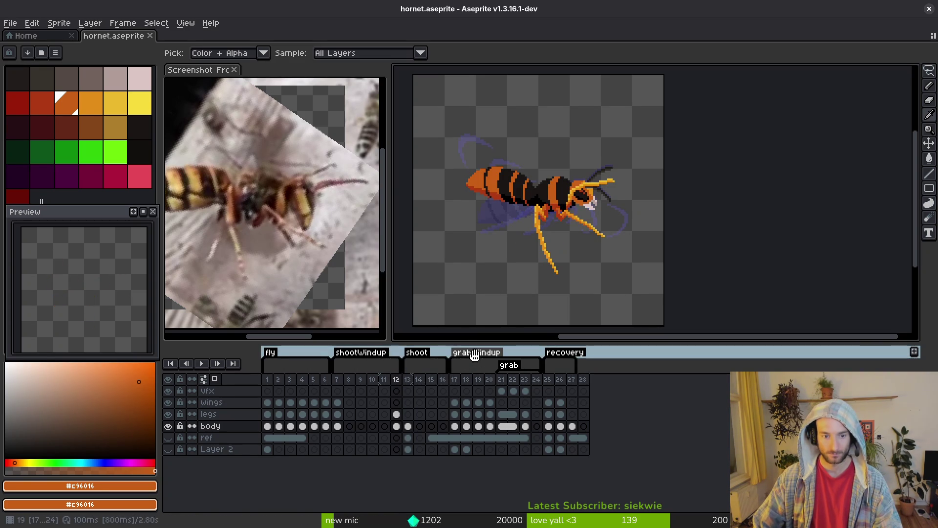
key(comma)
key(comma)
key(period)
key(period)
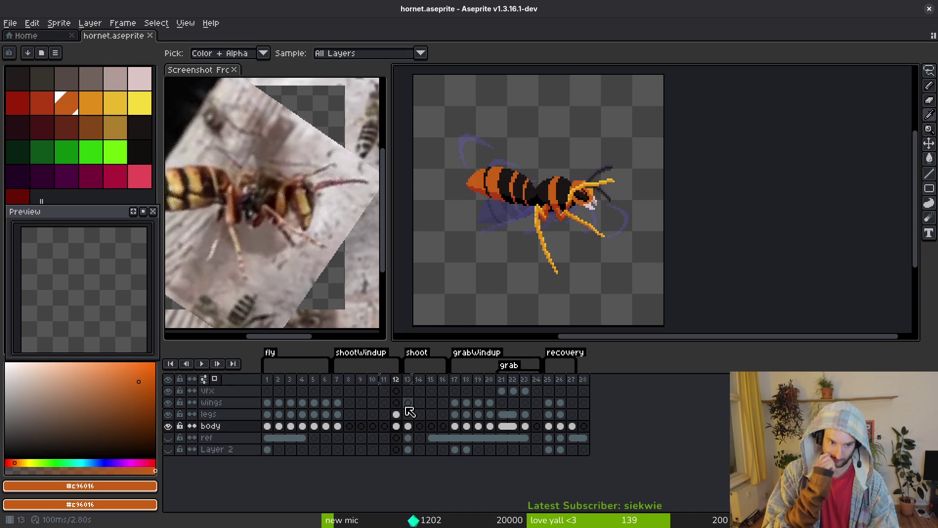
key(Right)
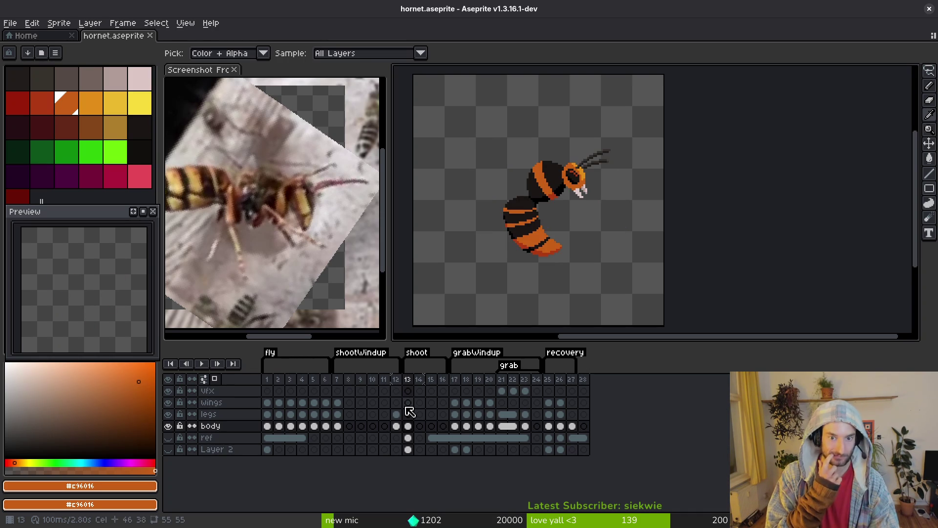
key(Left)
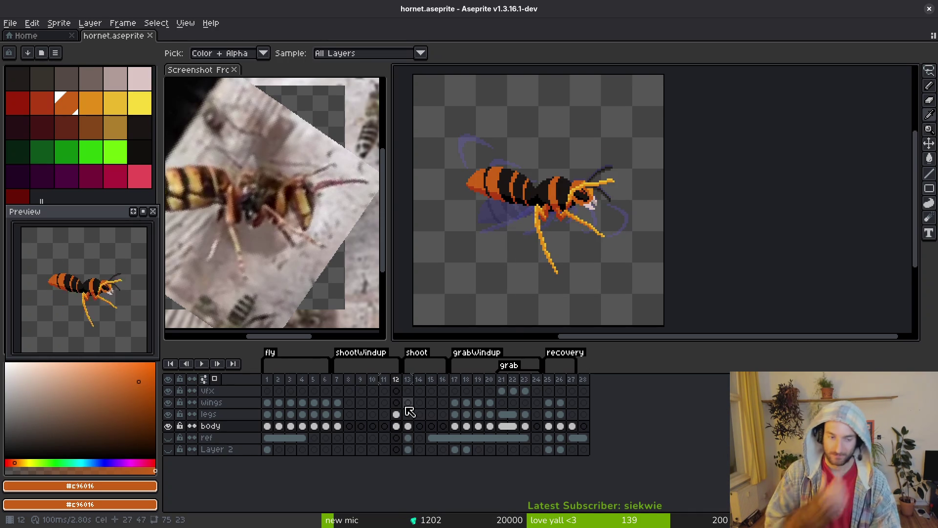
key(m)
key(Right)
key(Right)
key(Right)
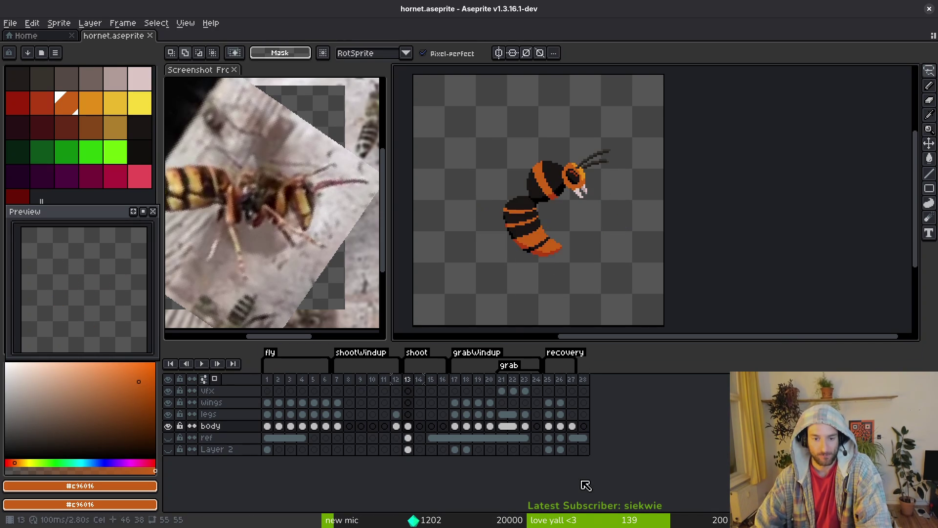
key(Right)
key(Right)
key(Right)
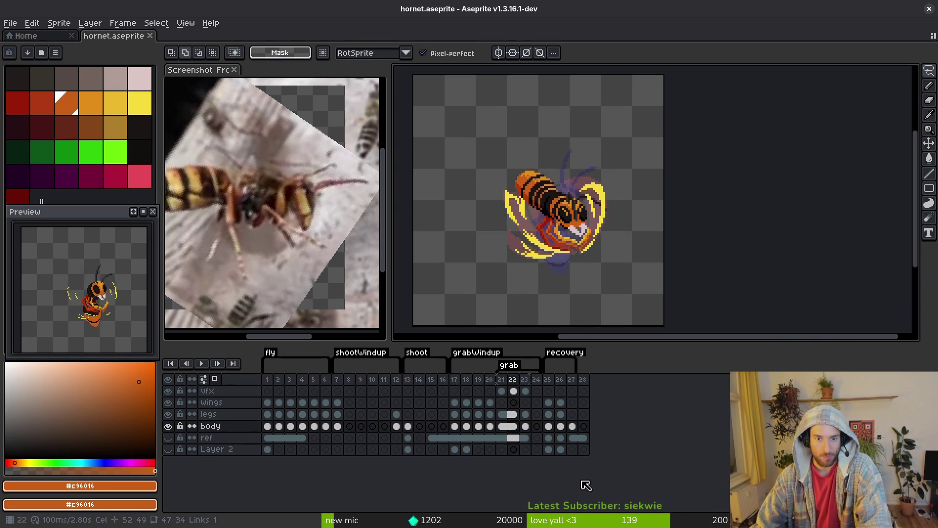
key(Right)
key(Left)
key(Left)
key(Left)
key(Right)
key(Right)
key(Right)
key(Right)
key(Left)
key(Left)
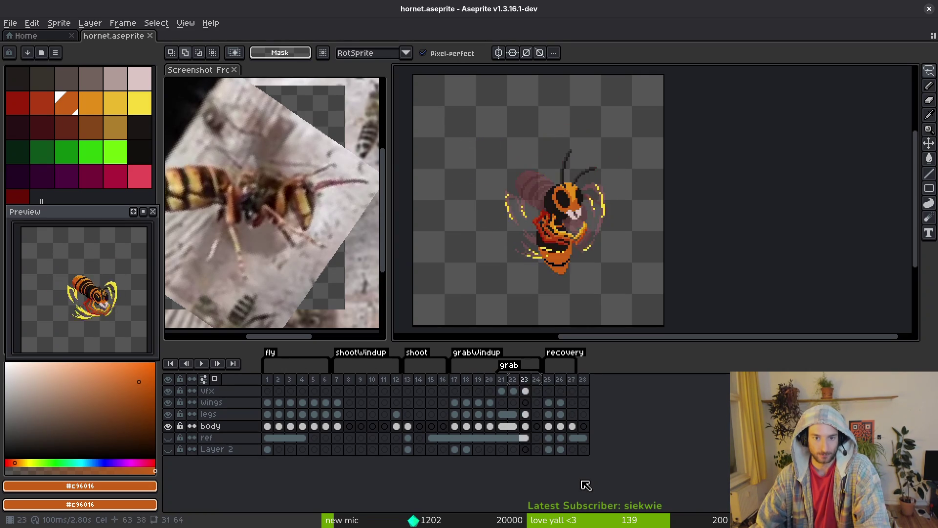
key(Left)
key(Left)
key(Left)
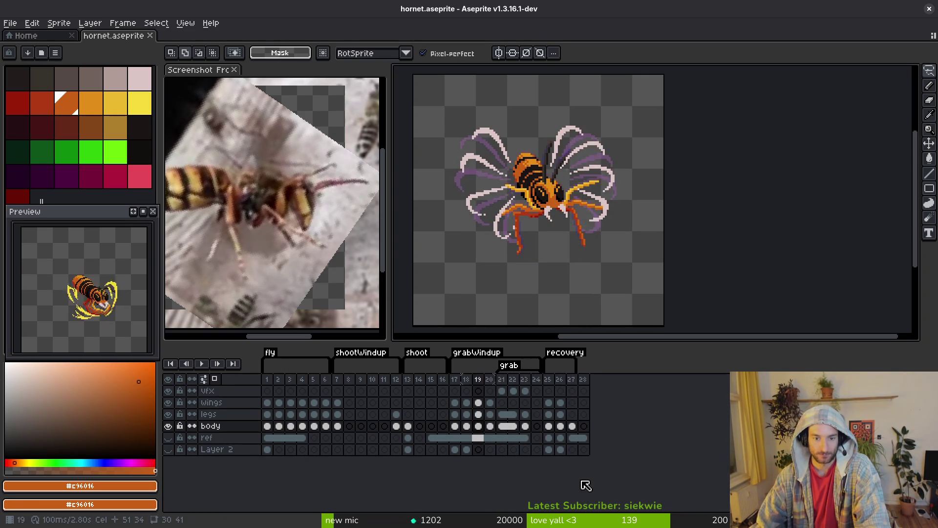
key(Left)
key(Right)
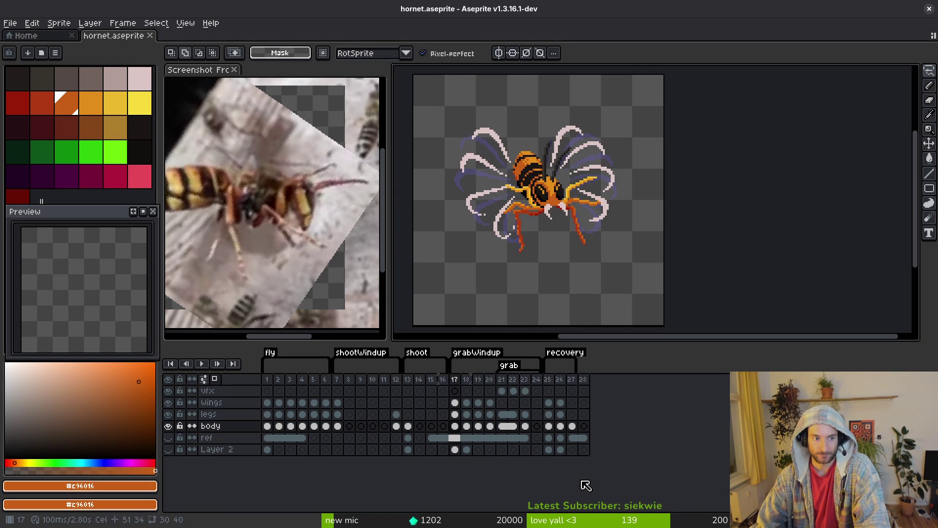
key(Left)
key(Left)
key(Left)
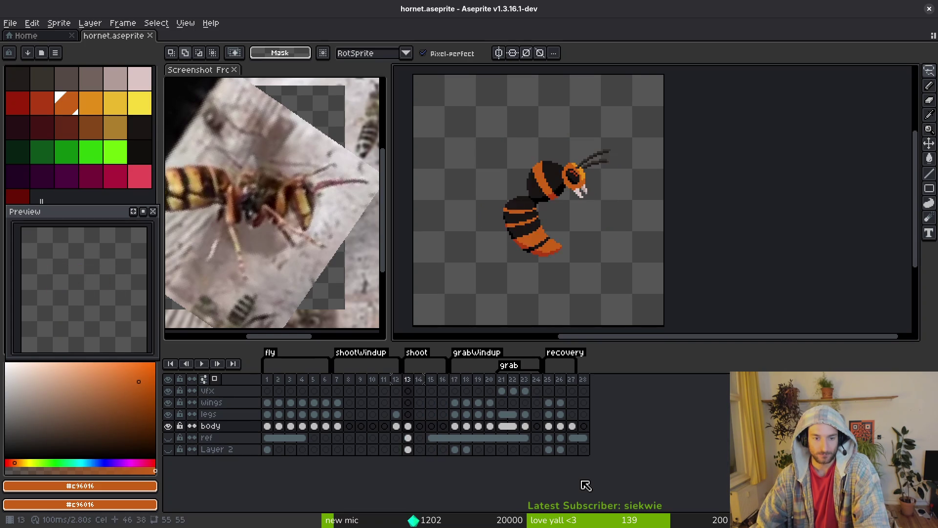
key(Left)
key(Right)
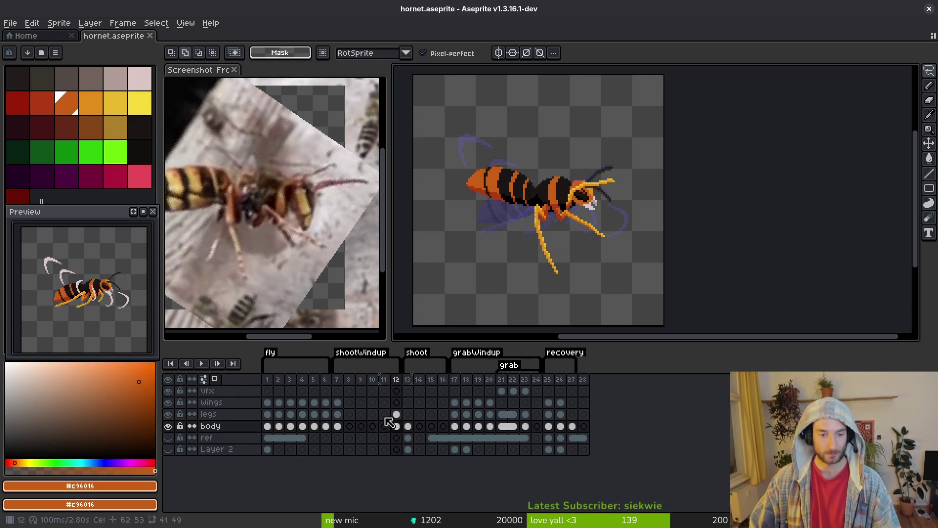
key(i)
key(Right)
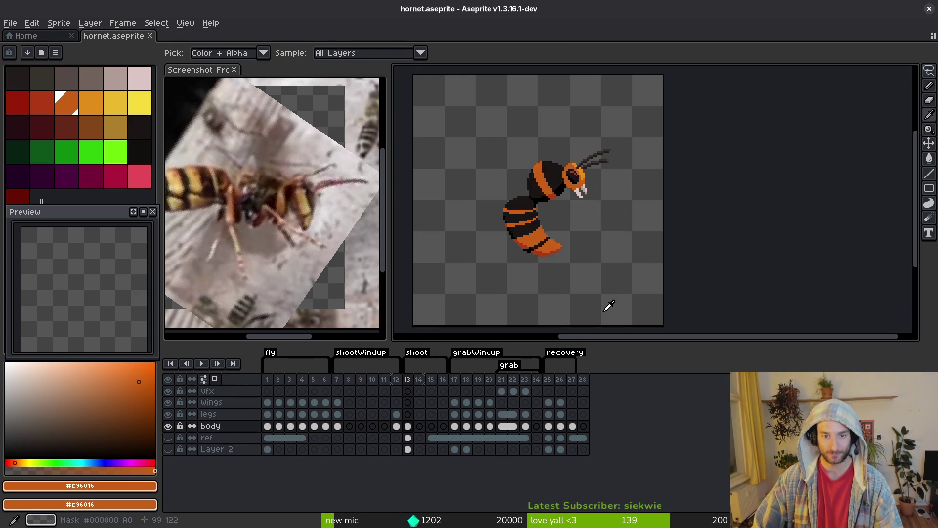
key(m)
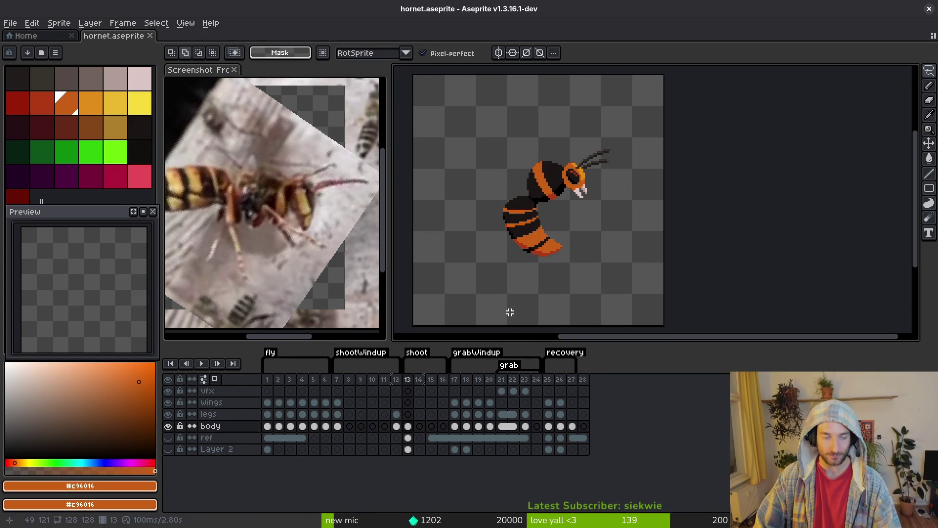
key(i)
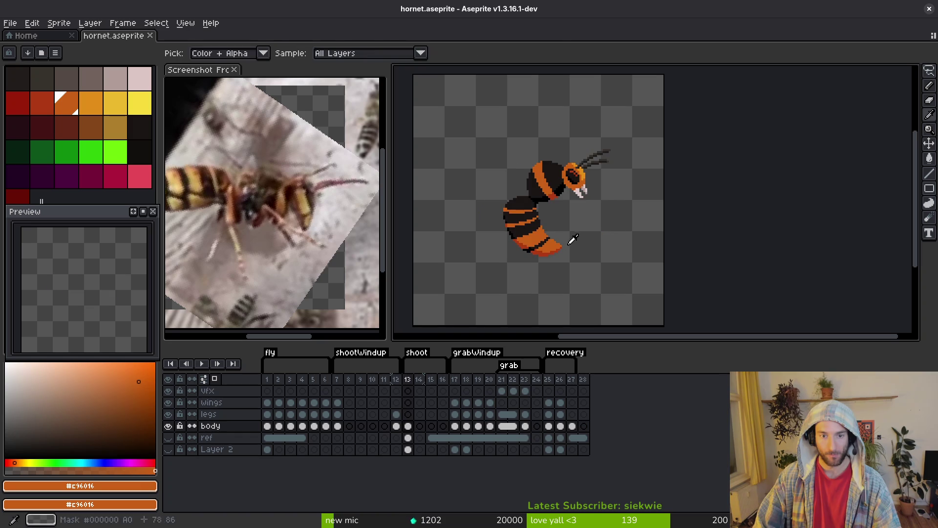
key(Left)
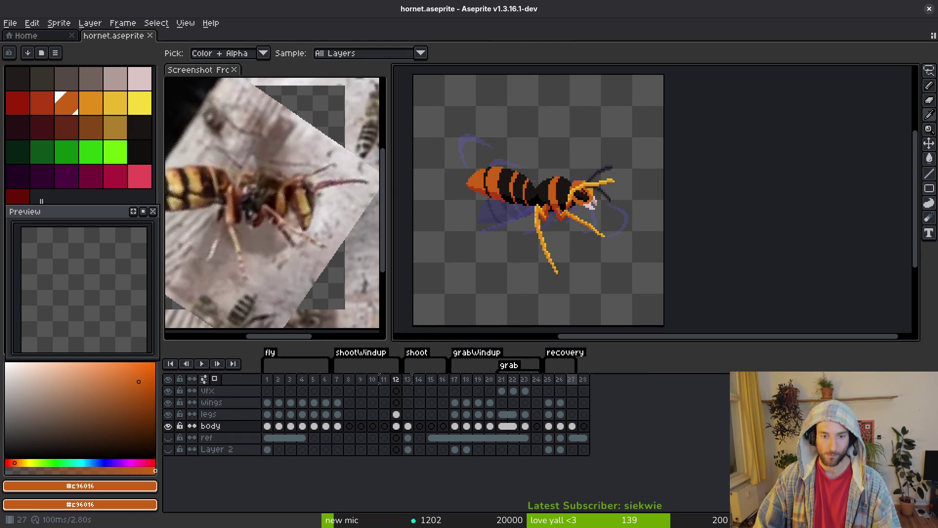
Append new frames after frame 27 and tag frames 28 to 30 as 'sting'
click(578, 389)
key(alt+b)
key(alt+b)
key(alt+b)
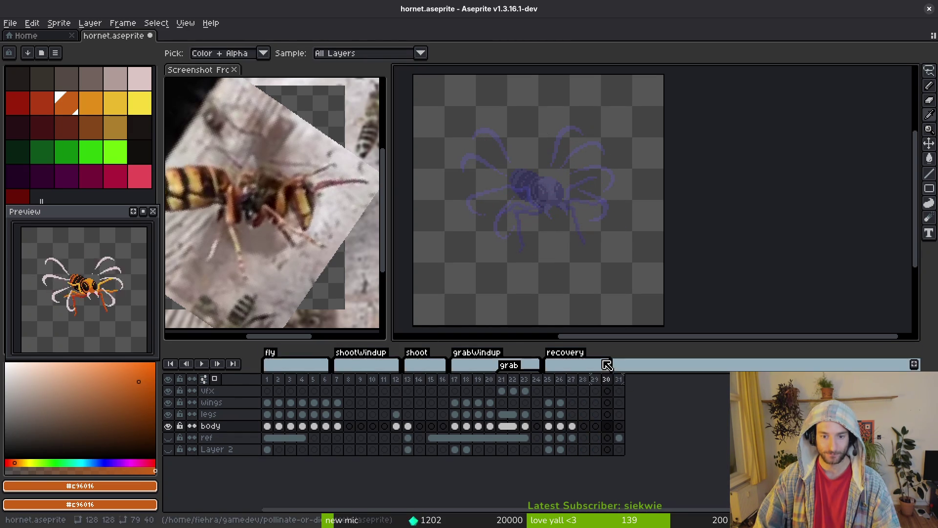
shift+click(586, 385)
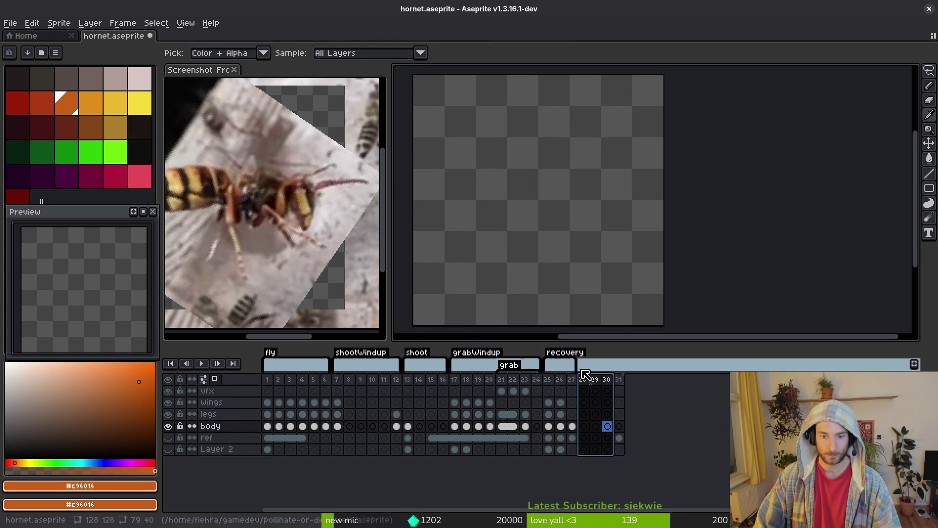
key(F2)
key(BackSpace)
text(ing)
key(Return)
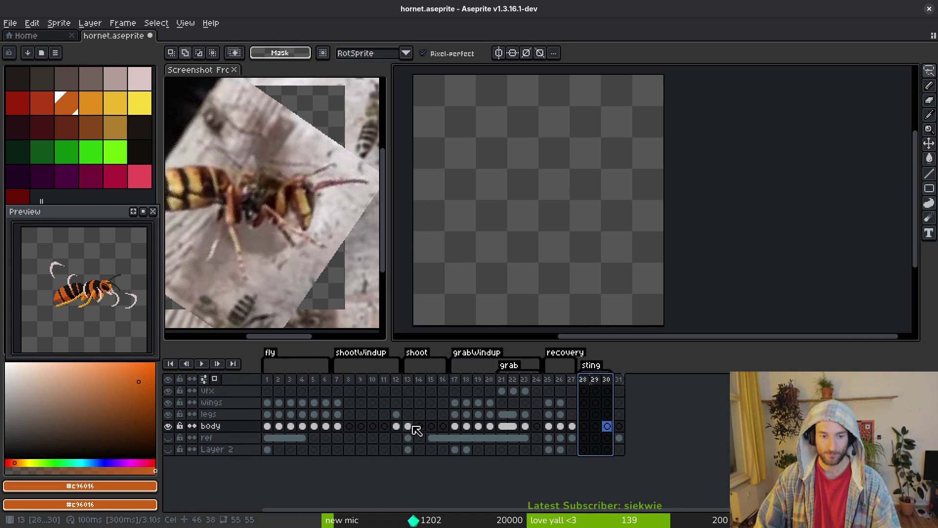
Select the body cels of frames 13 and 28, then switch through the code editor to Godot
click(408, 426)
click(584, 426)
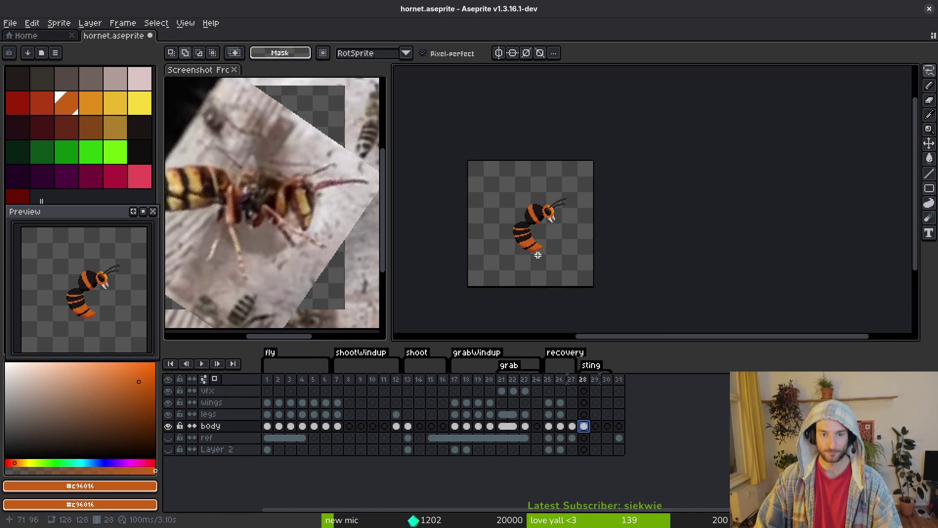
scroll(521, 268, down, 2)
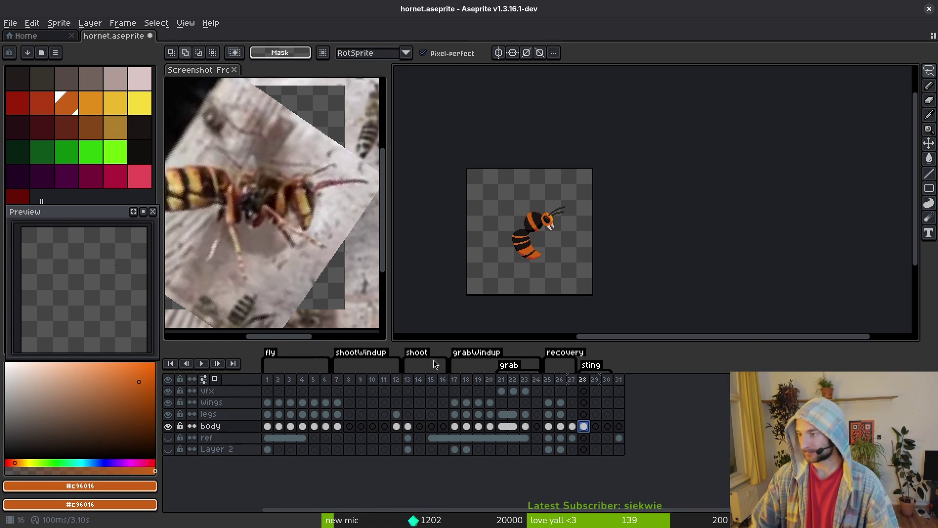
key(alt+Tab)
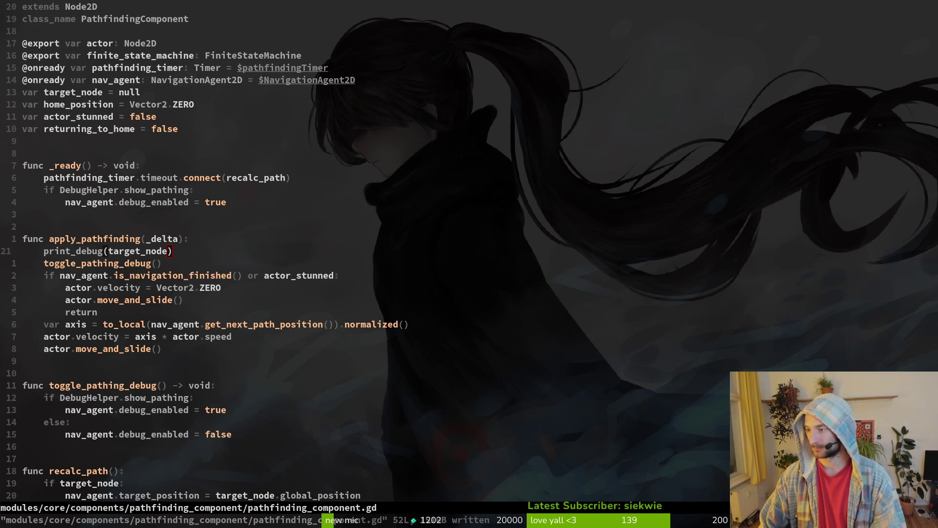
key(alt+Tab)
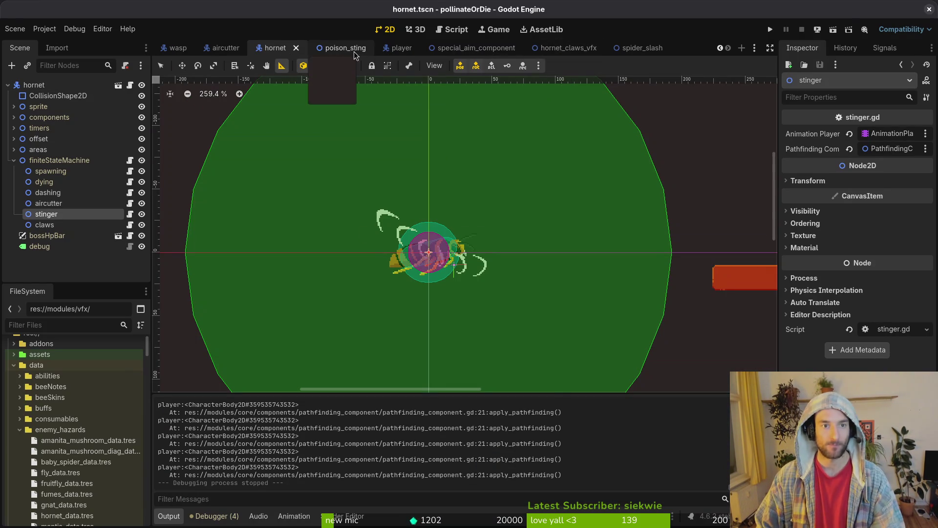
Quick-open the arena_hornet.tscn scene
key(ctrl+shift+o)
text(arenah)
key(Down)
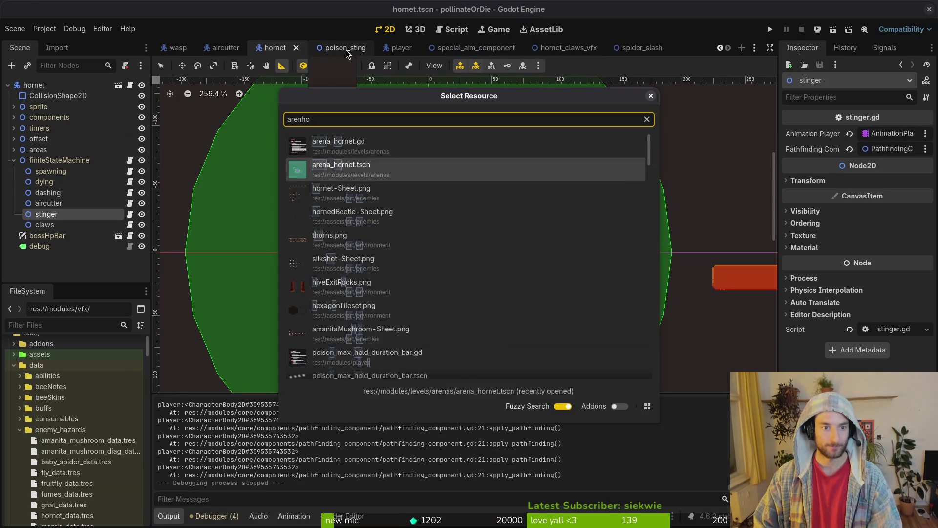
key(Return)
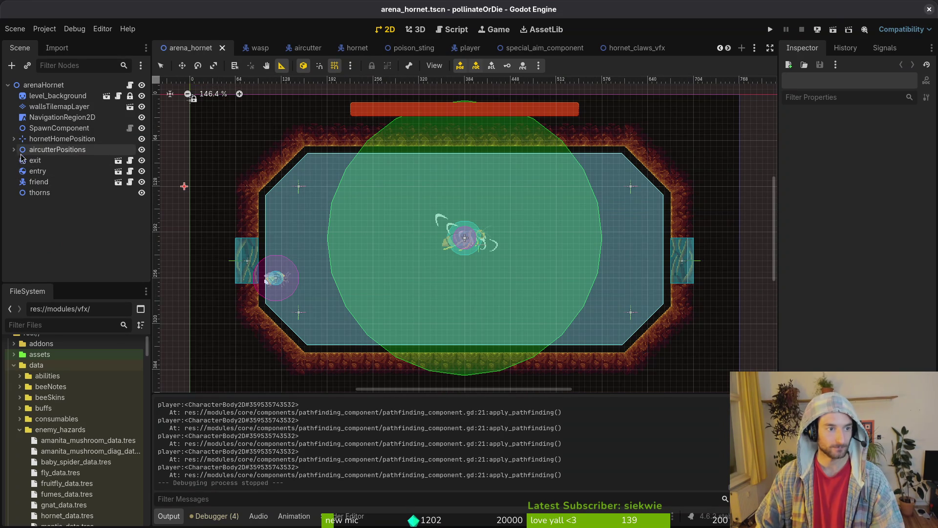
Rename the aircutterPositions group to aircutterPositionsLeft
click(14, 150)
click(57, 150)
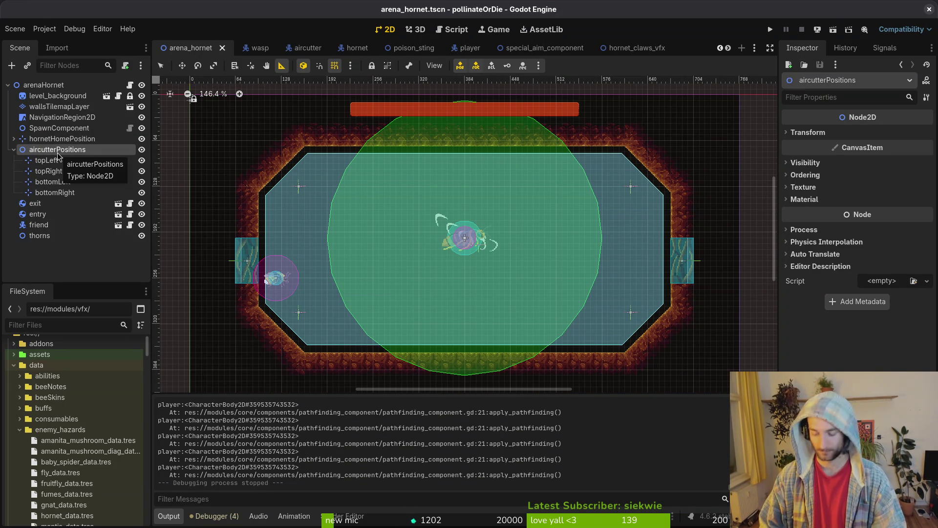
click(58, 152)
key(Escape)
text(eft)
key(Return)
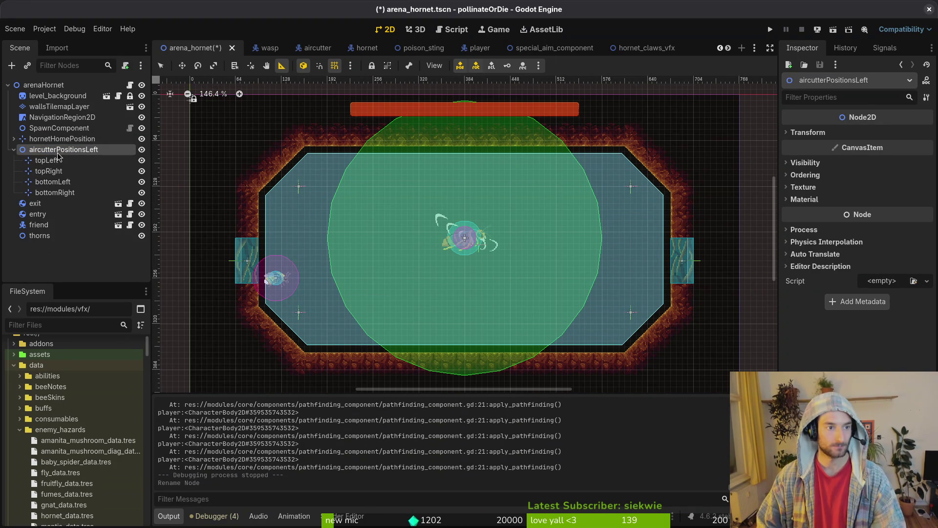
Duplicate the group as aircutterPositionsRight, save, and place it beside aircutterPositionsLeft
key(ctrl+c)
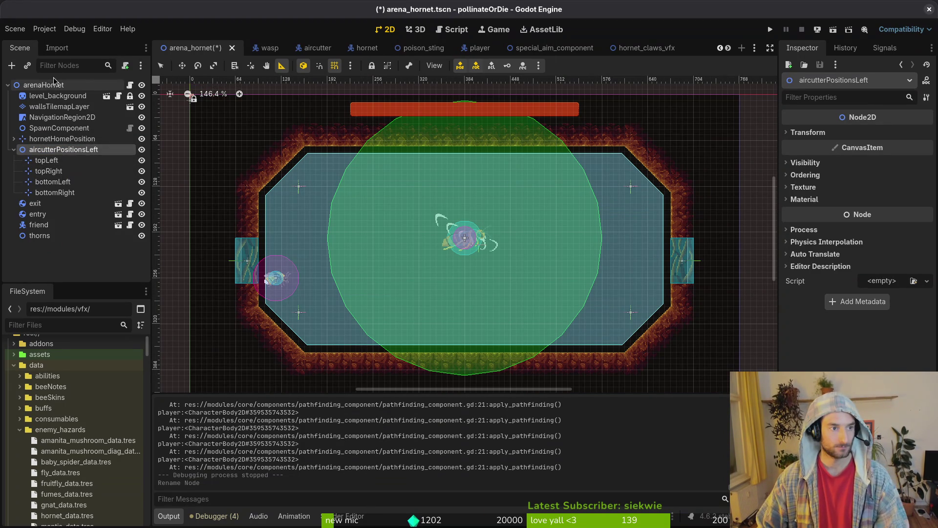
key(ctrl+v)
click(111, 246)
click(111, 246)
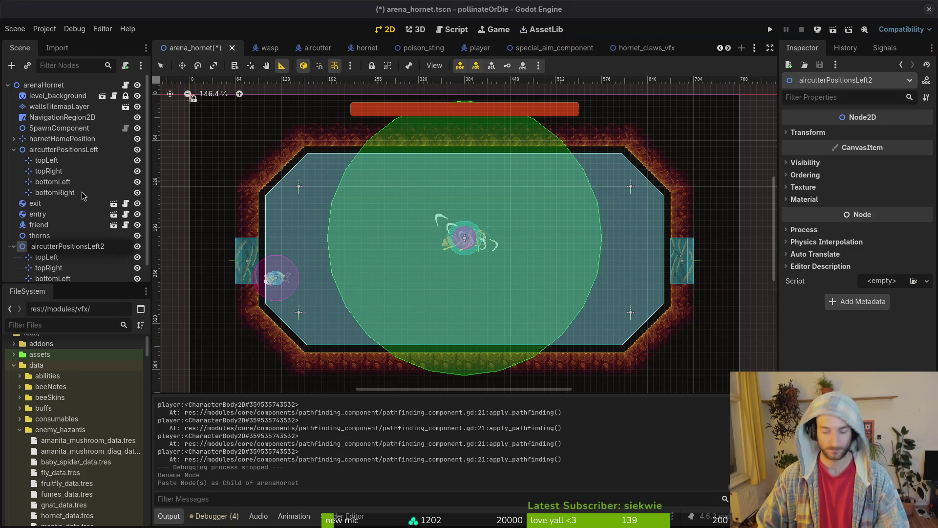
text(Righ)
key(Return)
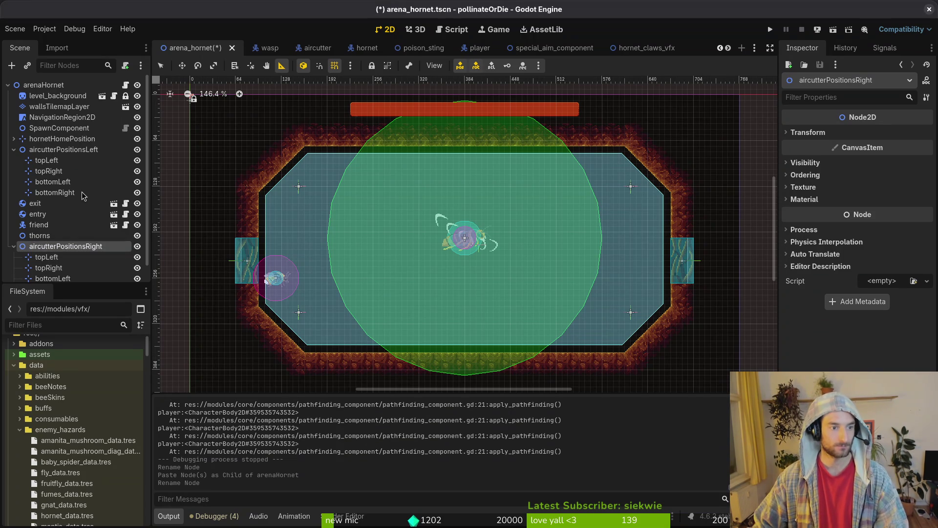
key(ctrl+s)
mouse_move(39, 247)
mouse_down()
mouse_move(32, 196)
mouse_move(41, 202)
mouse_up()
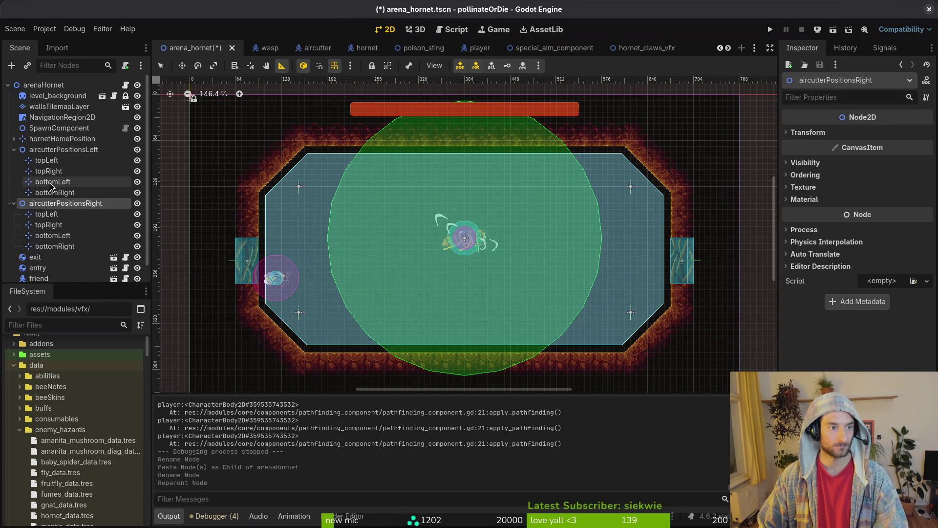
Delete topRight and bottomRight from the left group and topLeft and bottomLeft from the right group
click(60, 171)
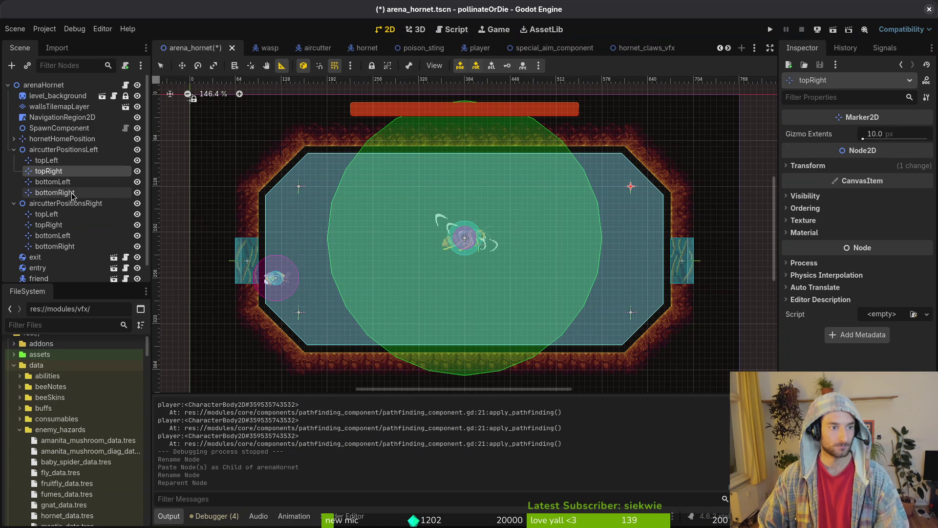
shift+click(73, 196)
key(F2)
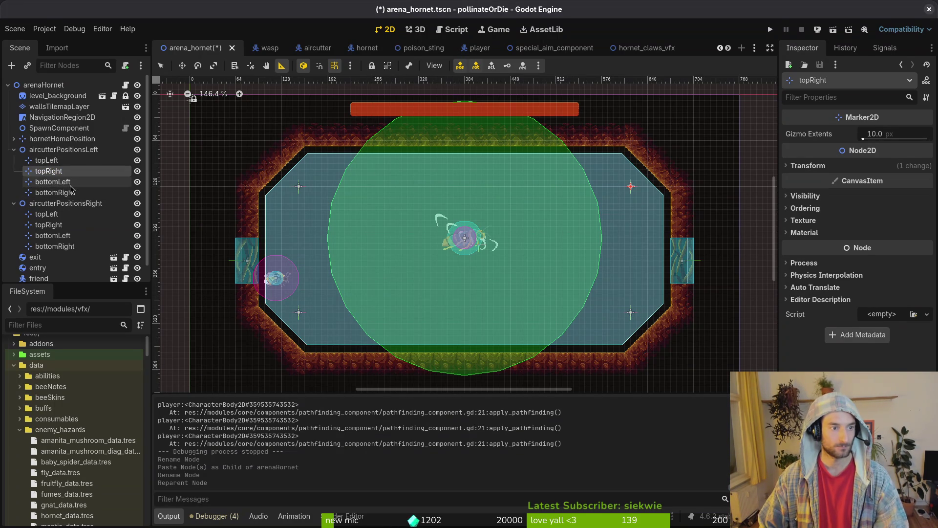
ctrl+click(69, 195)
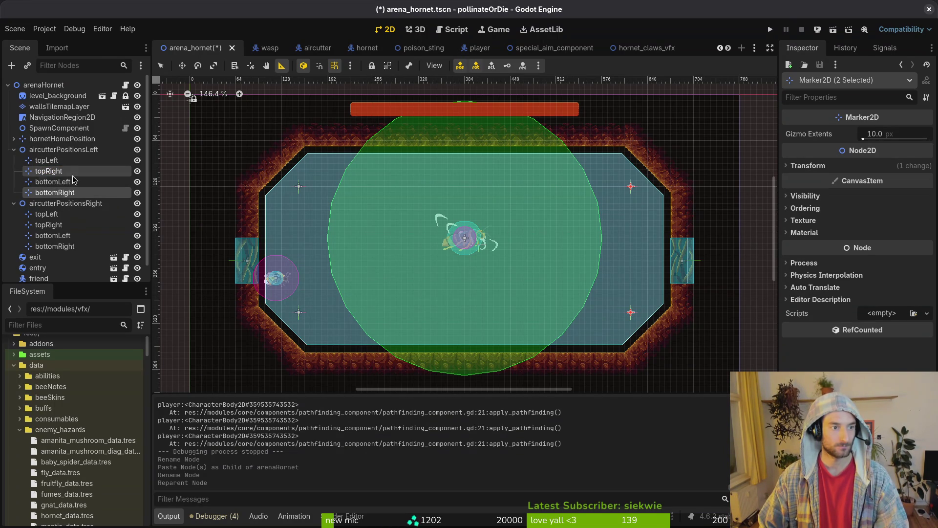
ctrl+click(66, 215)
ctrl+click(66, 235)
key(Delete)
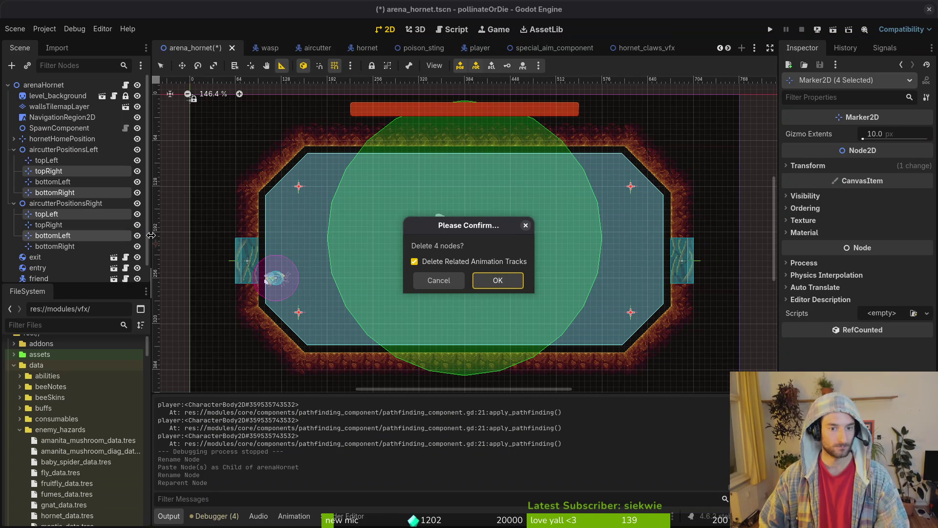
key(Return)
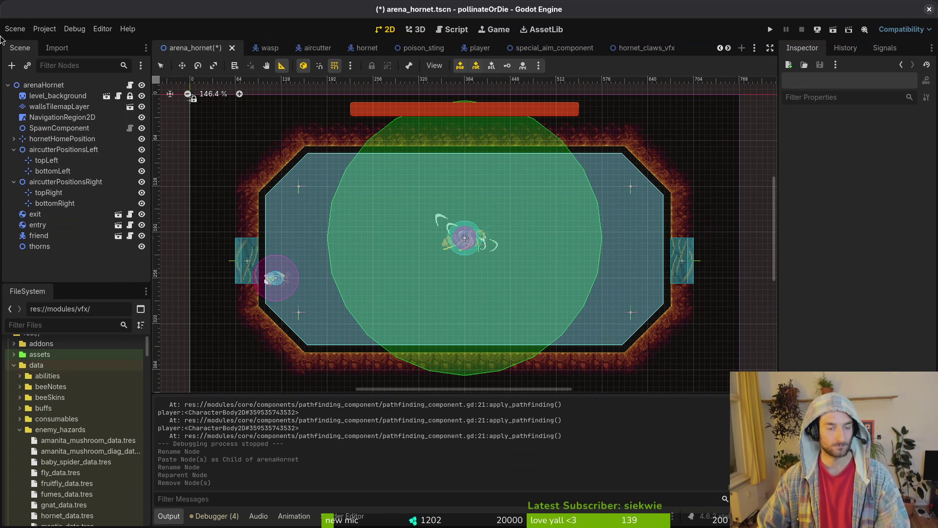
key(ctrl+z)
key(ctrl+shift+z)
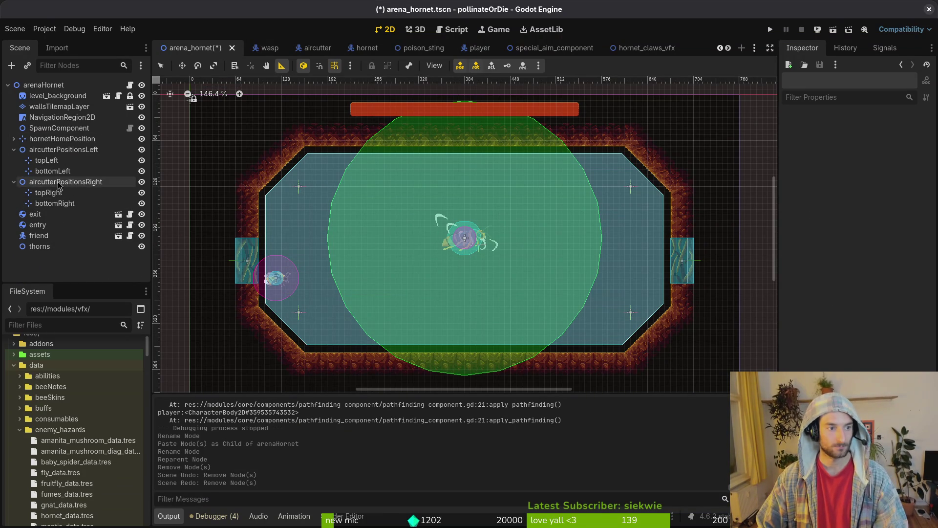
Paste a copy of topLeft into aircutterPositionsLeft and move it to the arena's left middle
click(61, 149)
key(ctrl+v)
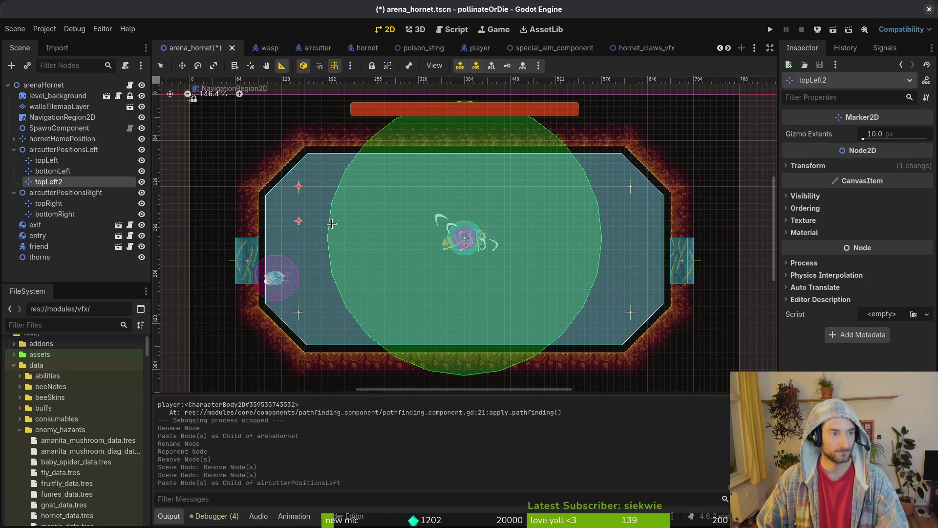
drag(298, 186, 224, 135)
scroll(180, 100, down, 1)
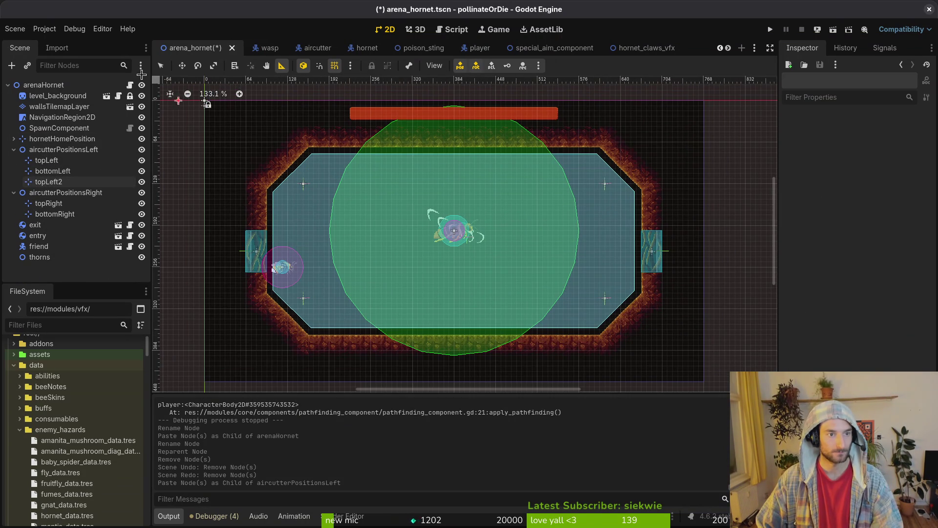
click(160, 65)
scroll(377, 240, up, 4)
mouse_move(305, 162)
mouse_down()
mouse_move(307, 249)
mouse_move(307, 241)
mouse_up()
Rename the copy midLeft, order it between topLeft and bottomLeft, nudge to (144, 216), and save
click(73, 185)
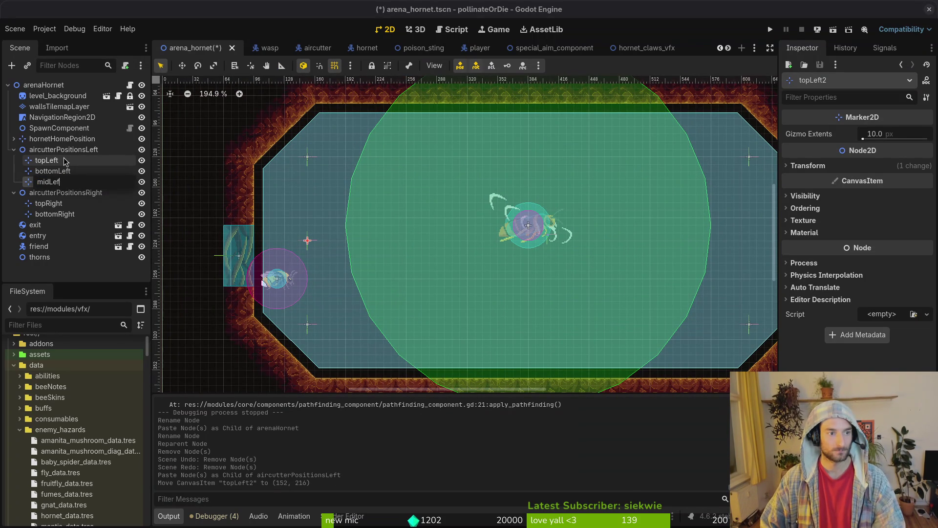
text(t)
key(Return)
drag(49, 182, 58, 170)
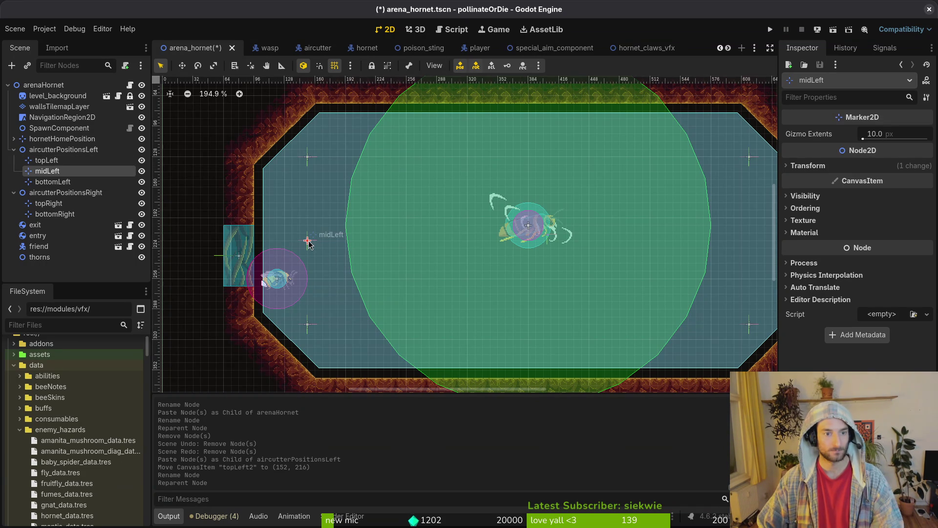
drag(307, 241, 297, 240)
scroll(298, 242, down, 4)
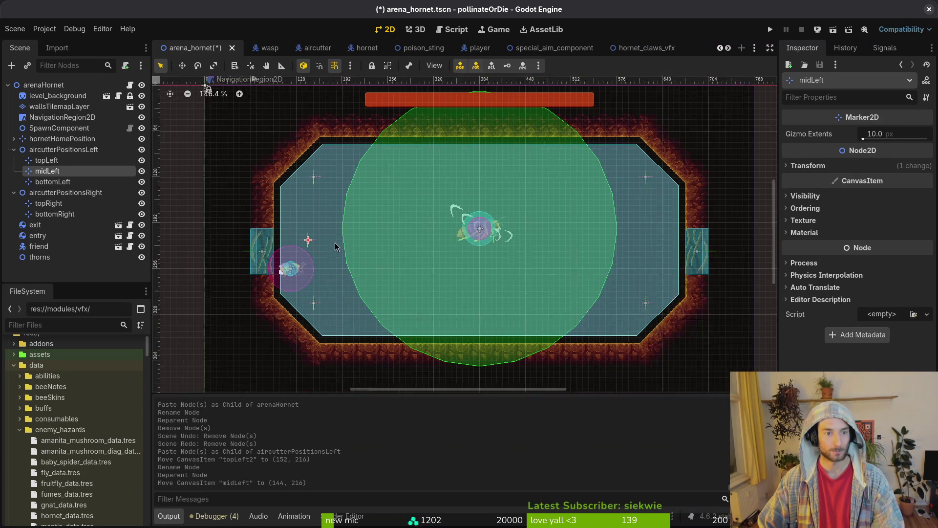
key(ctrl+s)
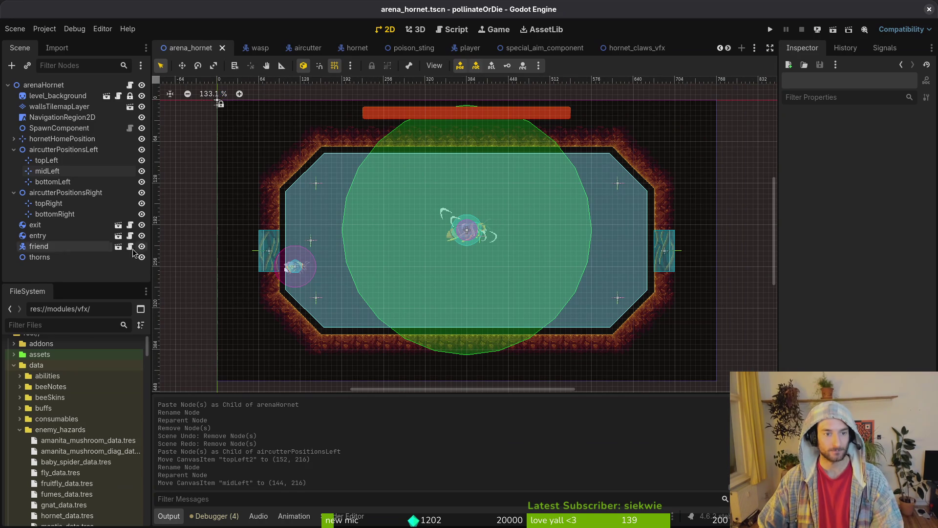
Copy midLeft into aircutterPositionsRight and rename the copy midRight
click(58, 171)
key(ctrl+c)
click(63, 193)
key(ctrl+v)
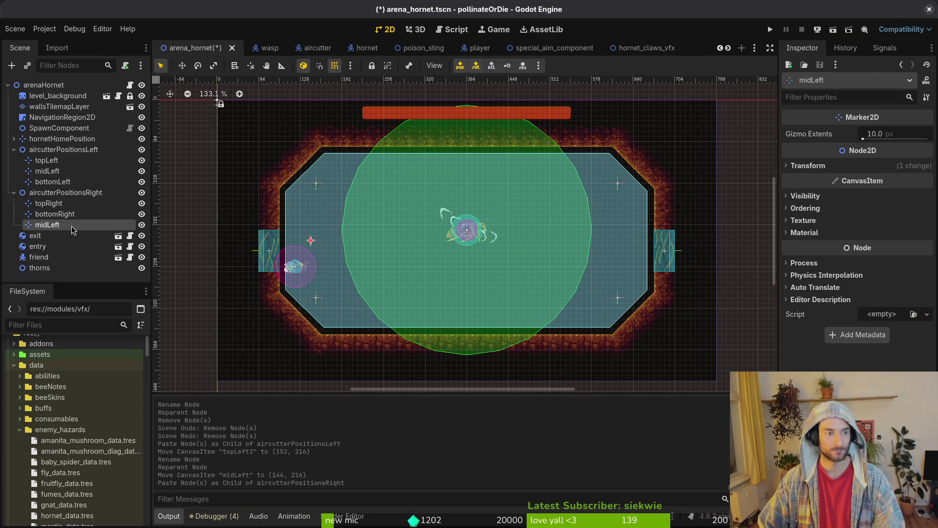
key(F2)
key(BackSpace)
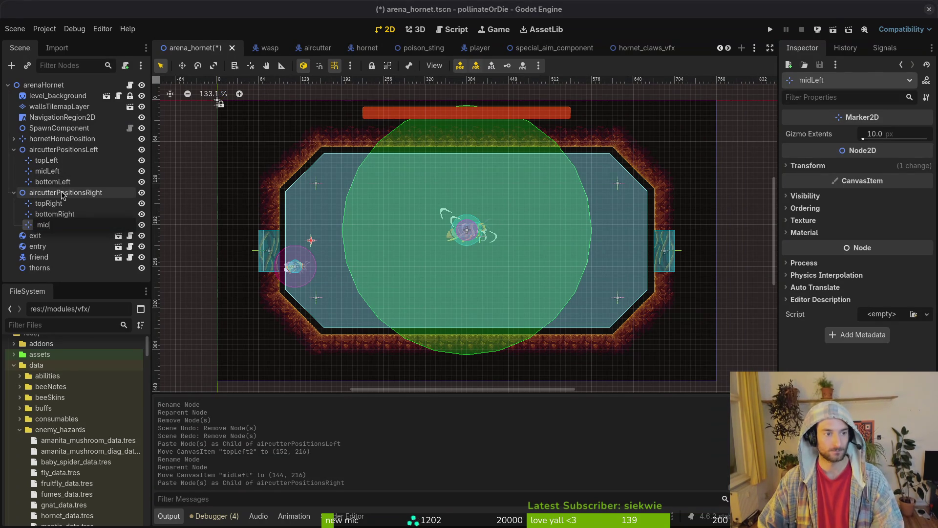
text(ht)
key(Return)
Move midRight to the arena's right edge at (624, 216), collapse the group, and save
drag(326, 244, 629, 247)
scroll(601, 255, up, 4)
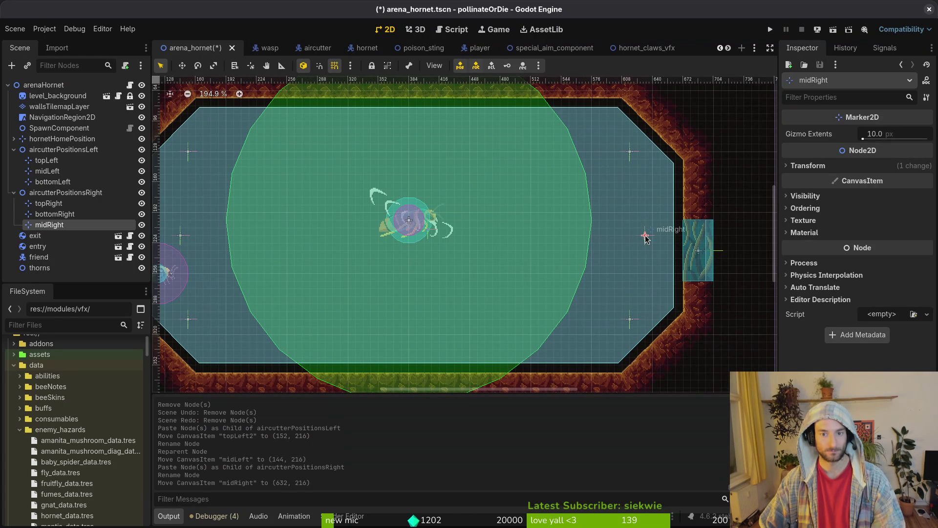
scroll(334, 256, left, 5)
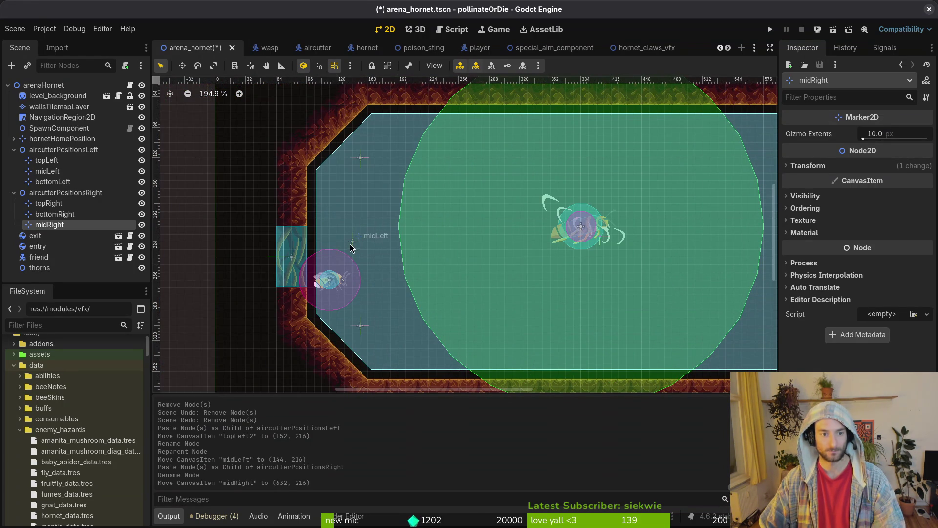
scroll(664, 264, right, 4)
drag(672, 248, 665, 248)
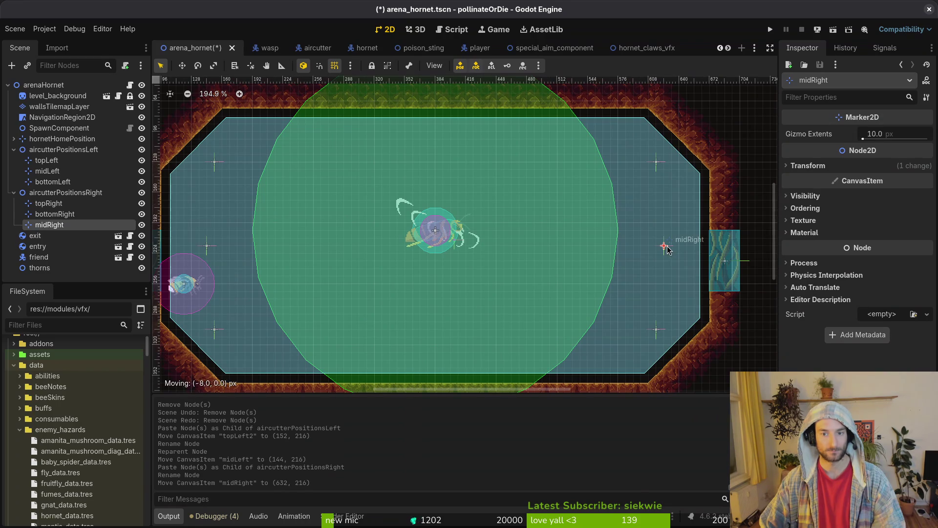
key(ctrl+s)
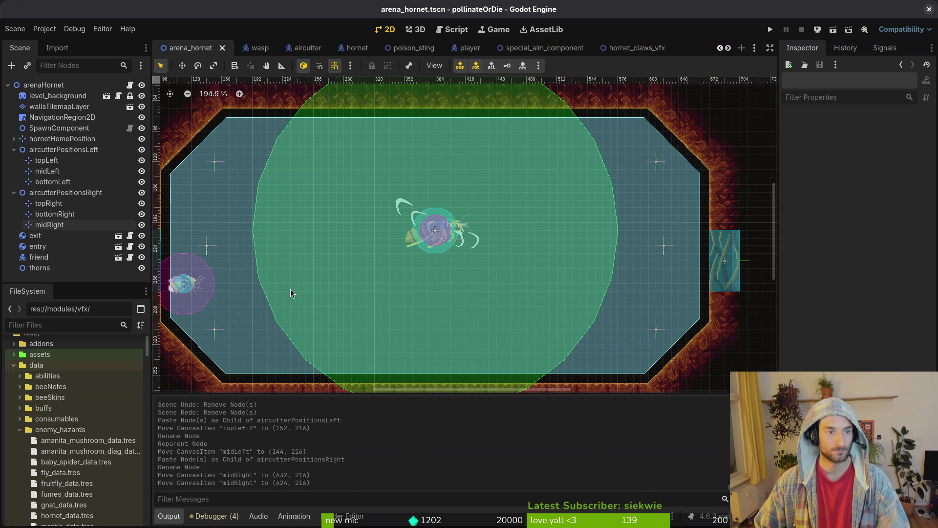
scroll(407, 325, left, 2)
scroll(407, 325, right, 1)
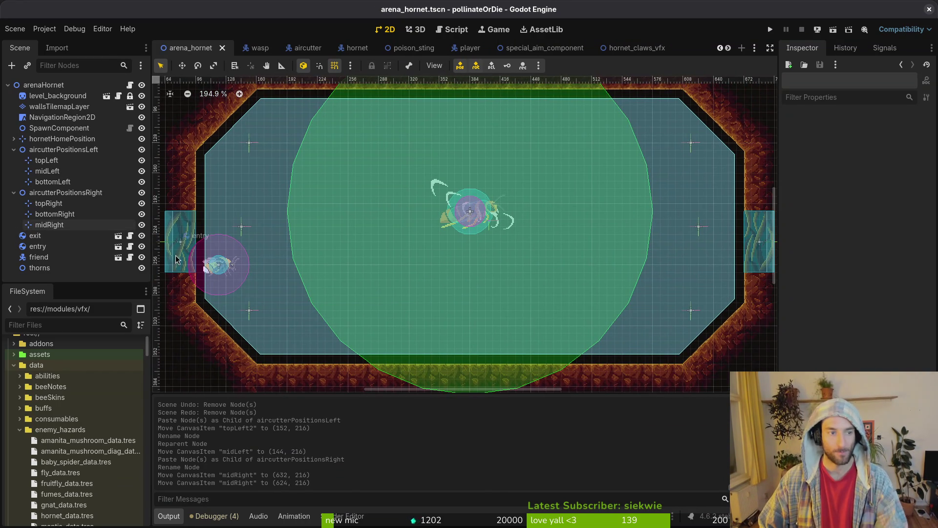
click(14, 192)
key(ctrl+s)
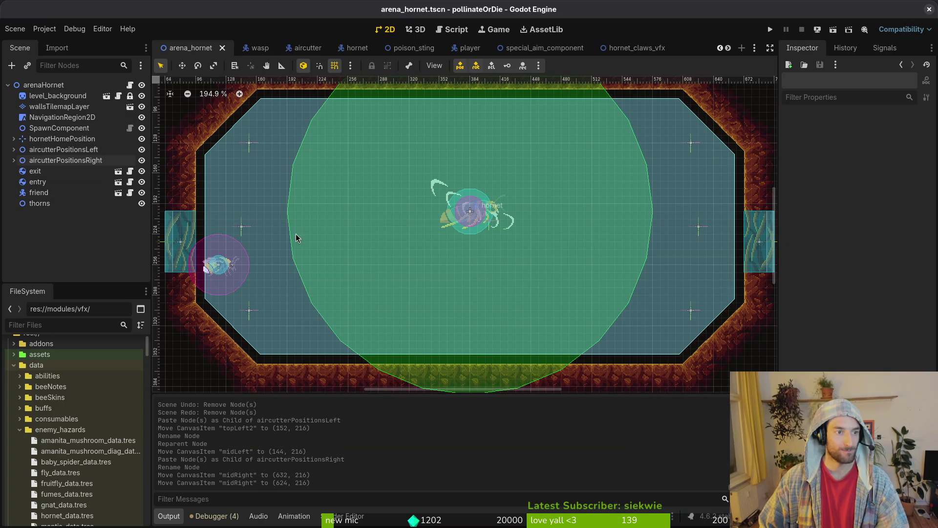
In Neovim, find and open aircutter.gd with the file finder
key(alt+Tab)
key(space)
key(f)
key(f)
text(airv)
key(BackSpace)
text(cut)
key(Return)
Add an unfinished 'if hornet.global_position.x <' line in _get_random_aircutter_position, then grep the project for 'viewport'
key(shift+g)
click(41, 410)
click(41, 215)
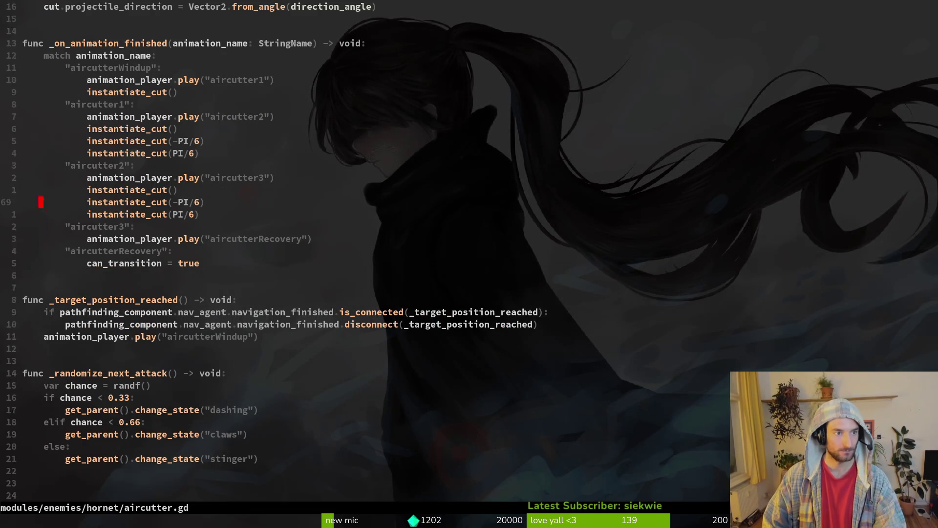
click(41, 104)
key(ctrl+u)
text(j8joif hornet.)
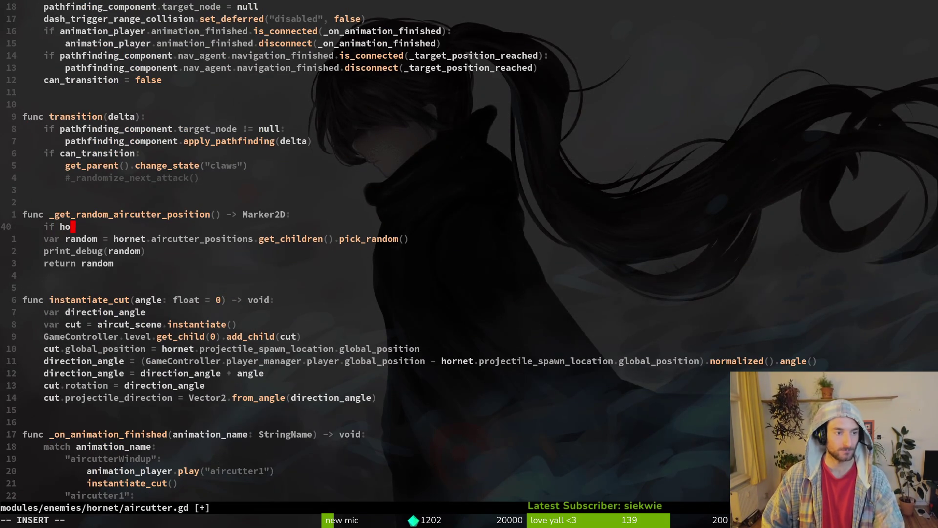
text(global_position.x)
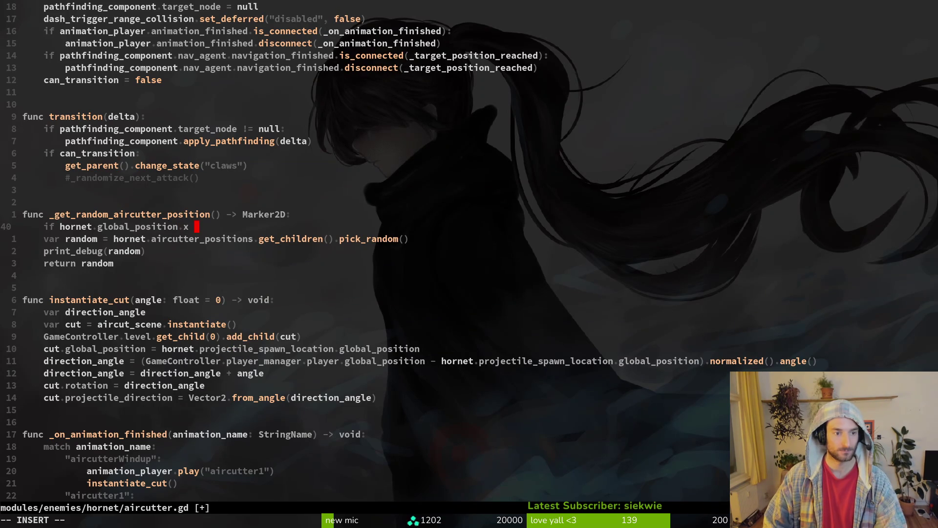
text( <)
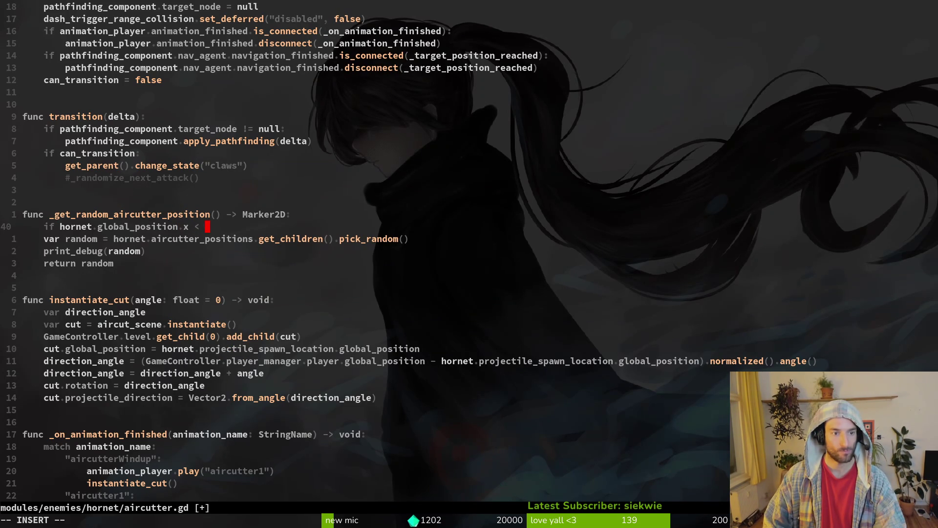
key(Escape)
text(view)
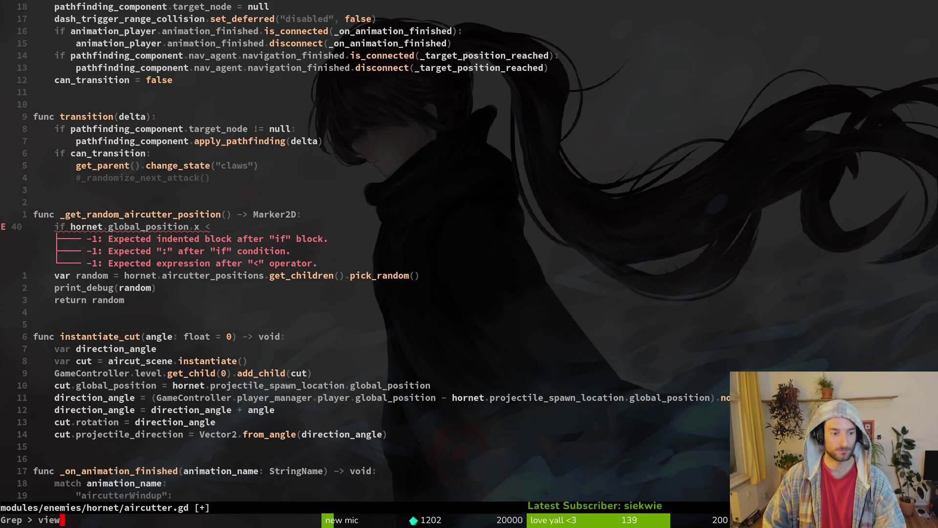
text(port)
key(Return)
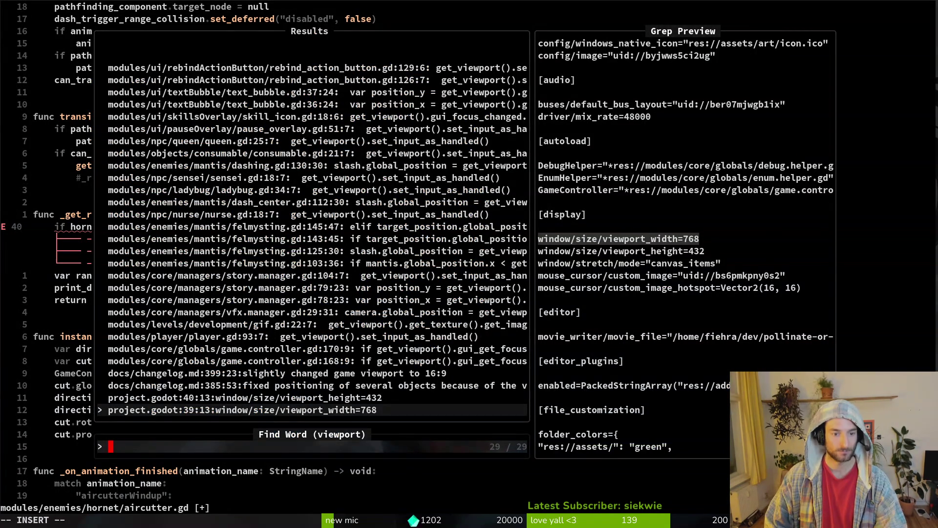
Join story_manager.gd's half-viewport-width position_x expression onto aircutter.gd's if condition, ending with ':'
key(Up)
key(Up)
key(Up)
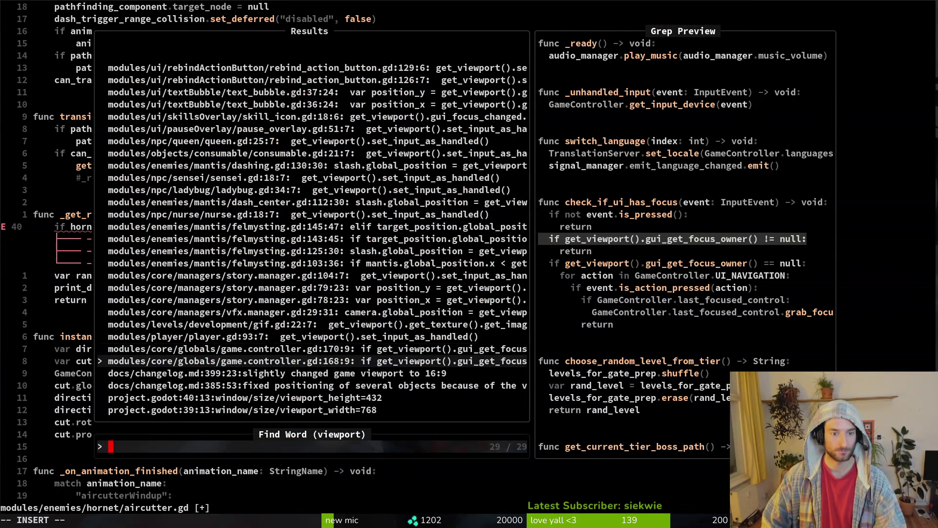
key(Up)
key(Up)
key(Up)
key(Up)
key(Up)
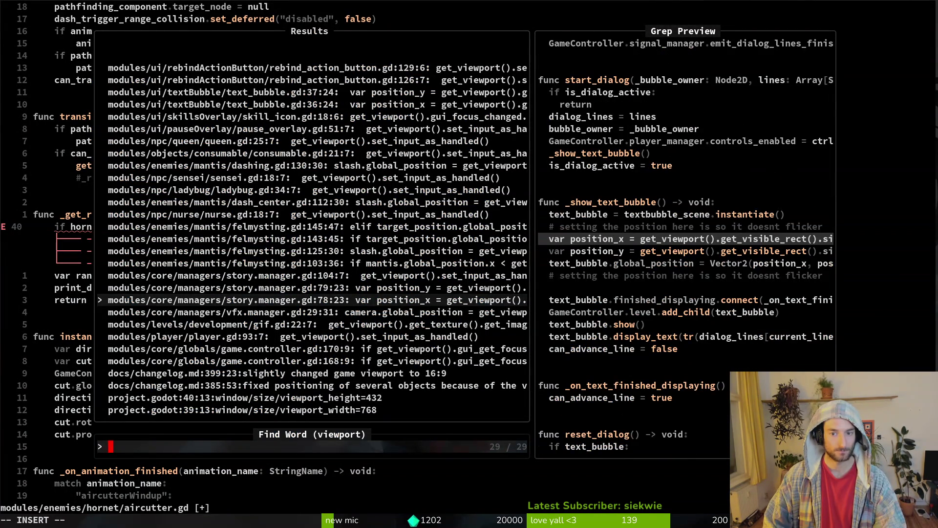
key(Return)
key(ctrl+o)
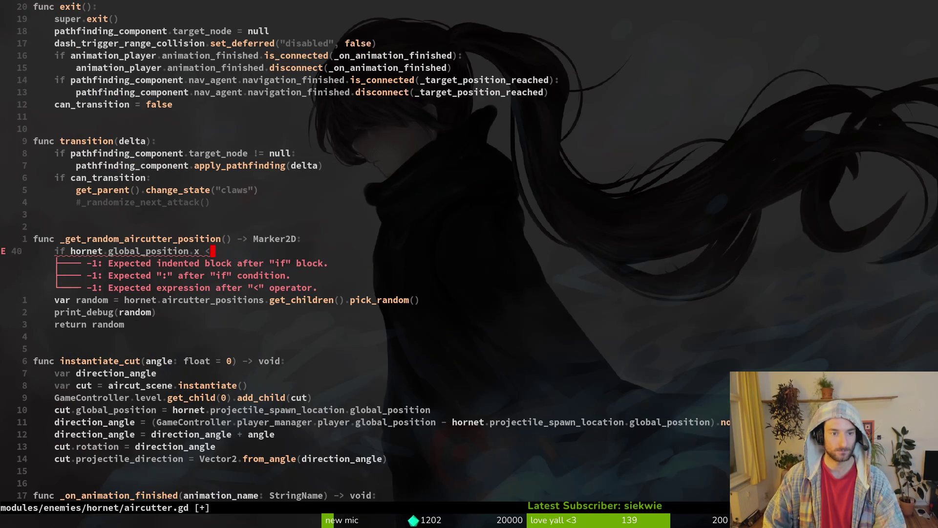
key(p)
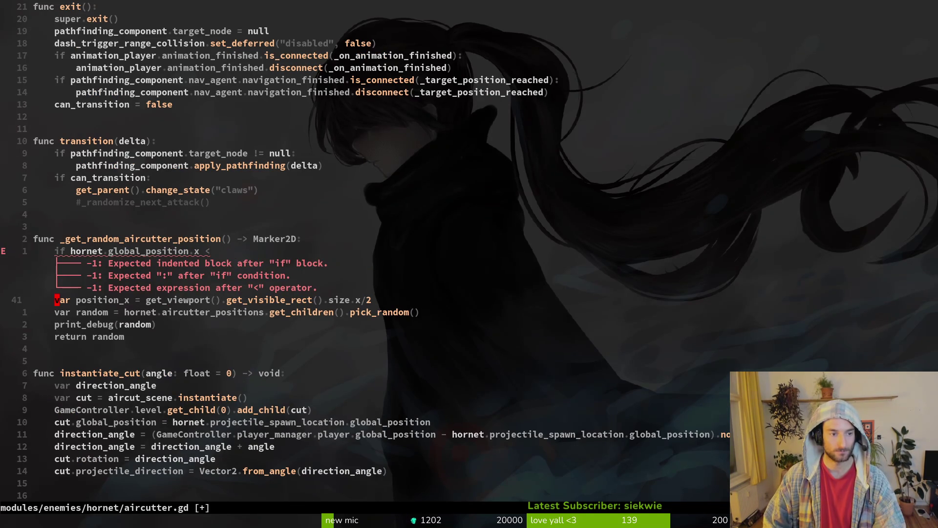
key(I)
key(BackSpace)
key(BackSpace)
key(Delete)
key(Delete)
key(Delete)
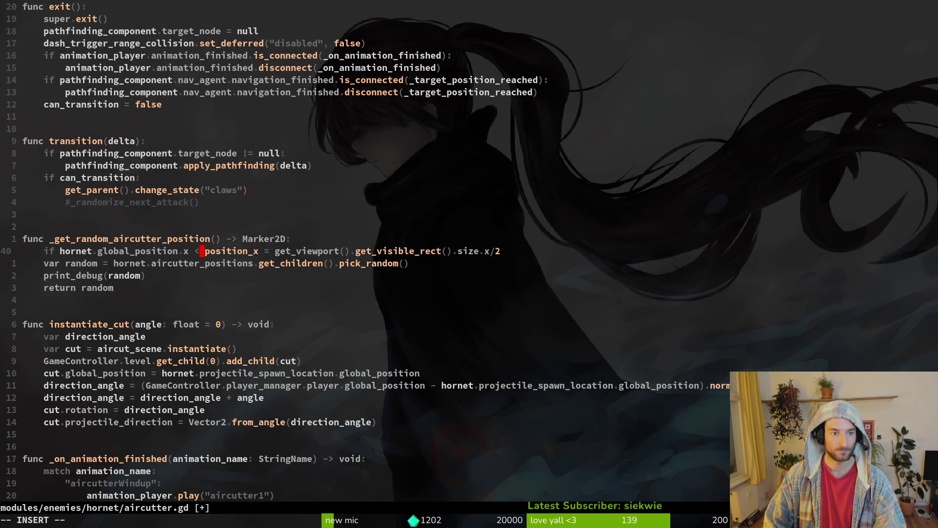
key(End)
key(ctrl+s)
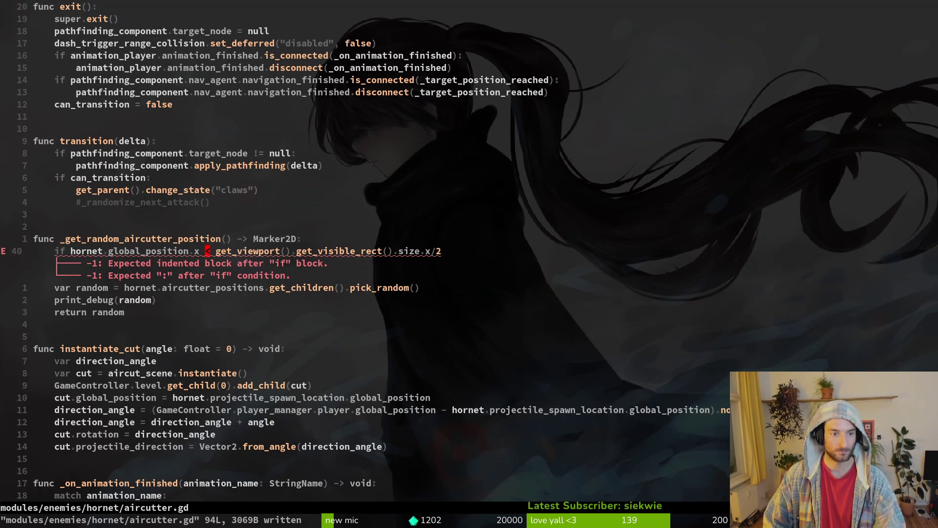
text(:)
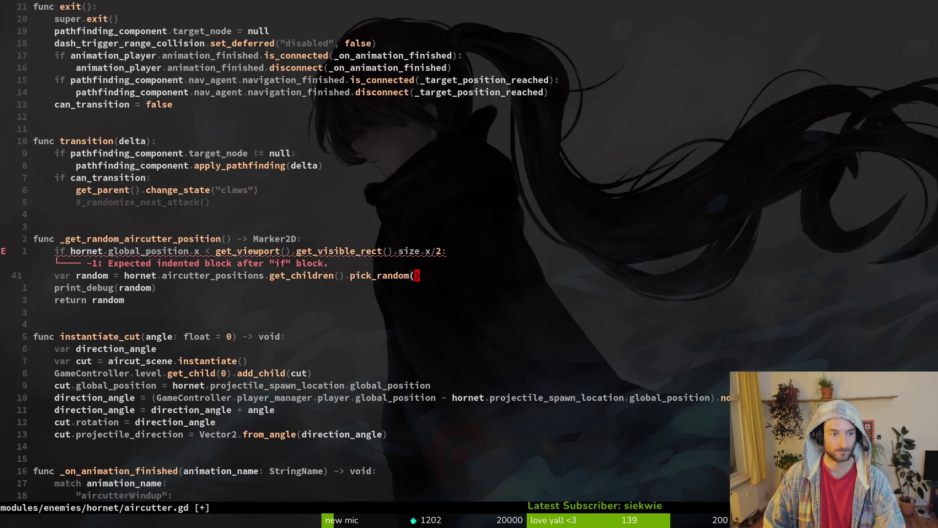
key(Return)
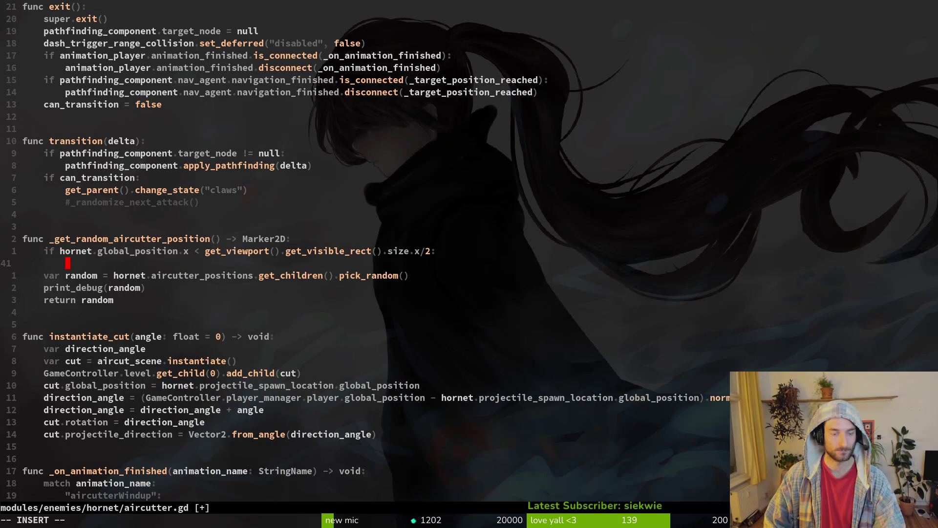
key(Escape)
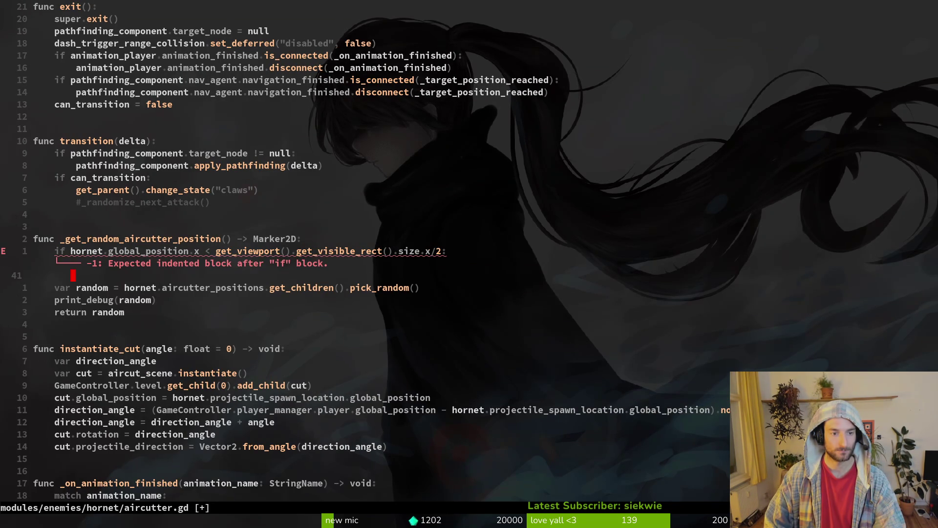
Rename the random line's position list to aircutter_positions_left
key(j)
key(w)
key(w)
key(w)
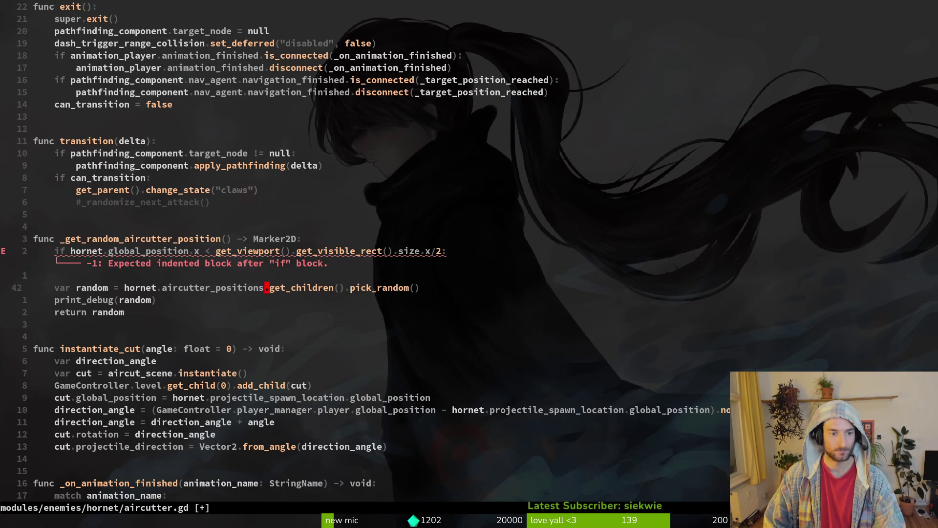
text(ions_left)
key(Escape)
Duplicate the random line and change the copy to use aircutter_positions_right
key(y)
key(y)
key(p)
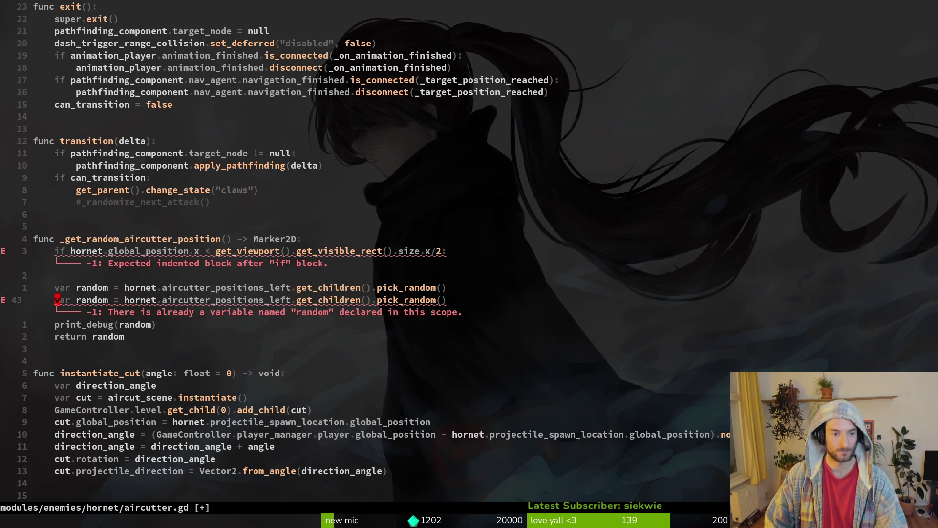
key(e)
key(e)
key(e)
key(a)
key(ctrl+w)
text(u)
key(Escape)
key(u)
key(e)
key(a)
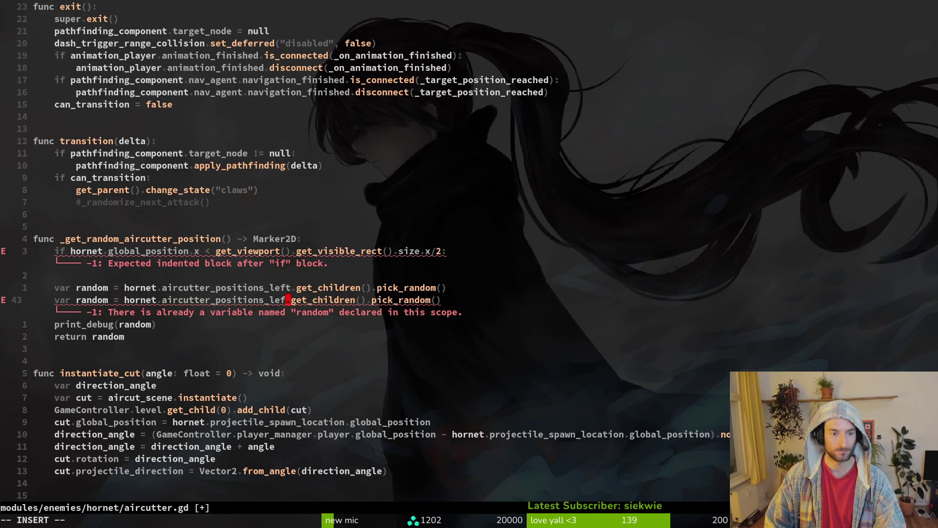
key(BackSpace)
key(BackSpace)
key(BackSpace)
text(right)
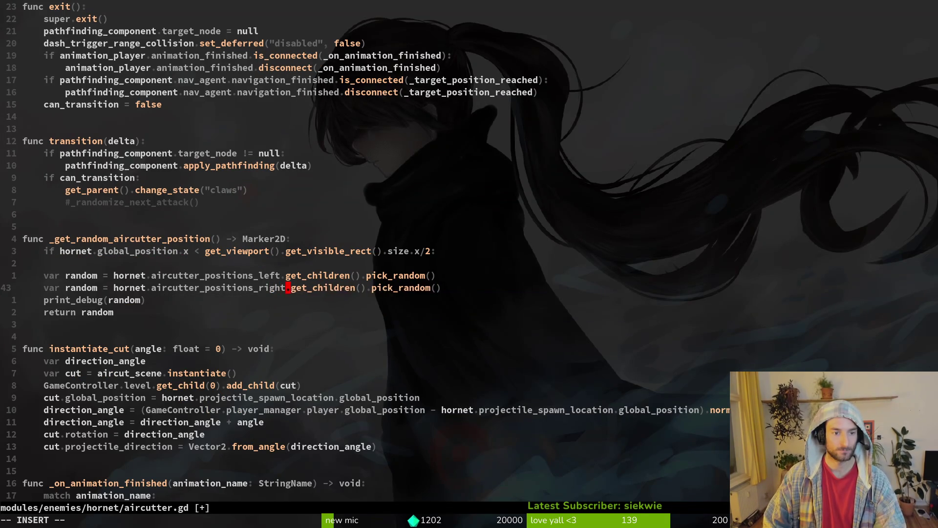
key(Escape)
Search project files for 'hornet' and select hornet.gd
key(space)
key(f)
key(f)
text(hornet)
key(Up)
key(Up)
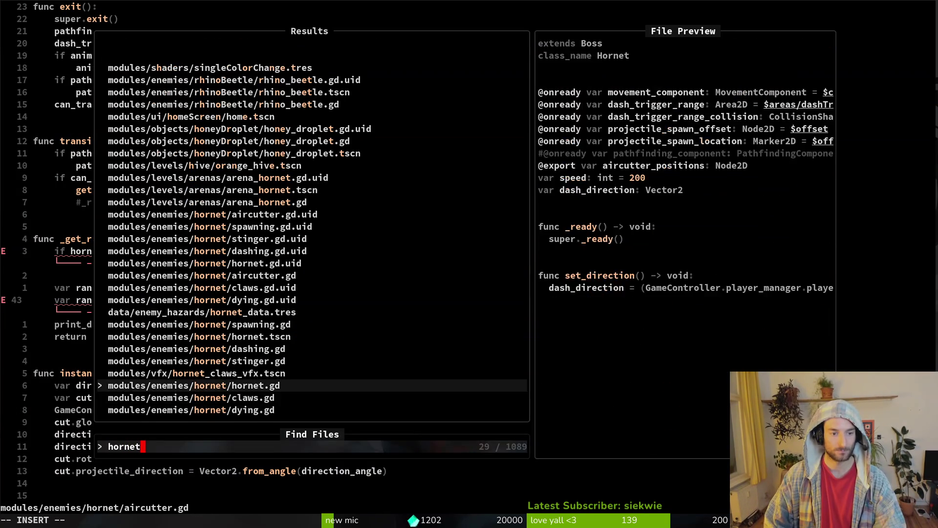
In hornet.gd, split the aircutter_positions export into aircutter_positions_left and aircutter_positions_right, and save
key(Return)
key(3)
key(j)
key(y)
key(y)
key(P)
key(w)
key(w)
key(w)
key(w)
text(wbi_left)
key(Escape)
key(j)
key(b)
key(b)
text(ions_right)
key(Escape)
text(:w)
key(Return)
Back in aircutter.gd, declare 'var random_position: Marker2D' under the function header
key(ctrl+6)
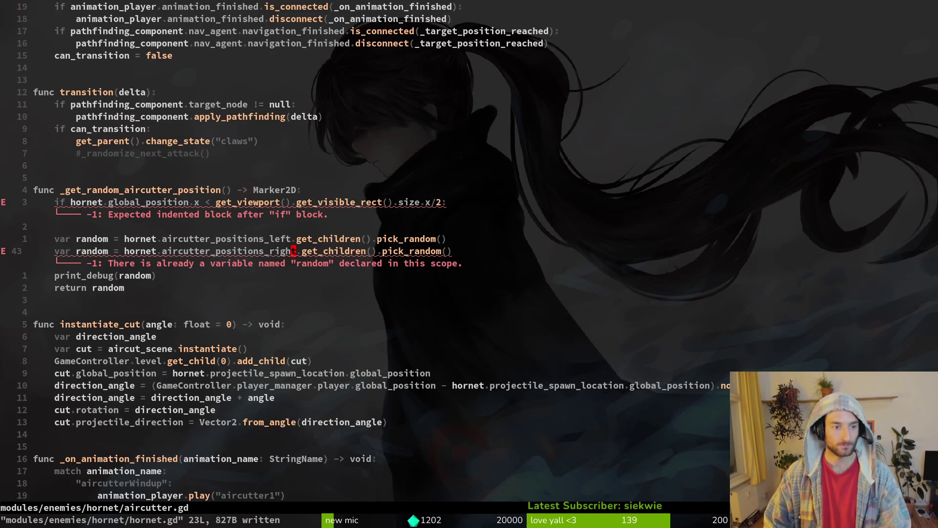
key(k)
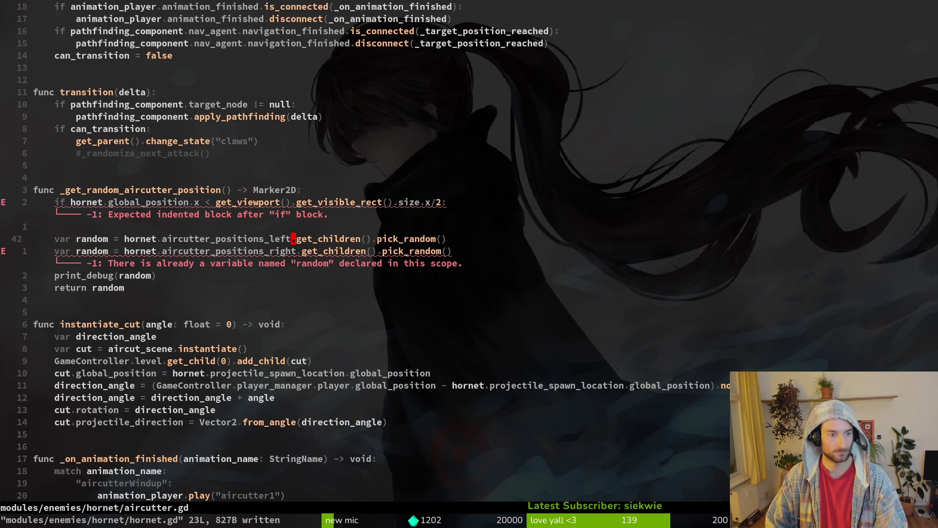
key(k)
key(k)
key(k)
text(ovar )
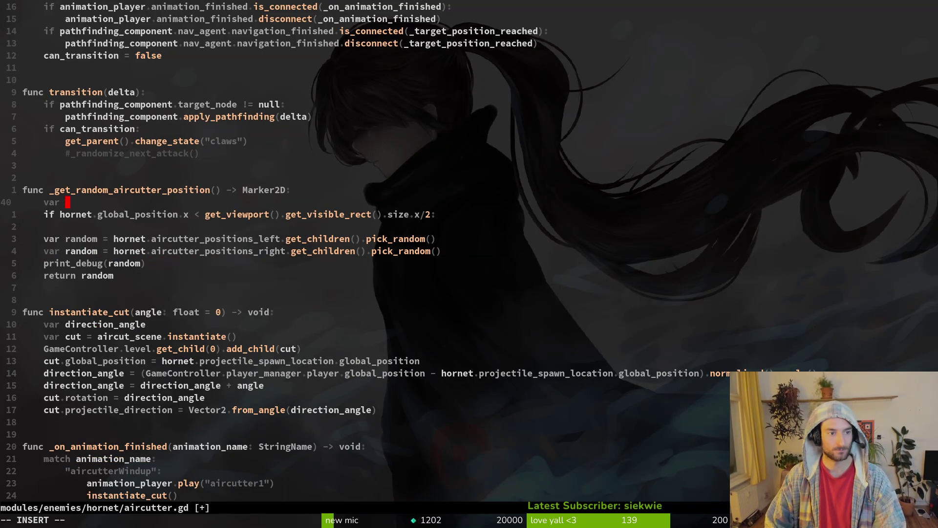
text(random_)
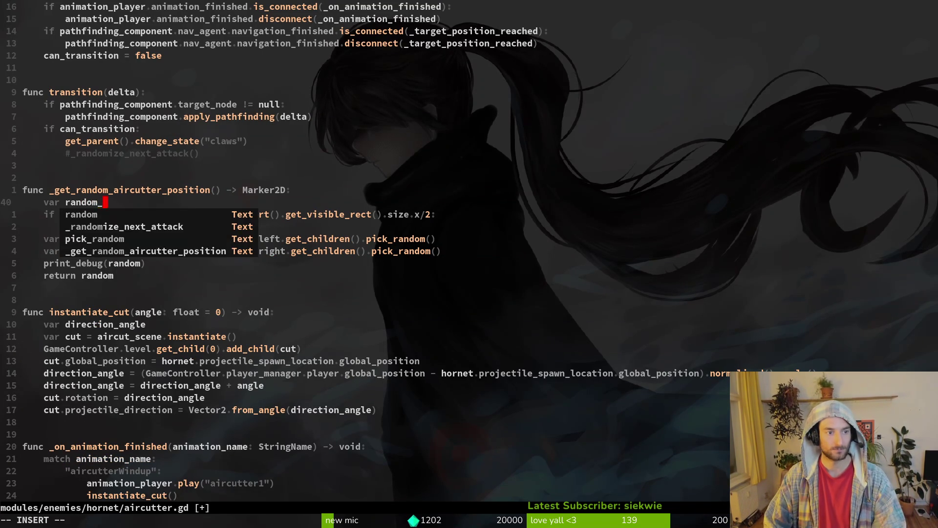
text(position: )
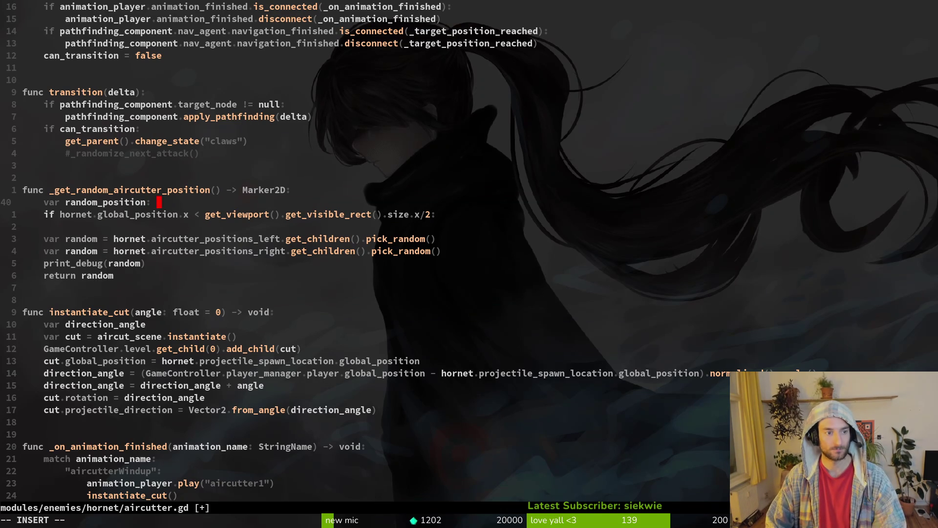
text(Marker2D)
key(Escape)
text(:w)
key(Return)
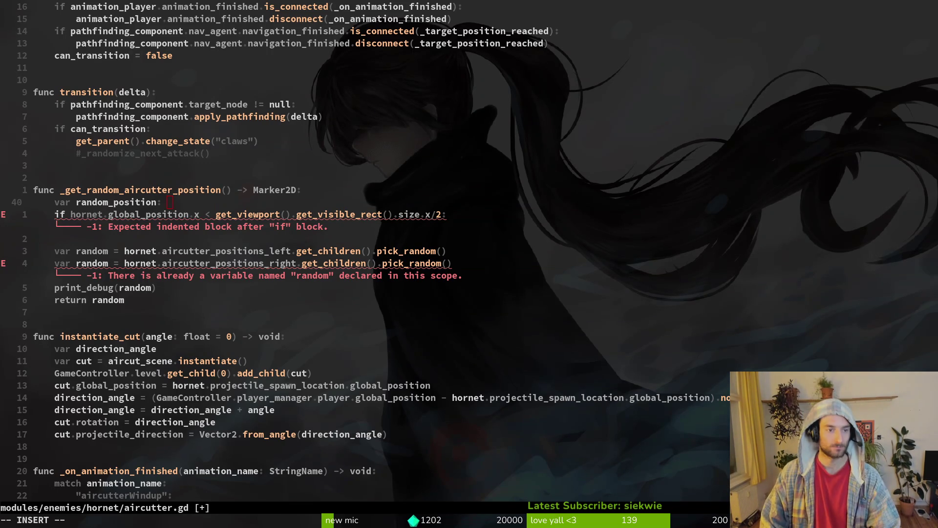
Change random_position's type and the function's return type to Vector2, and save
text(ciwVector2)
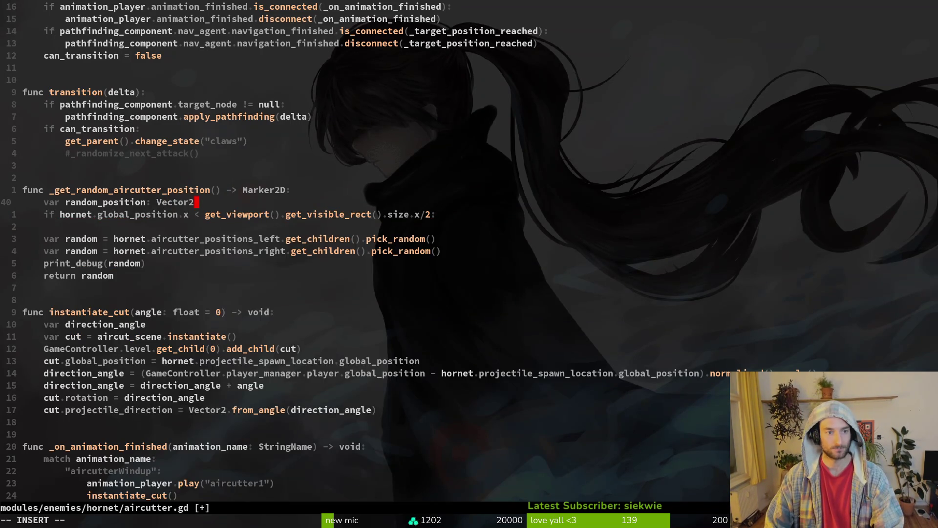
key(Escape)
key(k)
key(w)
key(w)
key(w)
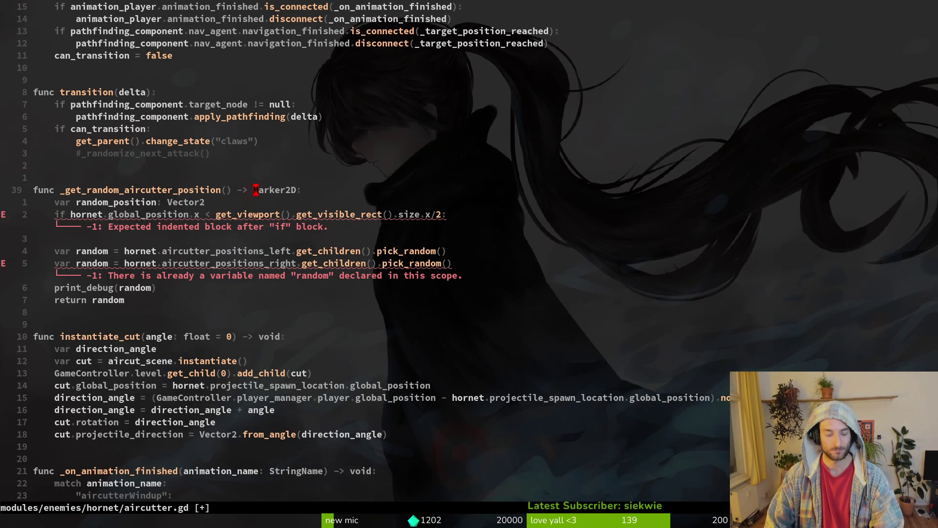
text(ciw)
text(Vector2)
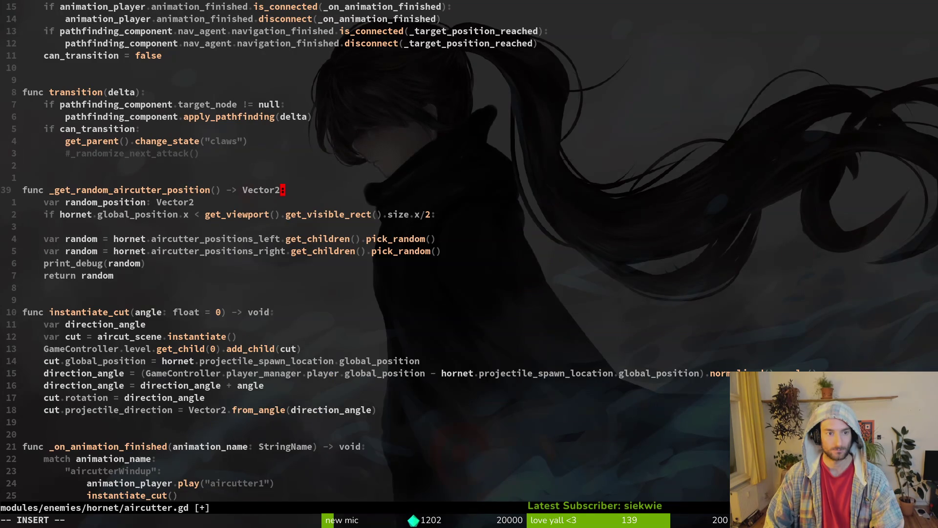
key(Escape)
text(:w)
key(Return)
Drop 'var' from the left random line and indent it under the if
key(j)
key(j)
text(jj>>bbbcbv)
key(Escape)
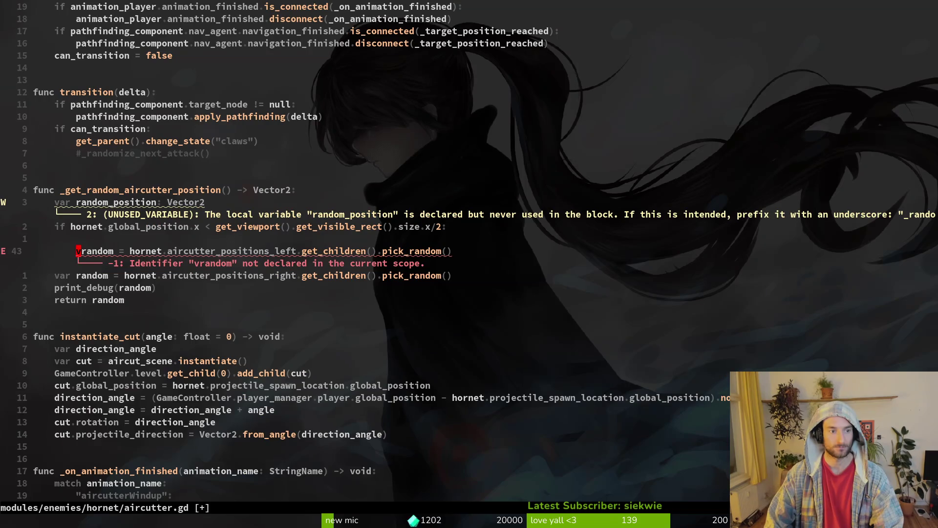
key(x)
key(V)
key(less)
key(u)
key(V)
key(Escape)
text(:w)
key(Return)
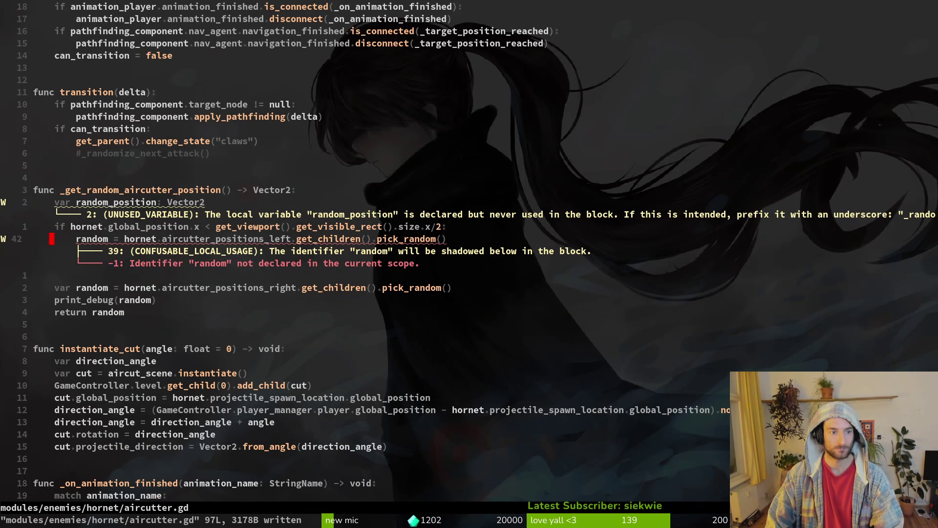
Assign the left-branch result to random_position and add an else: line
text(k)
text(j)
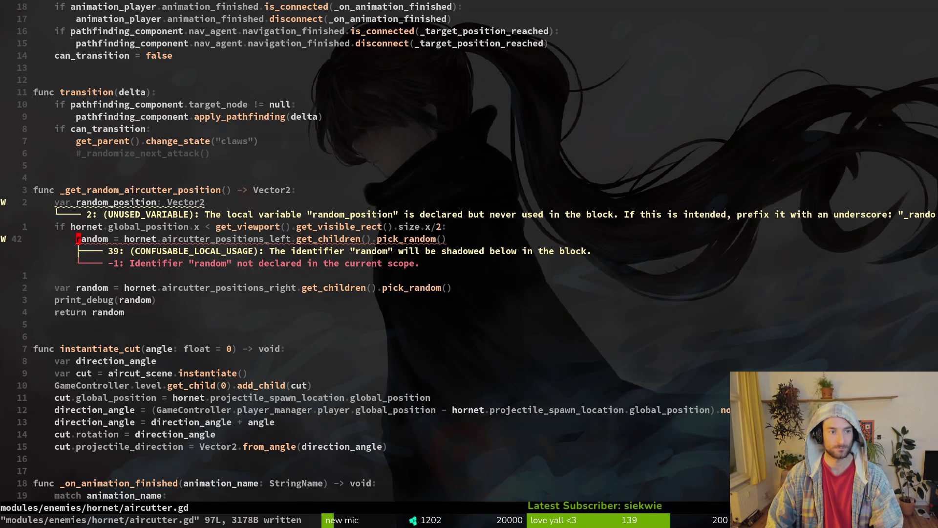
text(cwrandom_position)
key(Escape)
text(:w)
key(Return)
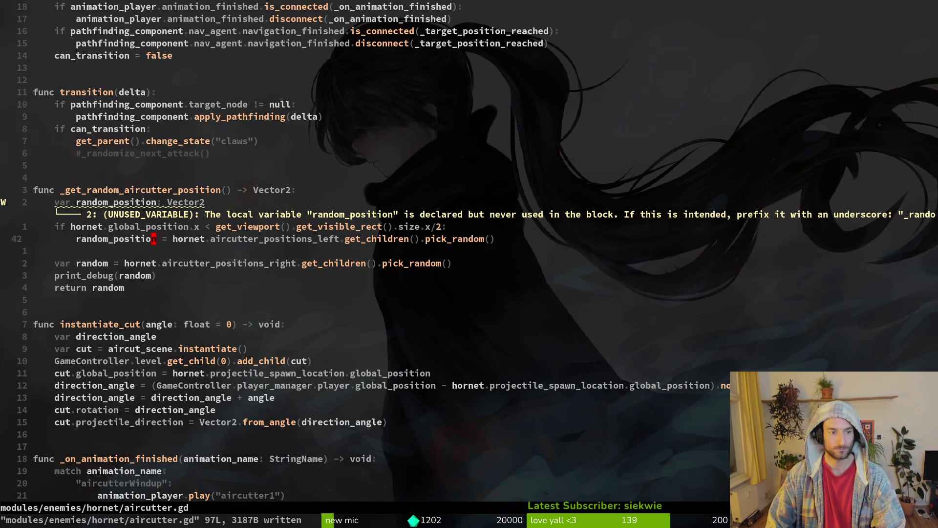
text(joelse:)
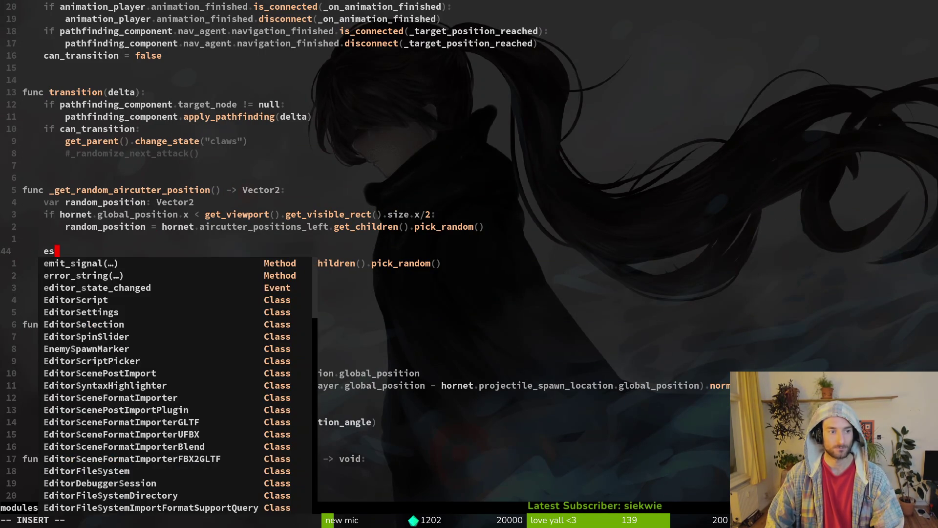
key(Escape)
Copy the random_position assignment under else: and delete the old var random line
key(j)
key(shift+v)
key(greater)
text(:w)
key(Return)
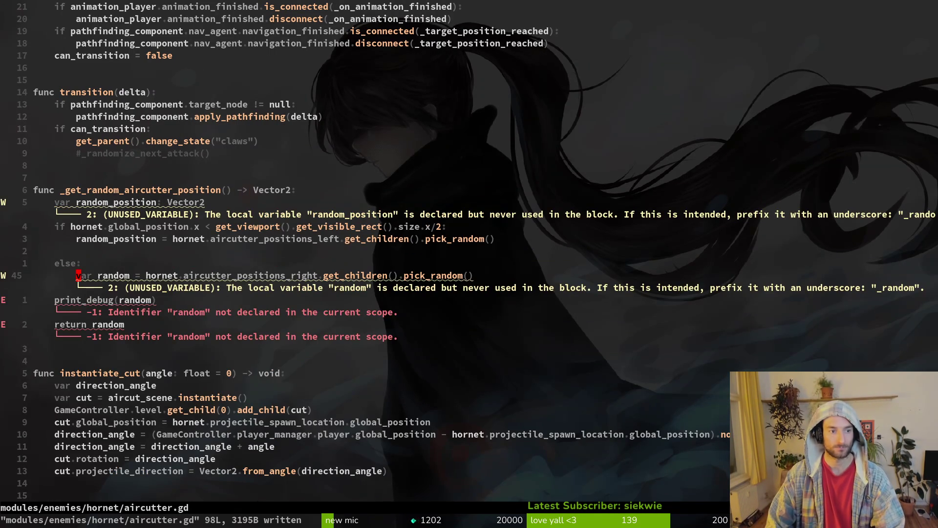
key(k)
key(k)
key(k)
key(y)
key(y)
key(j)
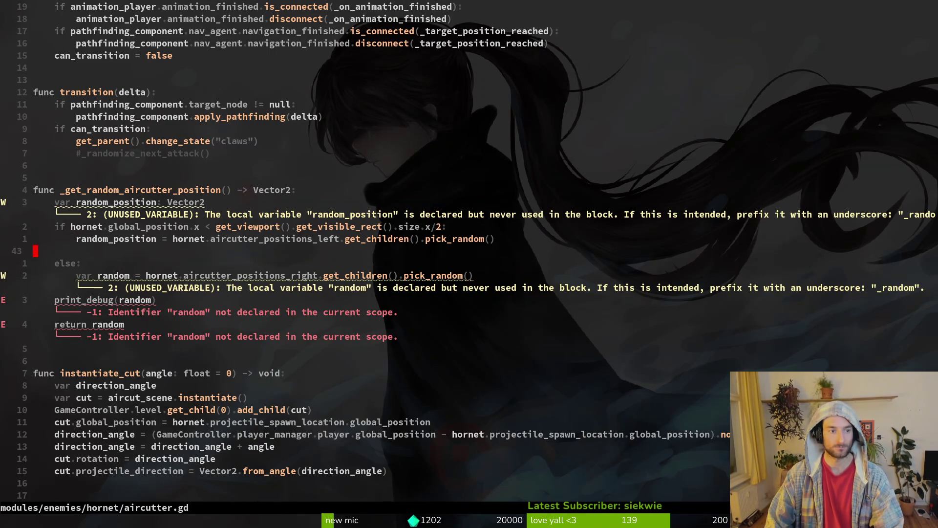
key(j)
key(p)
key(j)
key(d)
key(d)
text(:w)
key(Return)
Delete print_debug(random), return random_position, and remove the blank line above else:
key(d)
key(d)
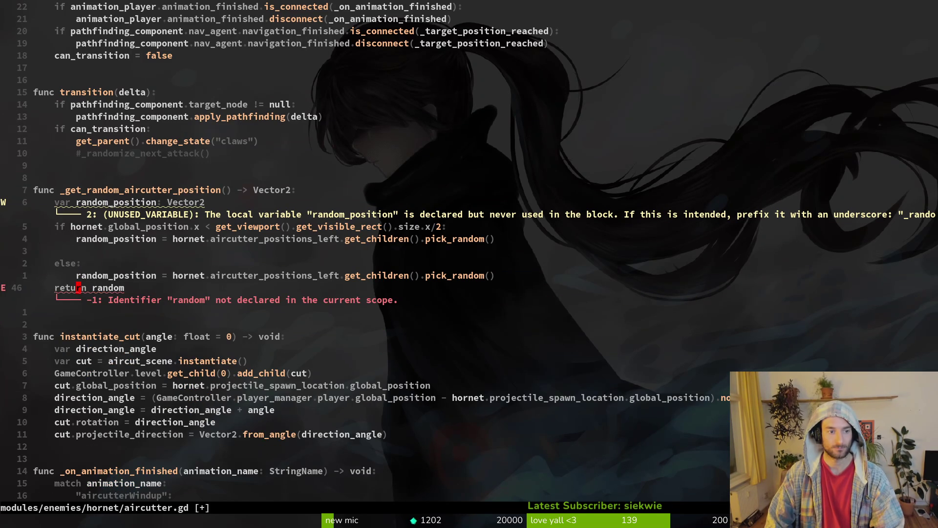
text(wcwrand)
key(Tab)
key(Escape)
text(:w)
key(Return)
key(k)
key(k)
key(k)
key(d)
key(d)
text(:w)
key(Return)
Make the else branch use aircutter_positions_right and save aircutter.gd
key(j)
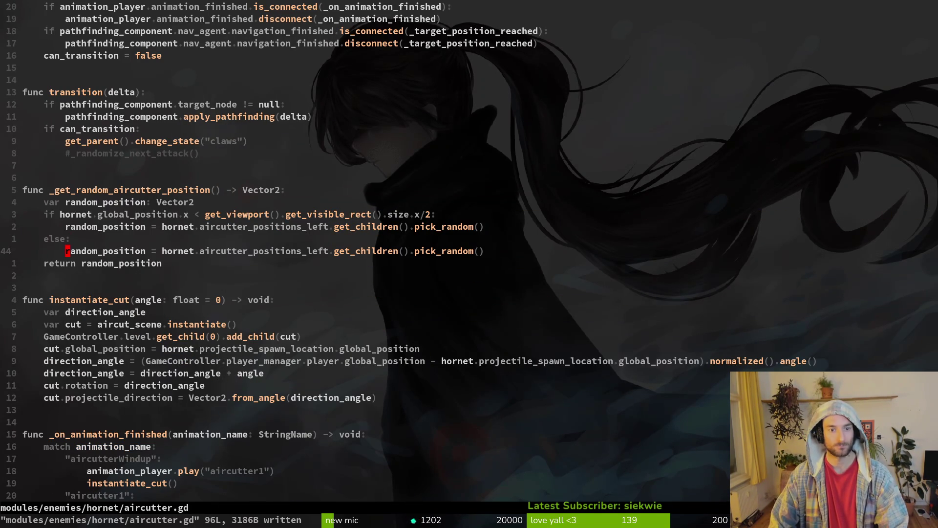
key(w)
key(w)
key(w)
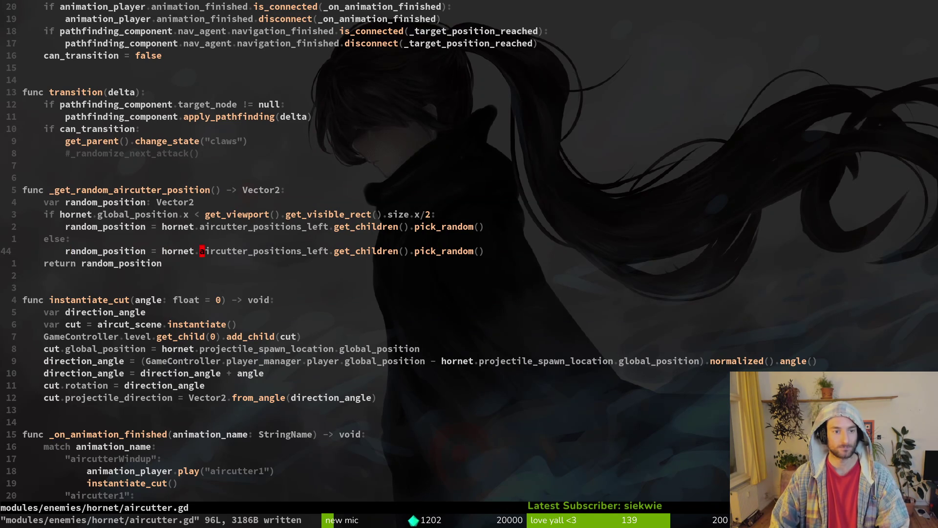
text(cbair)
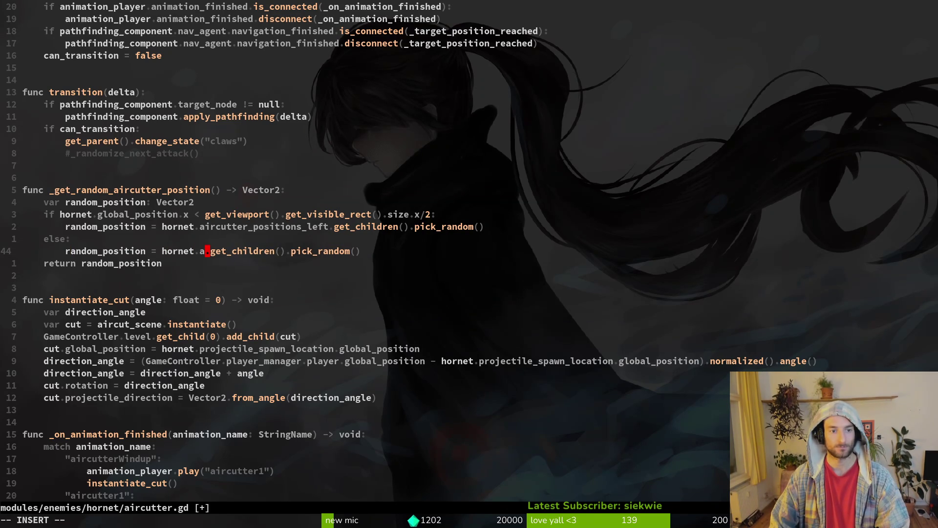
text(_r)
key(Return)
key(Escape)
text(:w)
key(Return)
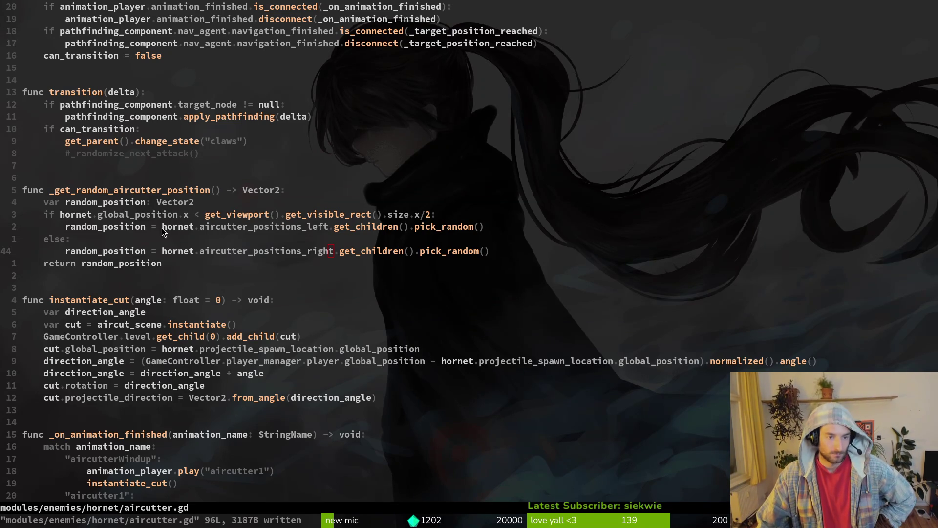
Review the finished function and switch to the Godot editor
scroll(166, 246, up, 5)
click(189, 258)
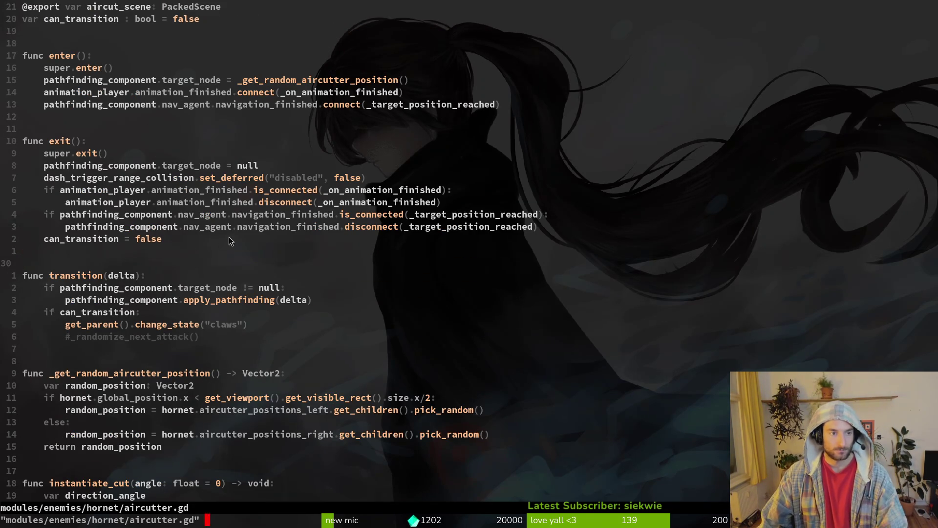
scroll(236, 206, up, 3)
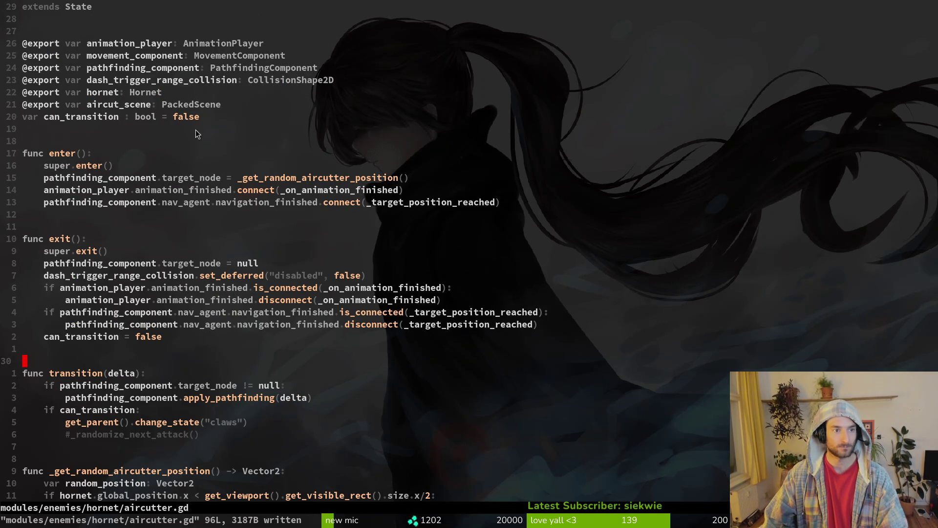
key(alt+Tab)
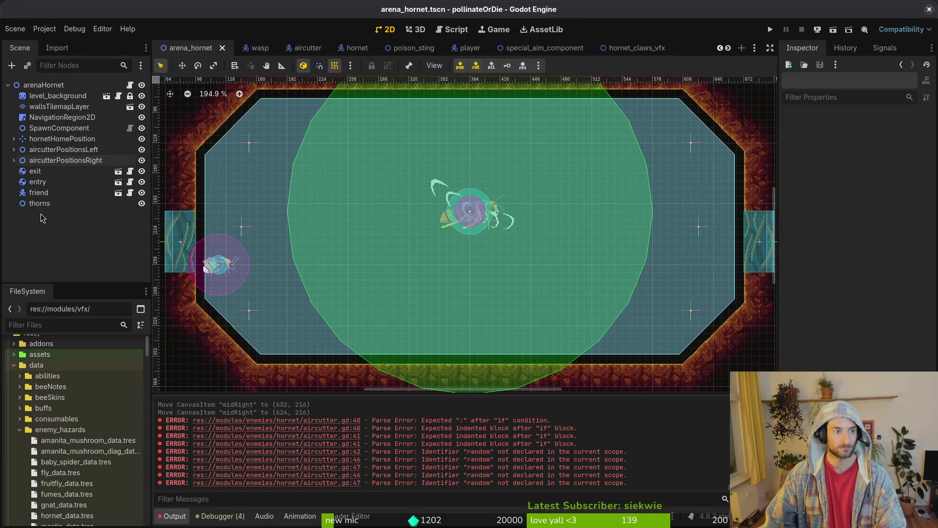
Assign aircutterPositionsLeft and aircutterPositionsRight to the hornet's Aircutter Positions L and R, save, and run
click(13, 138)
click(45, 149)
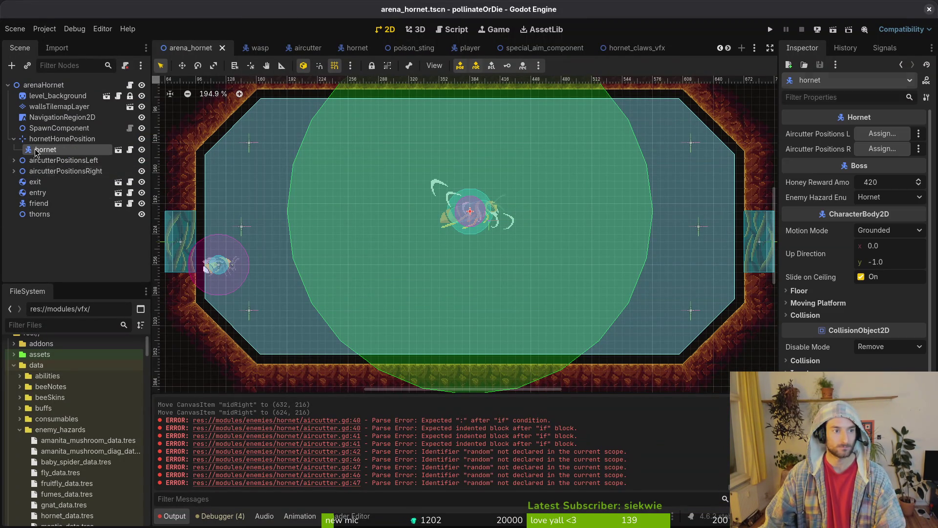
click(882, 134)
click(450, 222)
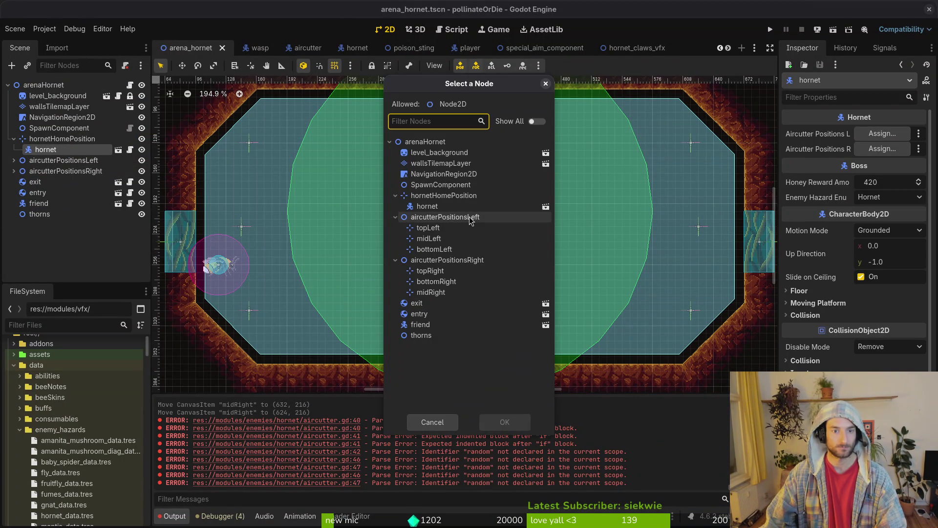
click(504, 421)
click(882, 148)
click(469, 260)
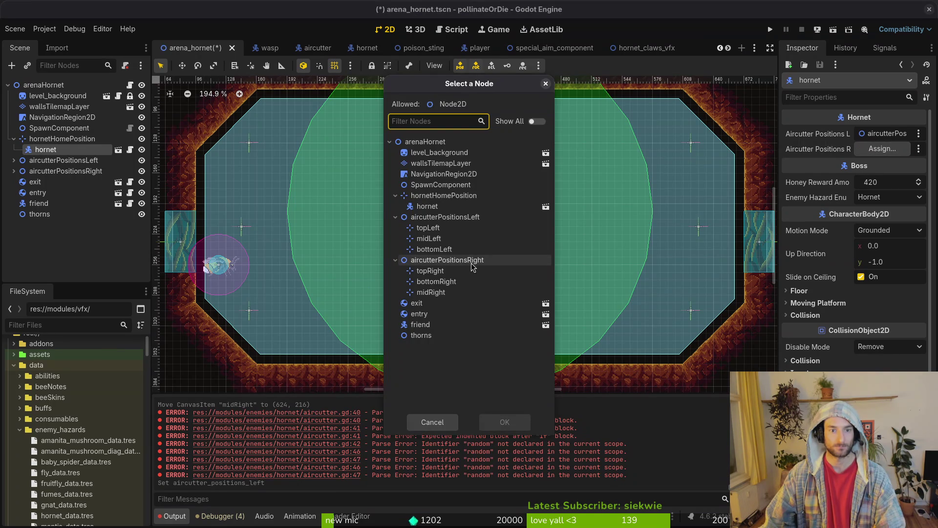
click(515, 430)
key(ctrl+s)
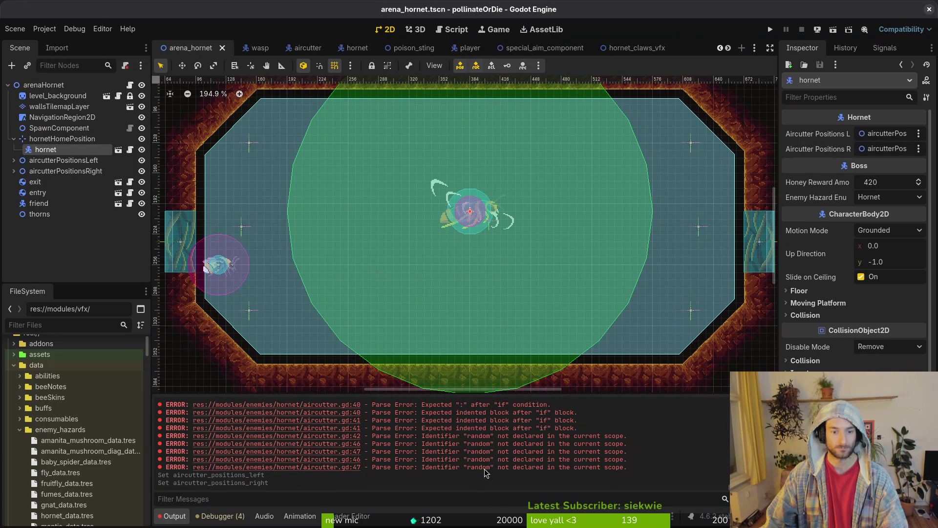
key(F5)
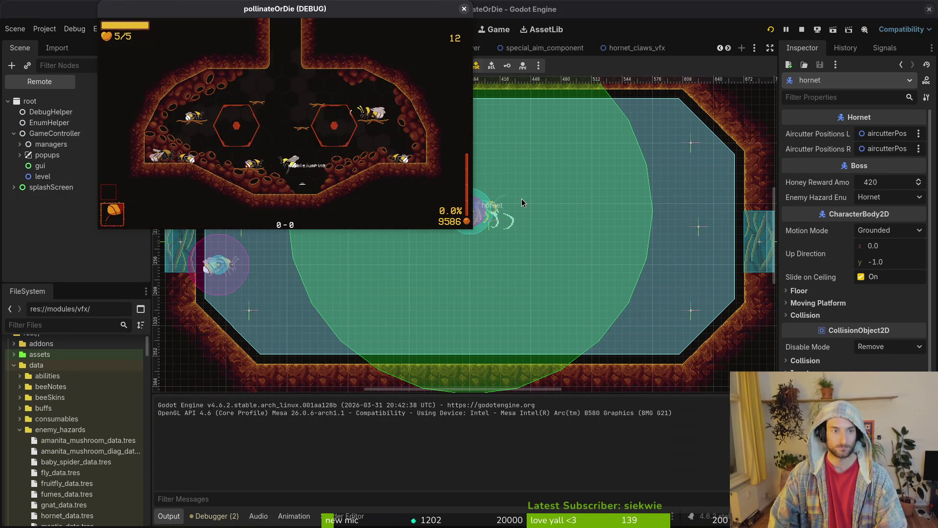
Load the Hornet arena from the F1 debug level-select menu
key(F1)
key(Up)
key(Return)
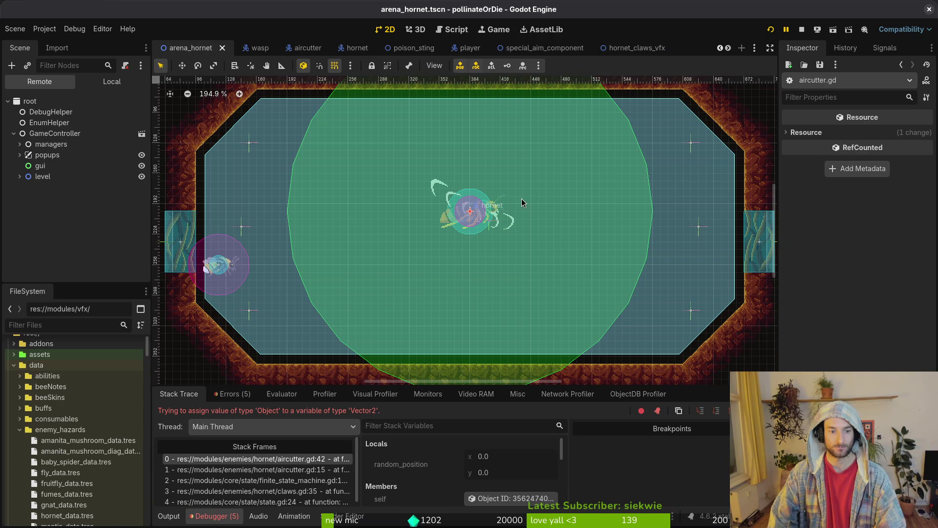
Check the Object-to-Vector2 error, then jump to aircutter.gd line 42 in Neovim
key(alt+Tab)
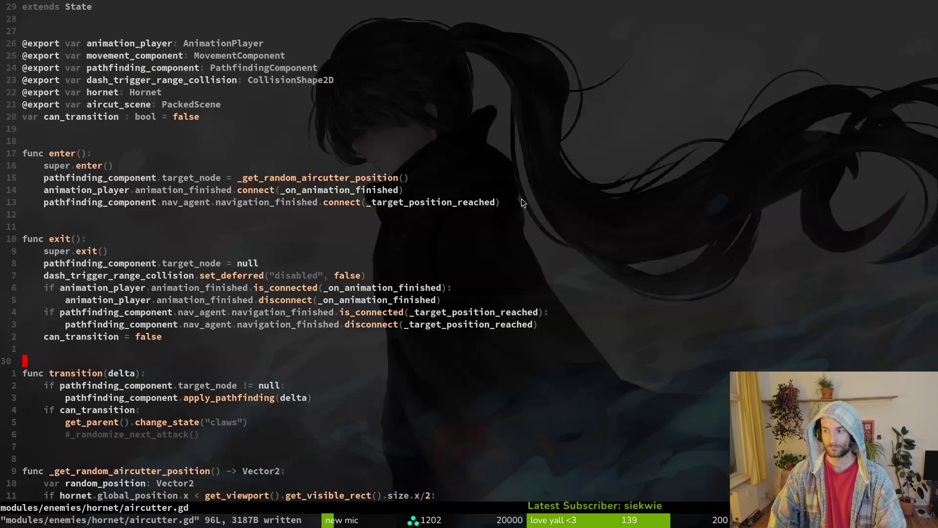
key(alt+Tab)
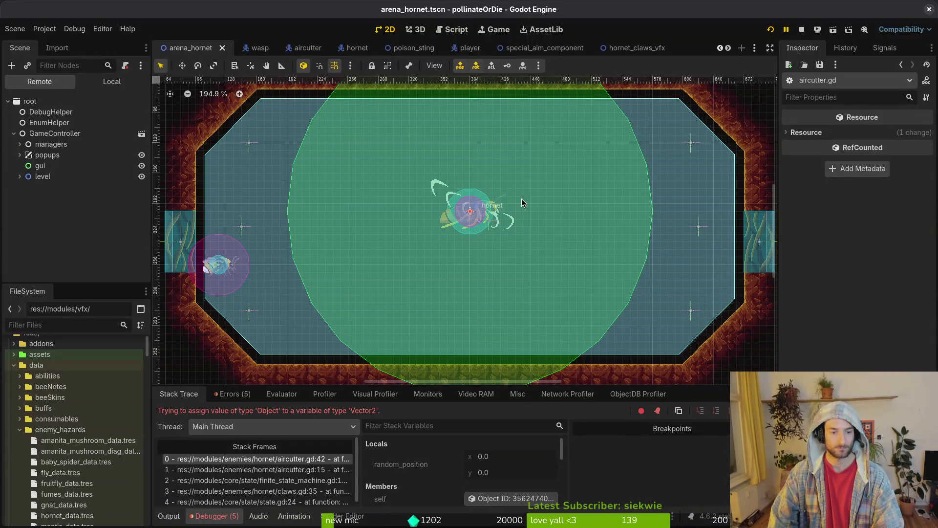
key(alt+Tab)
text(:42)
key(Return)
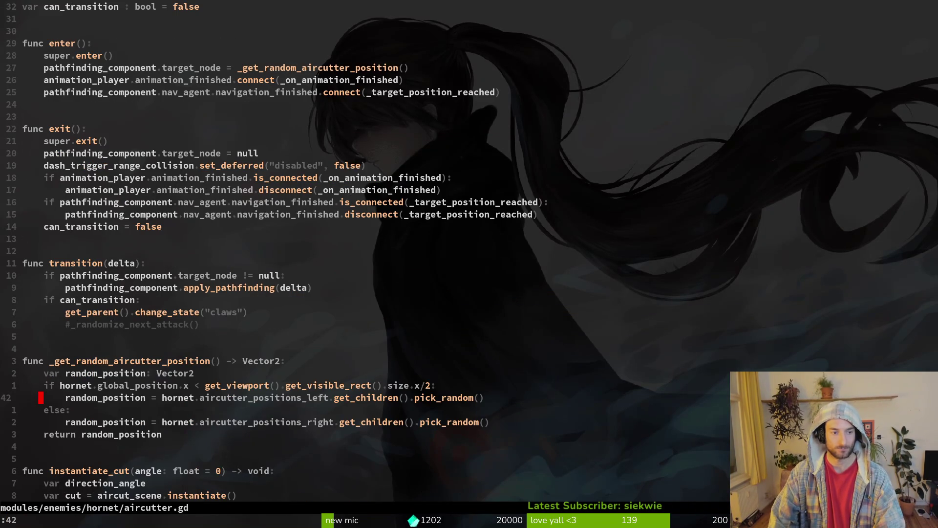
Change the helper function's return type from Vector2 to Marker2D
key(shift+v)
key(y)
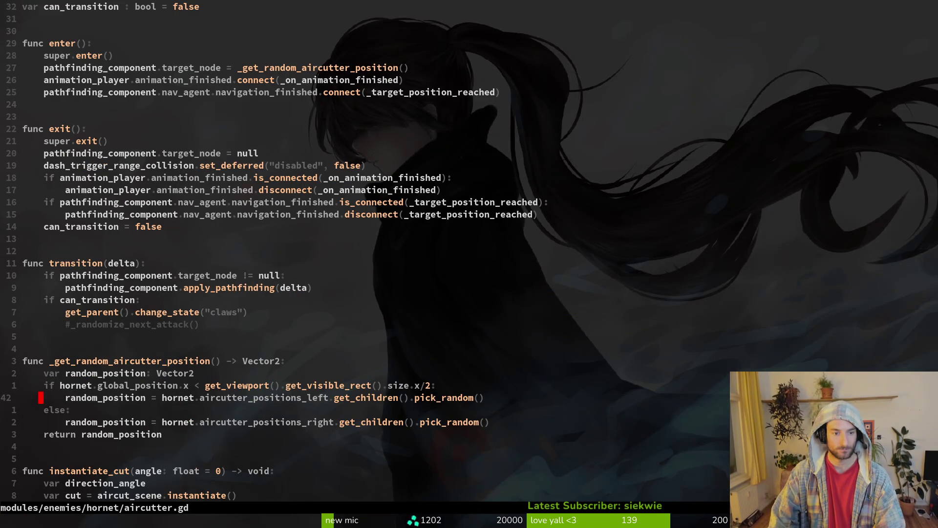
click(41, 373)
key(ctrl+u)
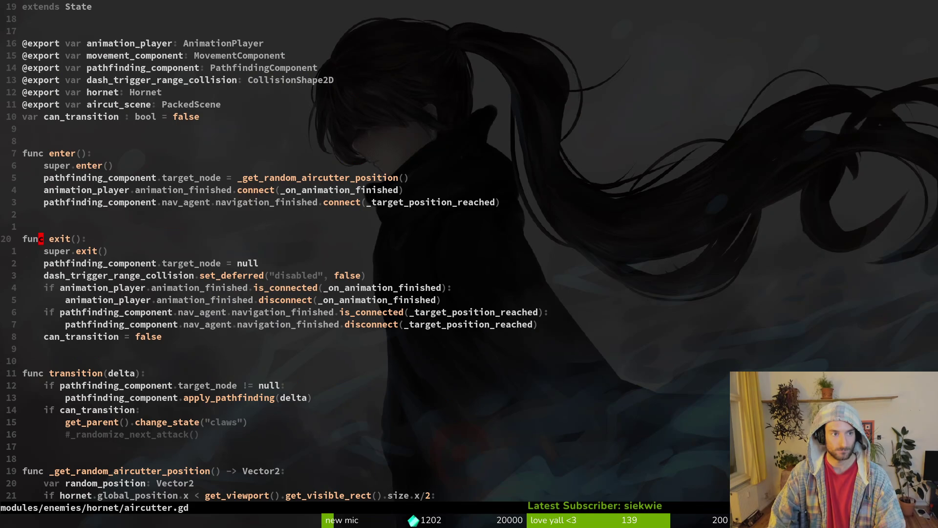
key(k)
key(k)
key(k)
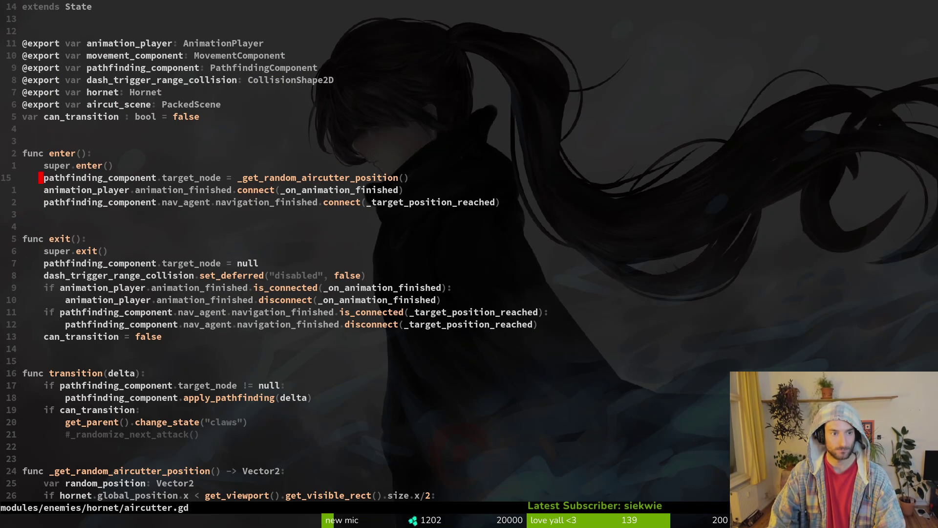
key(ctrl+d)
key(j)
key(j)
key(j)
Change the random_position variable's type to Marker2D and save the script
key(j)
key($)
text(hciw)
text(Mark)
key(Return)
key(j)
key(j)
key(j)
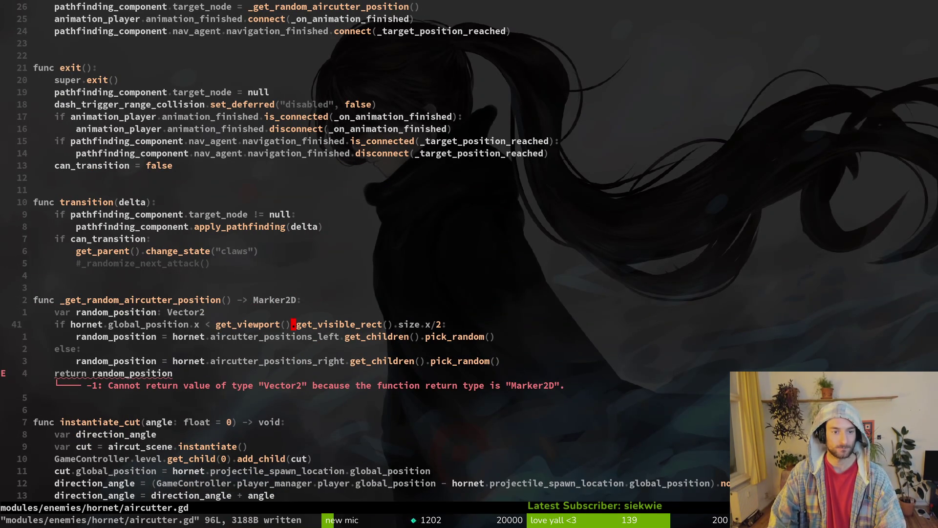
key(k)
key(k)
key(k)
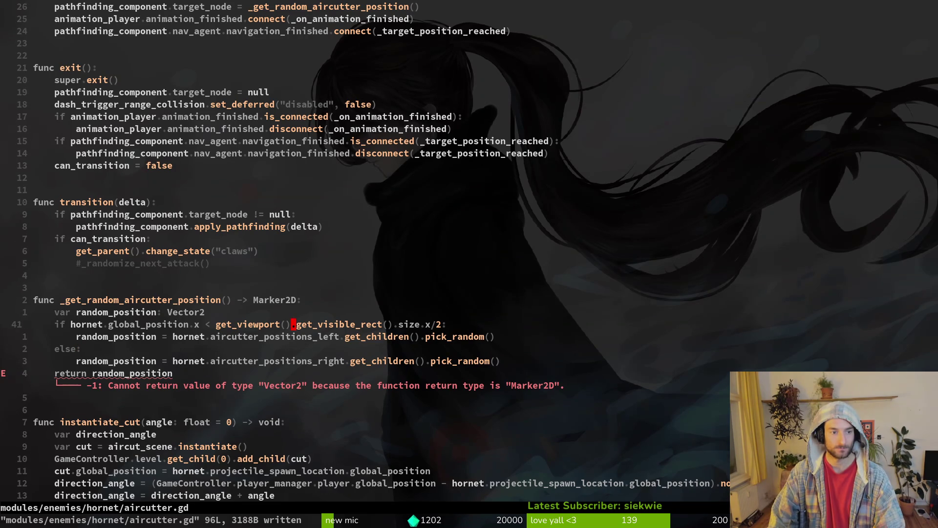
text(ciwMar)
key(Return)
key(Escape)
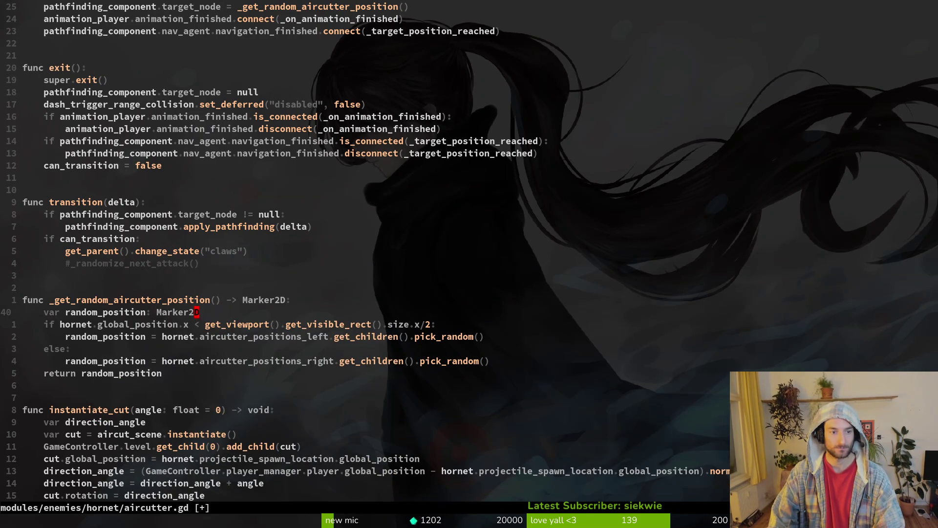
text(:w)
key(Return)
Rename the local variable declaration random_position to random_marker
key(j)
key(j)
key(j)
key(j)
key(f)
key(period)
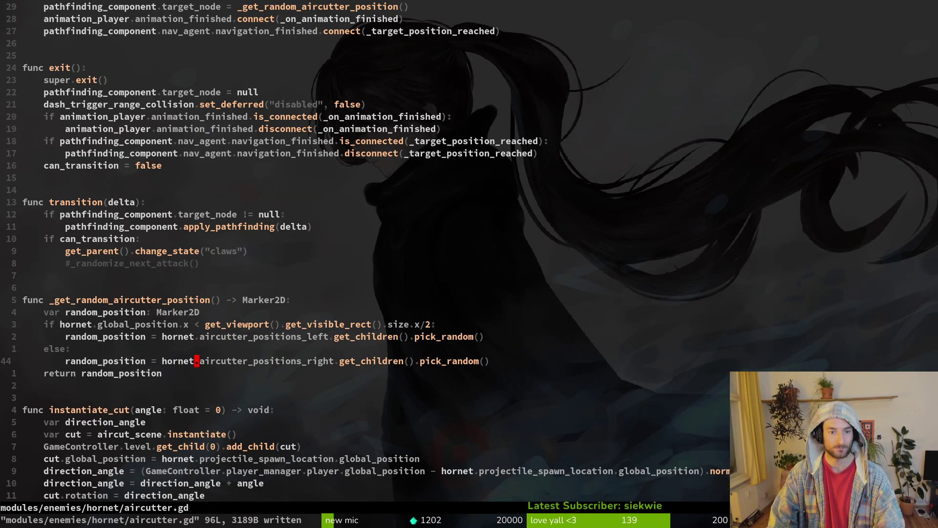
key(k)
key(k)
key(k)
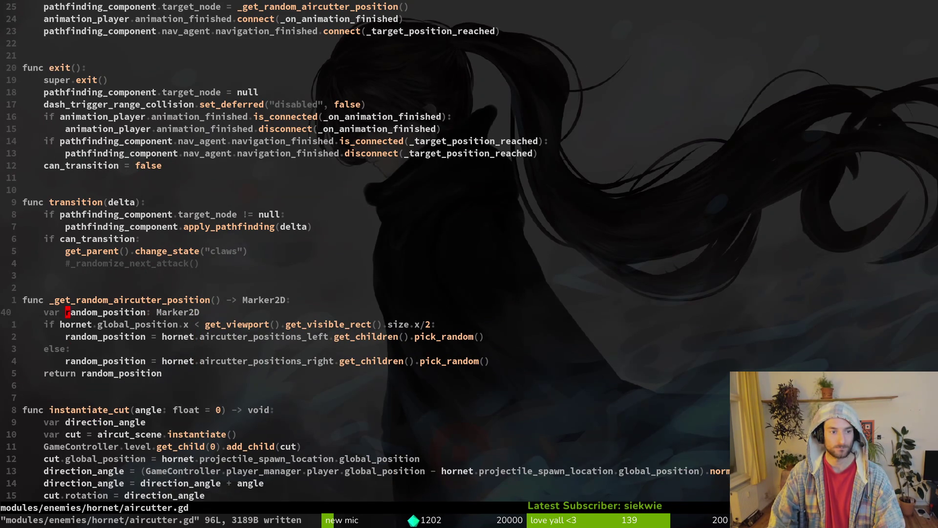
text(cwrandom_marke)
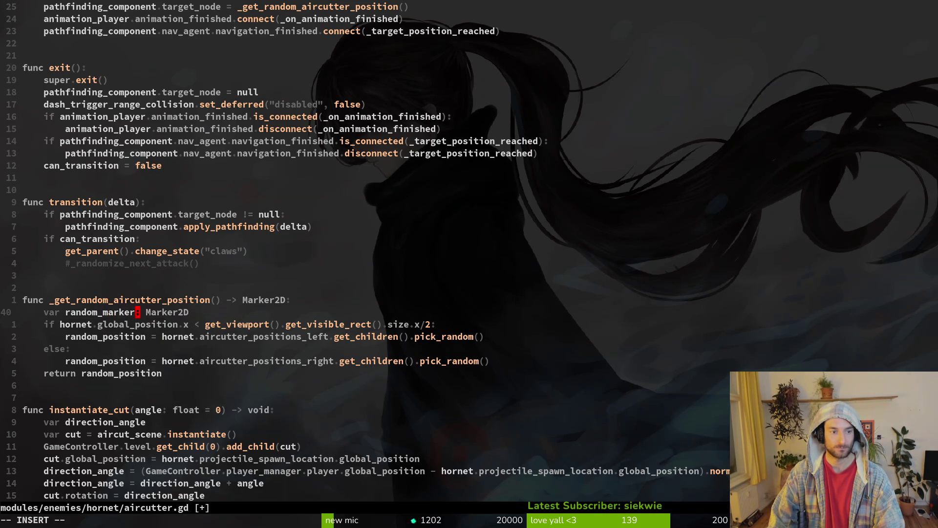
text(r)
key(Escape)
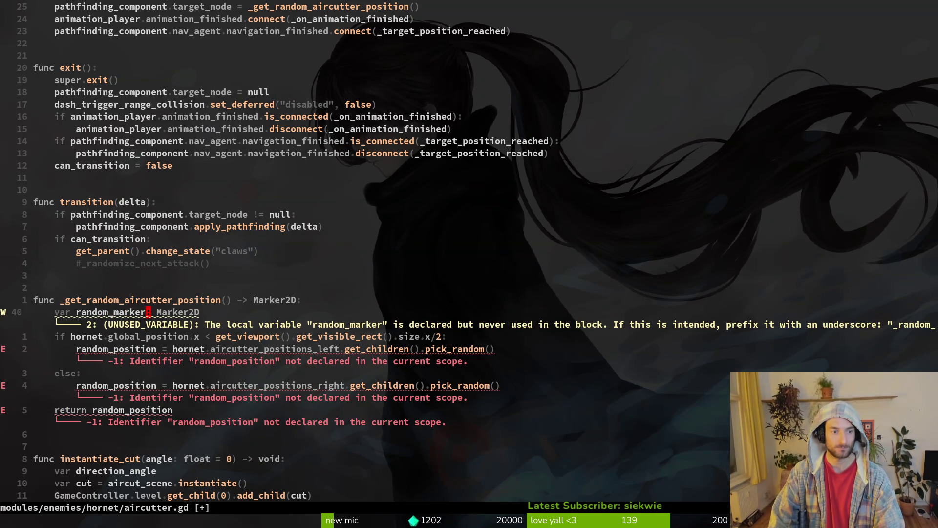
Repeat the random_marker rename on both assignments and the return line, fix spacing, and save
key(j)
key(j)
key(period)
key(j)
key(j)
key(b)
key(period)
key(j)
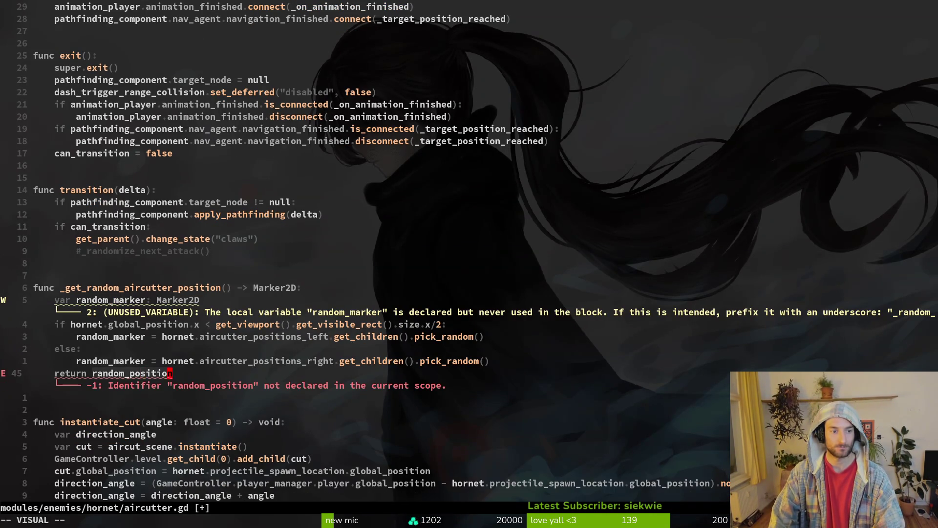
key(b)
key(h)
key(period)
text(:w)
key(Return)
text(jb)
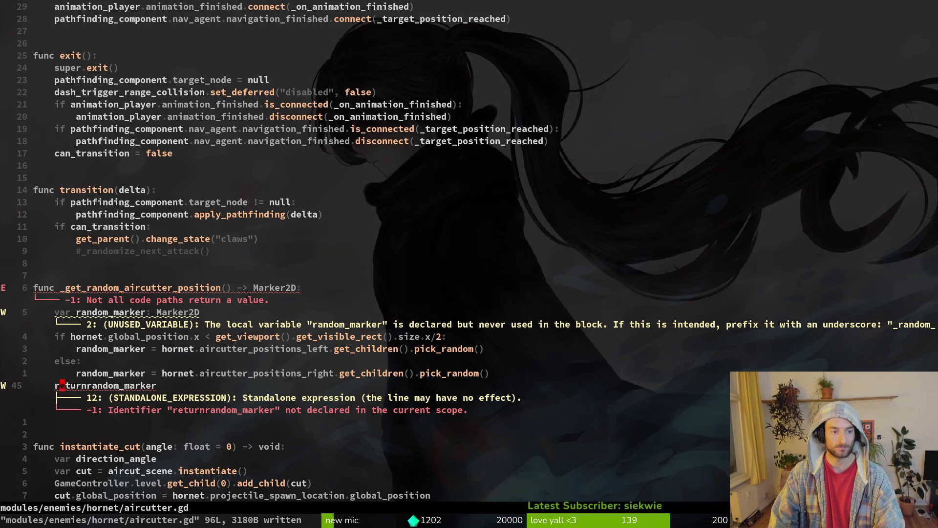
text(a)
key(Escape)
text(:w)
key(Return)
Rename the helper function to _get_random_aircutter_position_marker and save
key(k)
key(k)
key(k)
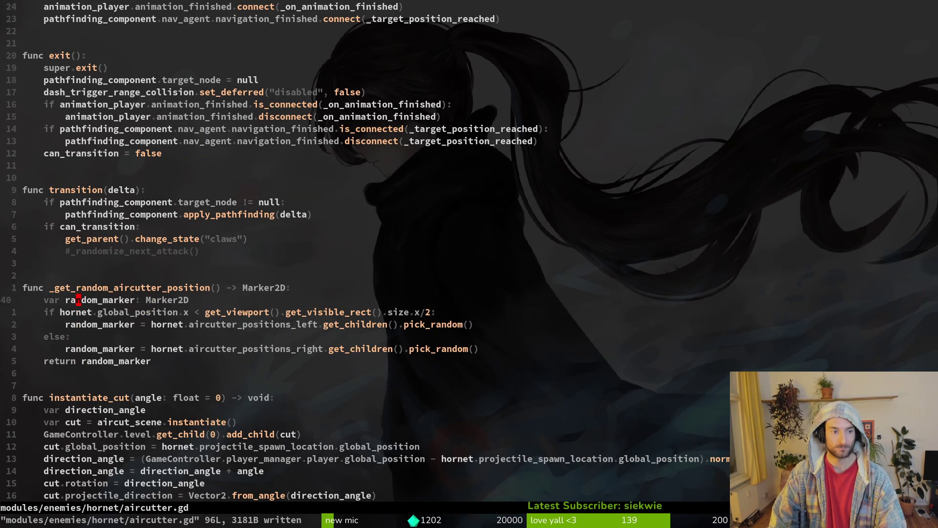
text(ciw_get_random)
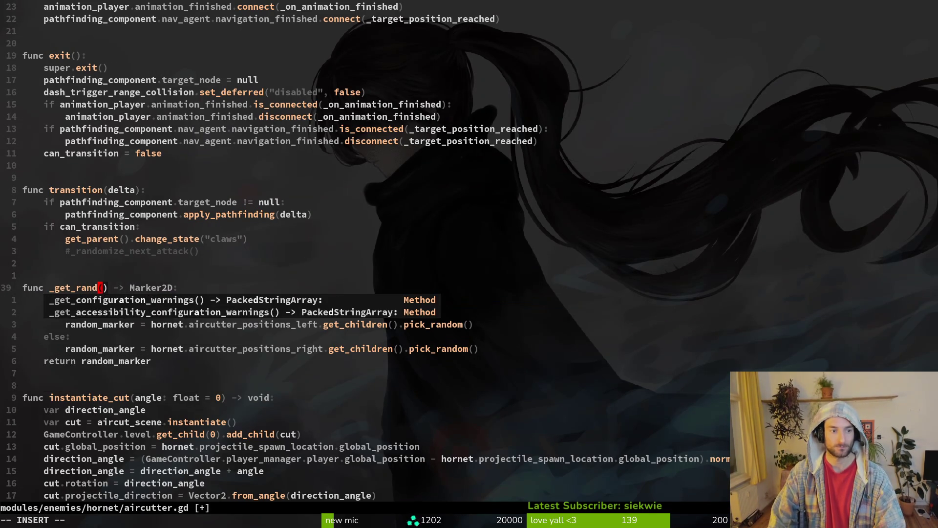
text(_aircutter)
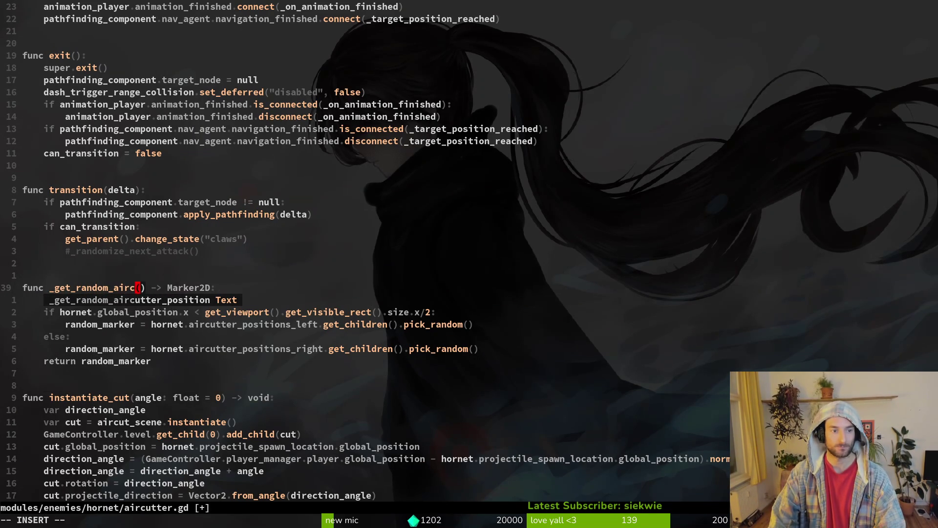
text(_position_marker)
key(Escape)
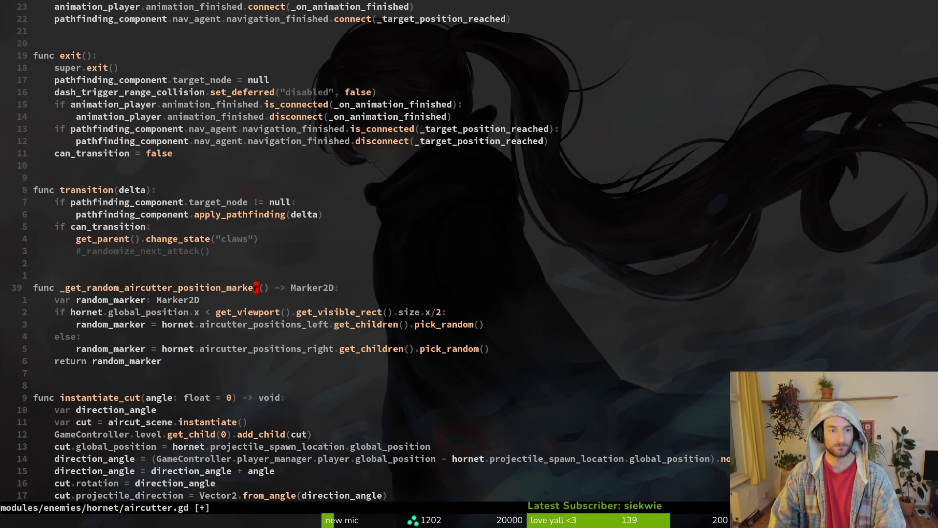
text(:w)
key(Return)
Update the call in enter() to the renamed function and remove the doubled parentheses
key(ctrl+o)
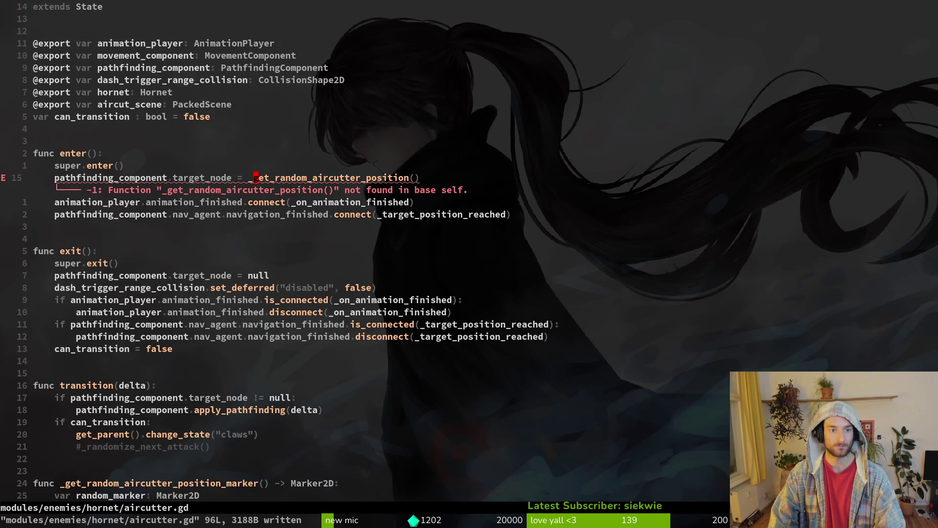
text(cwget)
key(Return)
key(Escape)
text(:w)
key(Return)
key(x)
key(x)
Review the end of aircutter.gd and attempt :Wq, dismissing the command error
key(ctrl+d)
key(ctrl+d)
key(ctrl+d)
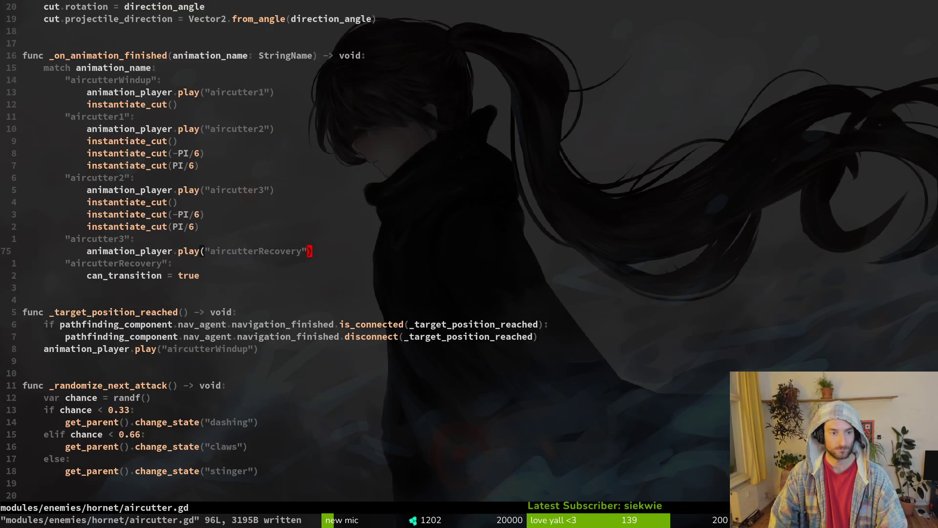
key(ctrl+u)
key(ctrl+u)
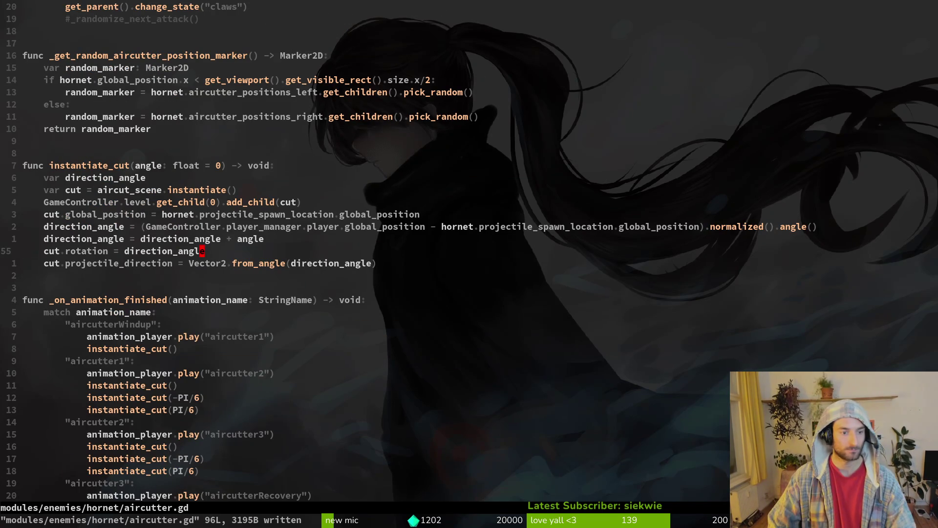
text(:Wq)
key(Return)
key(space)
Open the hornet's stinger.gd via Telescope and read through it
key(f)
key(f)
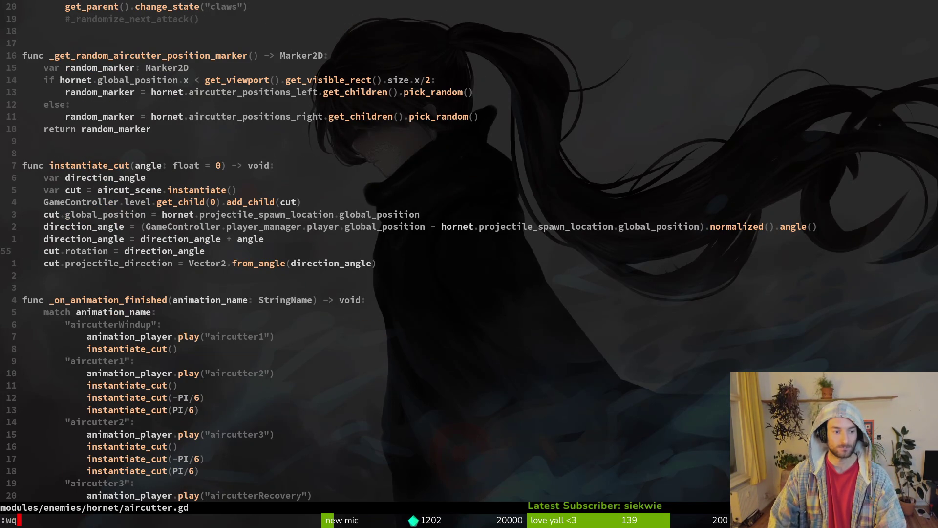
text(sting)
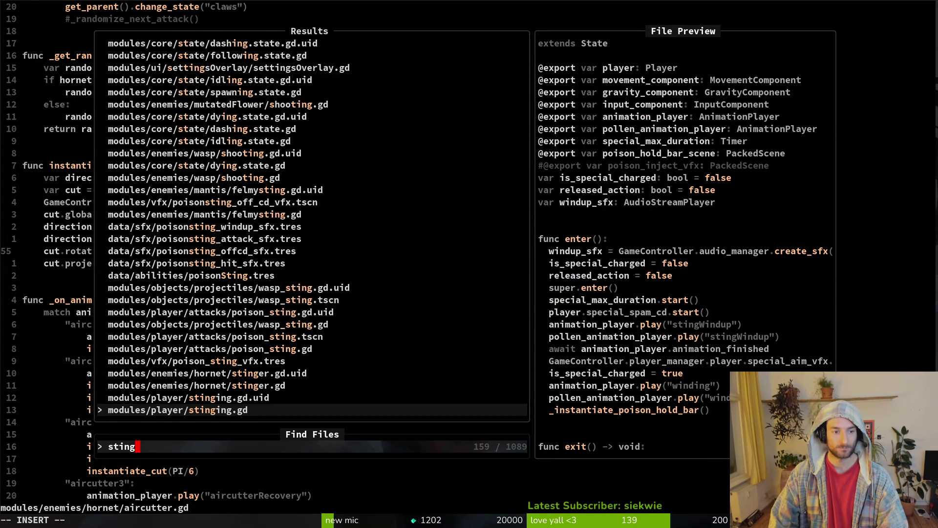
key(Up)
key(Up)
key(Return)
text(:w)
key(Return)
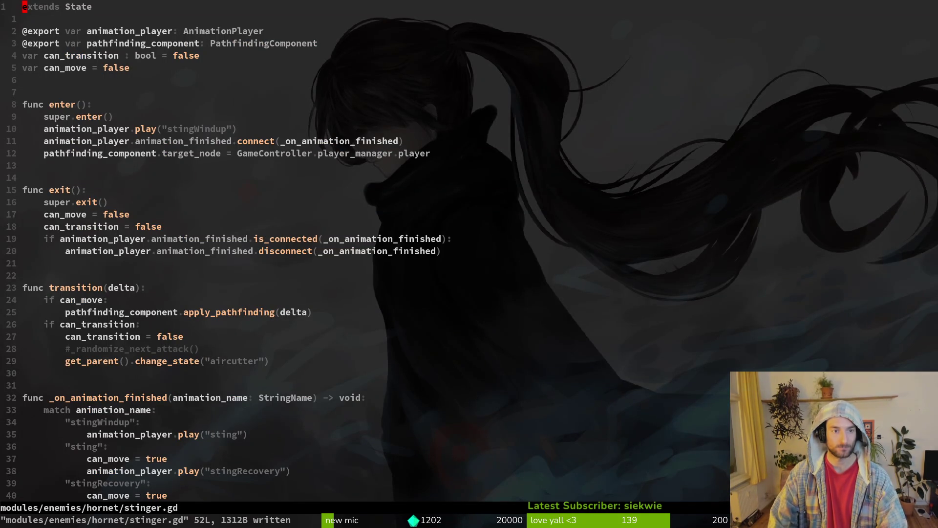
key(j)
key(j)
key(j)
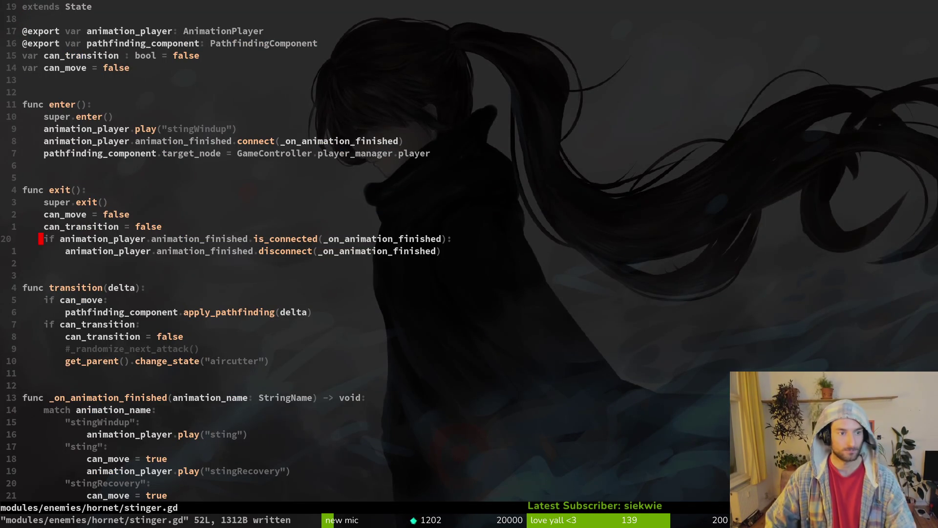
key(ctrl+d)
key(ctrl+u)
Glance at hornet.gd, return to stinger.gd, and start a new last line for func _instantiate_stinger
key(space)
key(f)
key(f)
text(hornet)
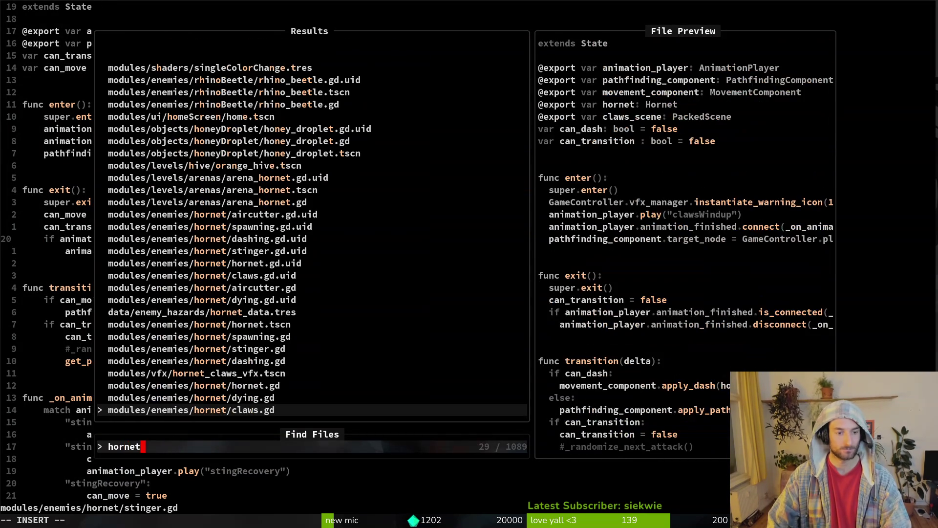
key(Up)
key(Up)
key(Return)
key(ctrl+o)
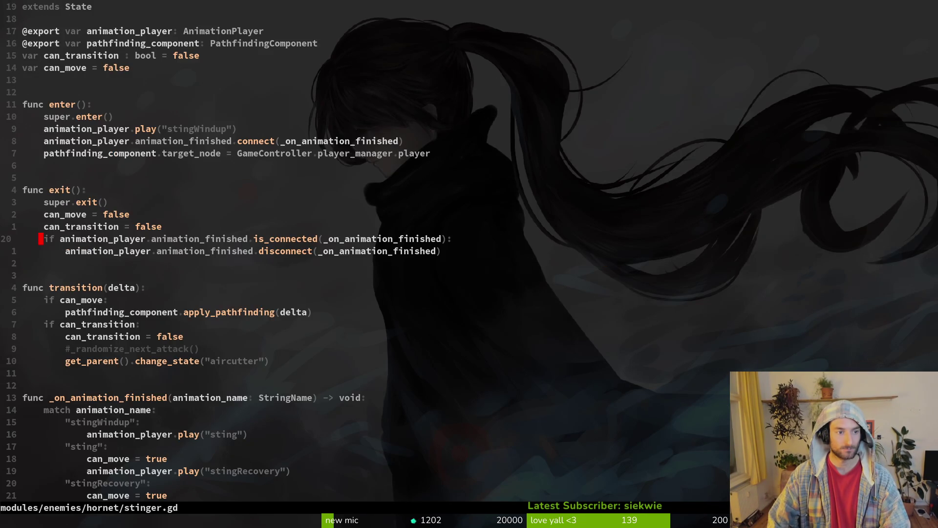
key(G)
text(o)
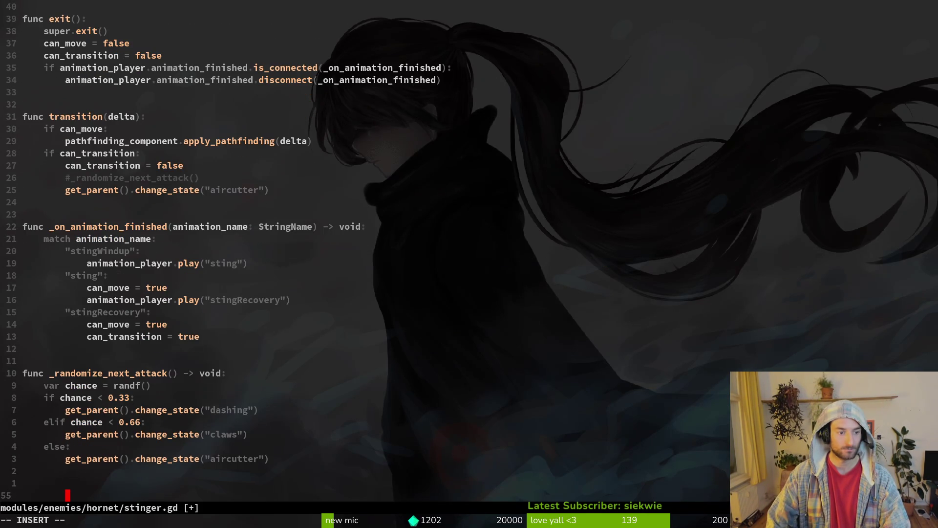
text(func _instant)
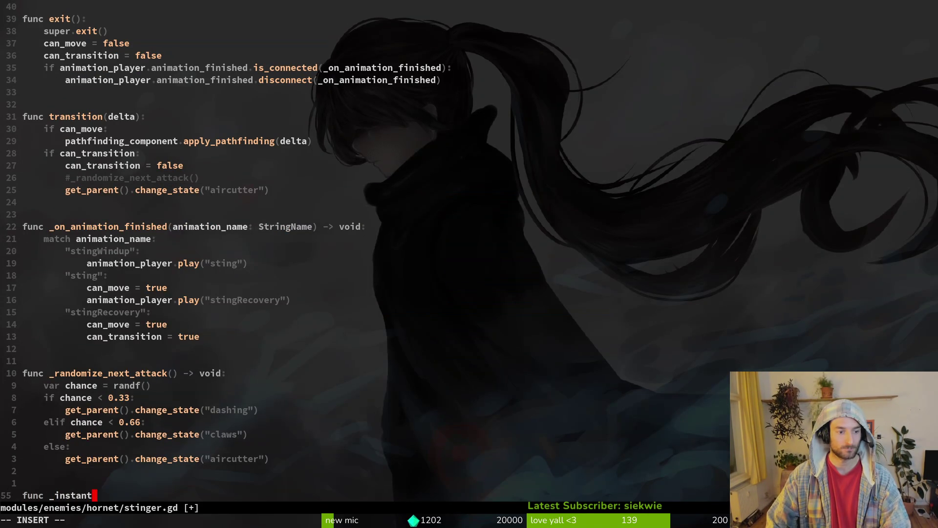
text(te_sitinger)
Finish the func _instantiate_stinger line and read the player's poison_sting.gd from the top
key(Escape)
key(space)
key(f)
key(f)
text(s)
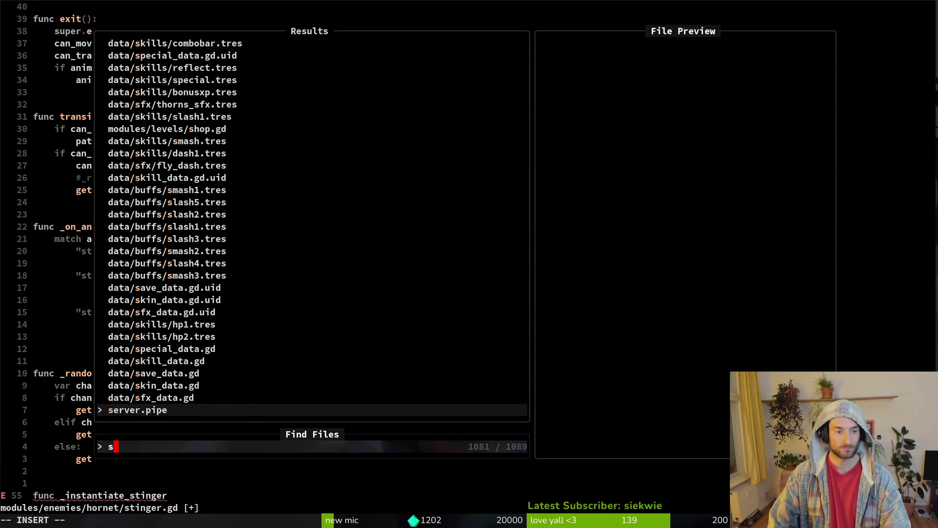
text(oisonsting)
key(Up)
key(Up)
key(Up)
key(Return)
key(k)
key(k)
key(k)
key(braceleft)
key(k)
key(braceleft)
key(braceleft)
key(braceleft)
key(space)
Open the player's stinging.gd and inspect its release handling code
key(f)
key(f)
text(ting)
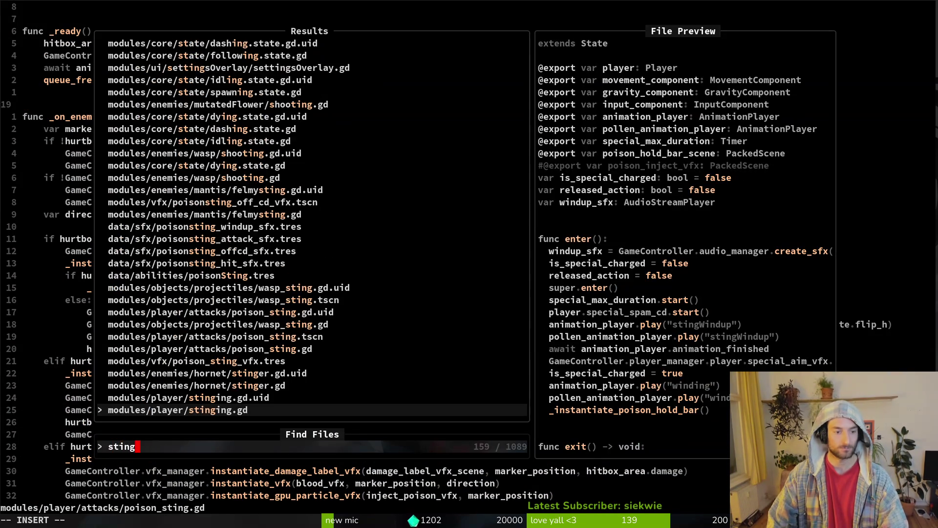
key(Return)
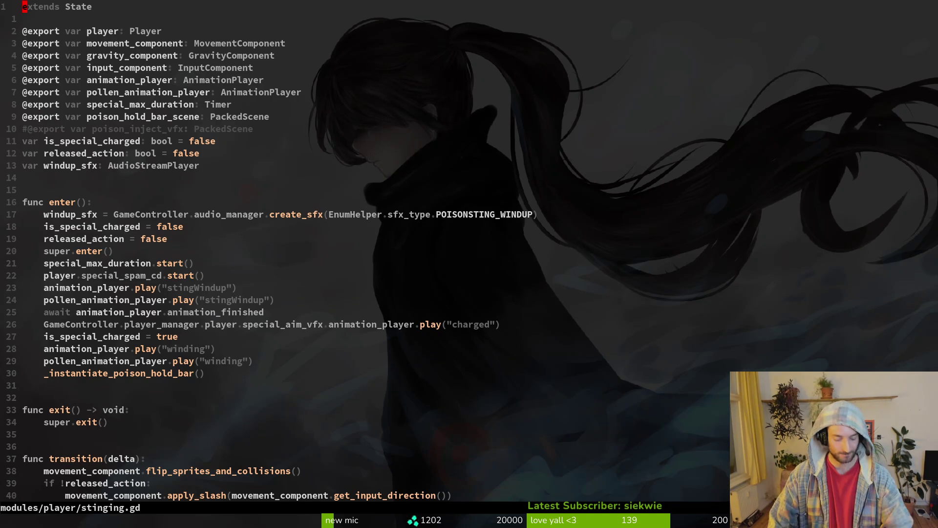
key(ctrl+d)
key(ctrl+d)
key(ctrl+d)
key(k)
key(k)
key(k)
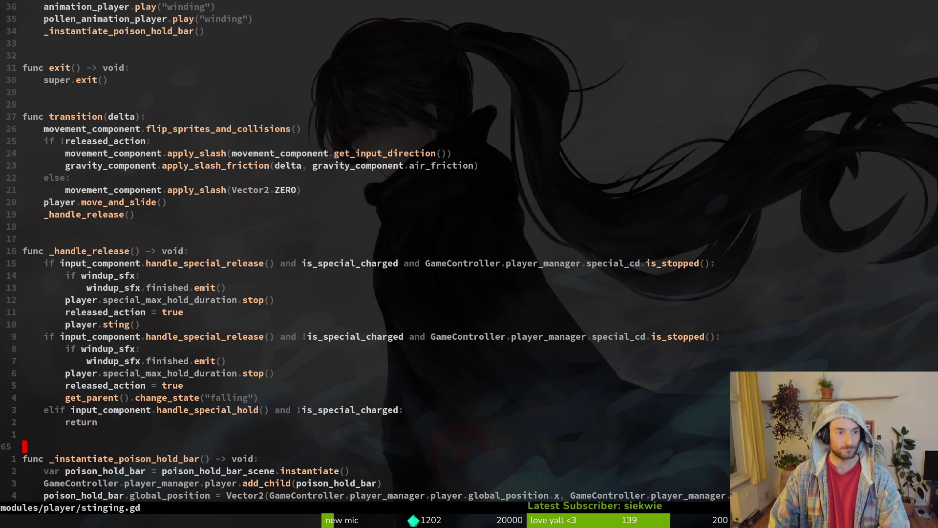
key(k)
key(k)
key(k)
key(space)
Yank the _handle_poison_sting_instantiation function lines from player.gd and save it
key(f)
key(f)
text(pl)
key(Return)
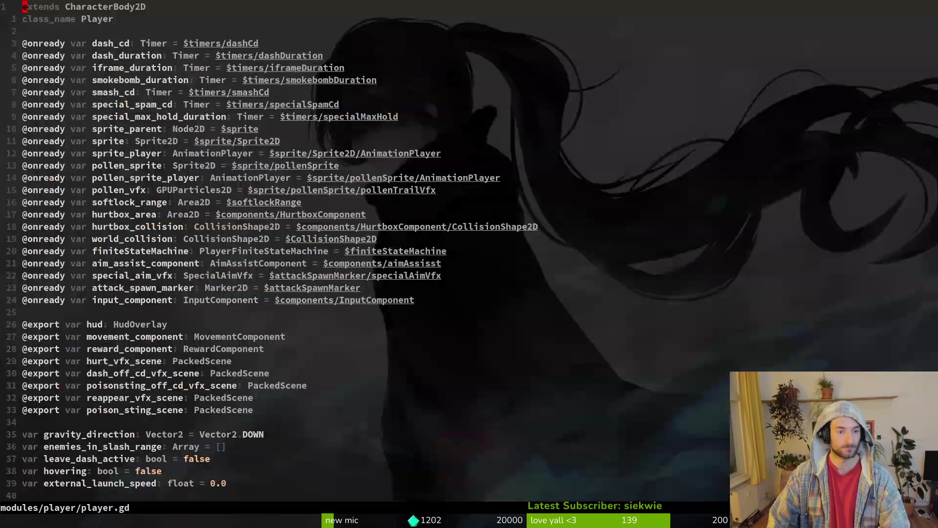
key(G)
key(k)
key(k)
key(shift+v)
text(Gy:w)
key(Return)
key(ctrl+o)
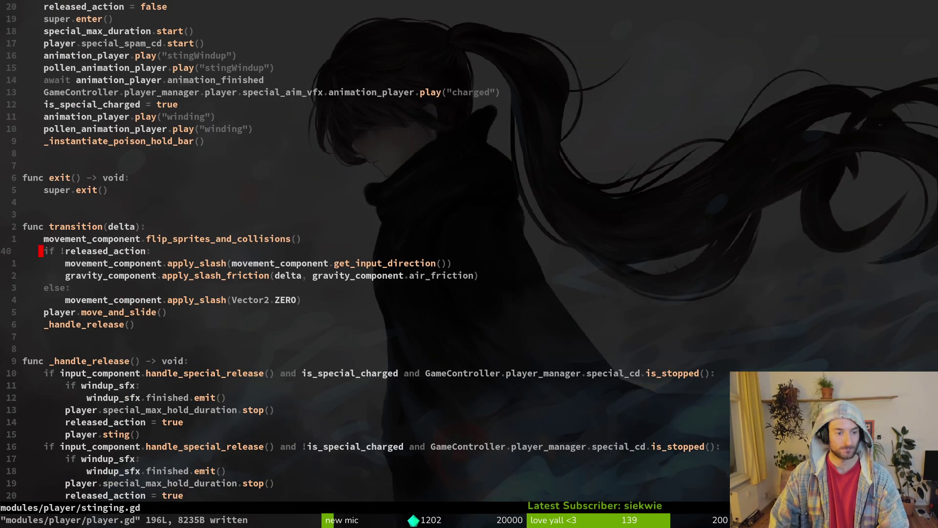
key(ctrl+o)
key(space)
Paste the copied poison-sting spawning function below the stub at the end of stinger.gd
key(f)
key(f)
text(stinge)
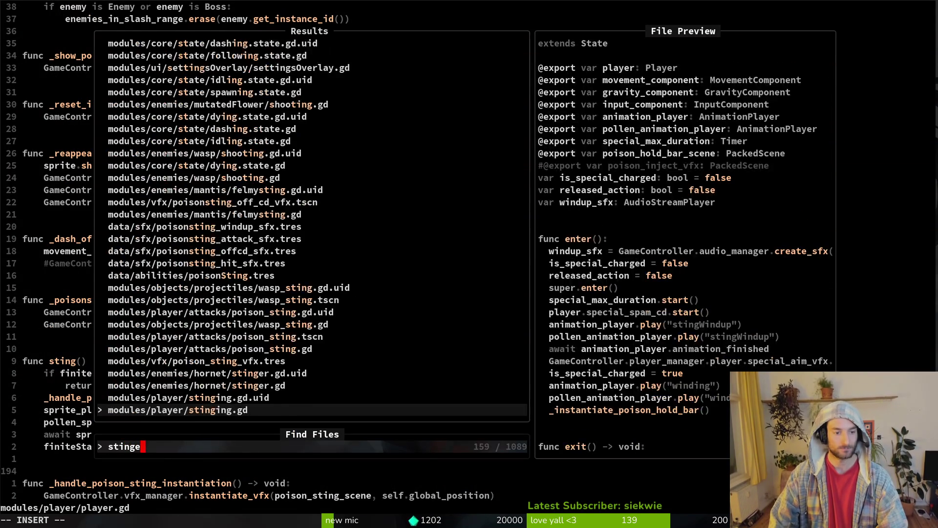
key(Up)
key(Return)
key(G)
key(p)
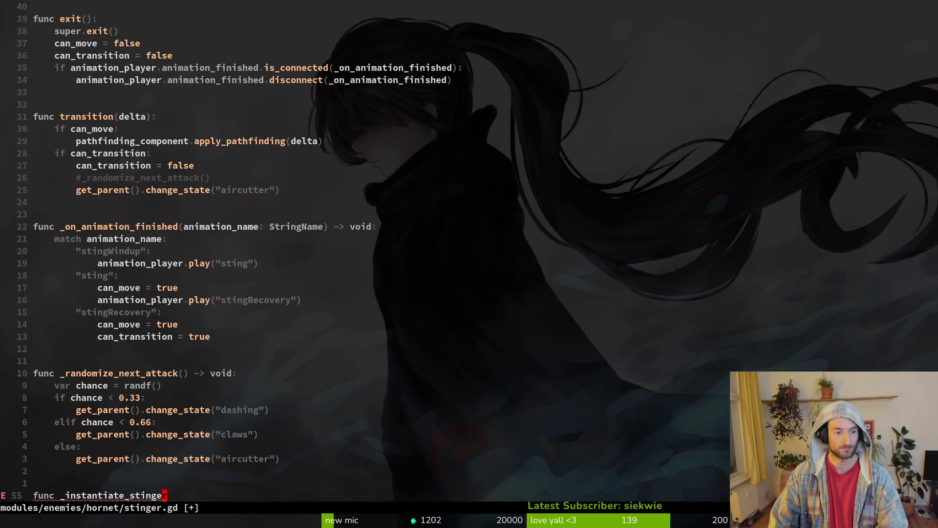
key(u)
key(p)
key(j)
key(j)
key(k)
key(w)
key(w)
key(w)
key(0)
key(u)
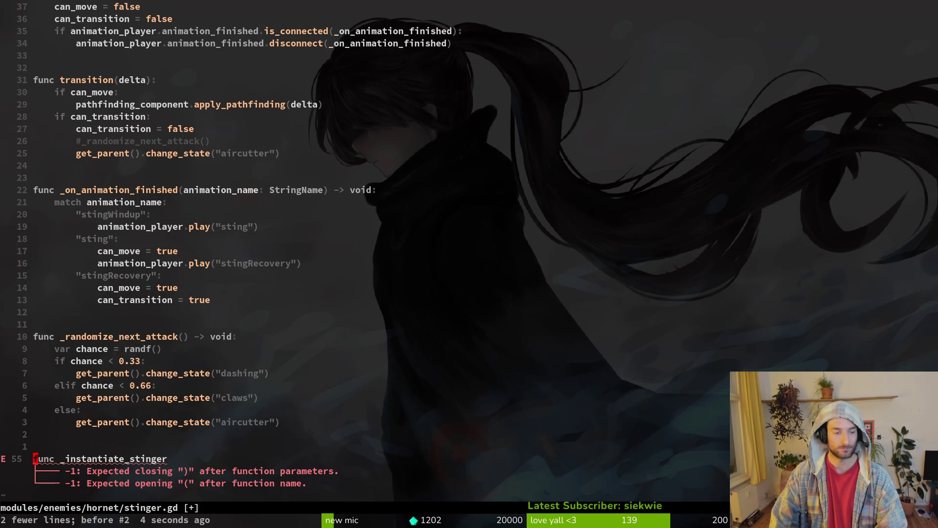
key(p)
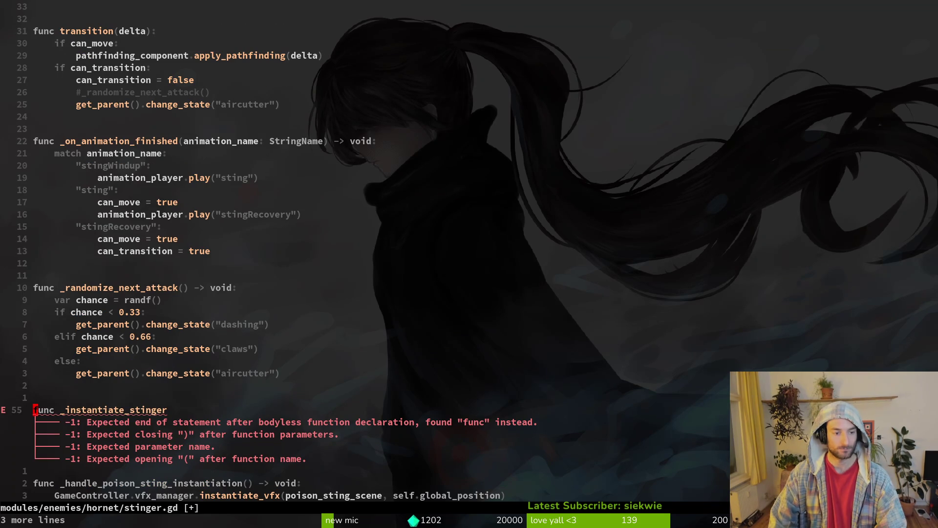
Rename the pasted function to _instantiate_stinger, delete the broken stub, and save
key(w)
key(y)
key(i)
key(w)
key(j)
Duplicate the pathfinding_component export line near the top and begin renaming the copy
key(j)
key(f)
key(parenleft)
key(b)
key(v)
key(i)
key(w)
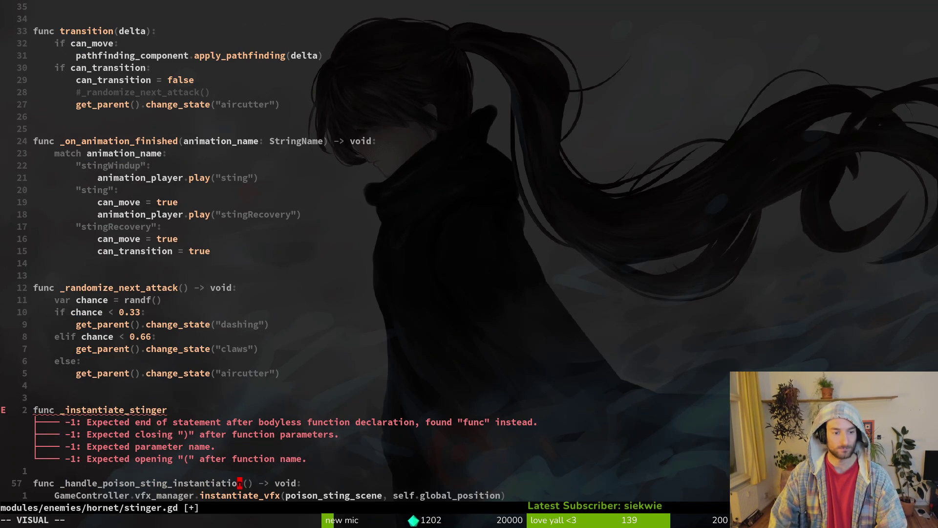
key(p)
key(k)
key(k)
text(Vd:w)
key(Return)
key(j)
key(w)
key(w)
key(g)
key(g)
key(j)
key(j)
key(V)
text(yp)
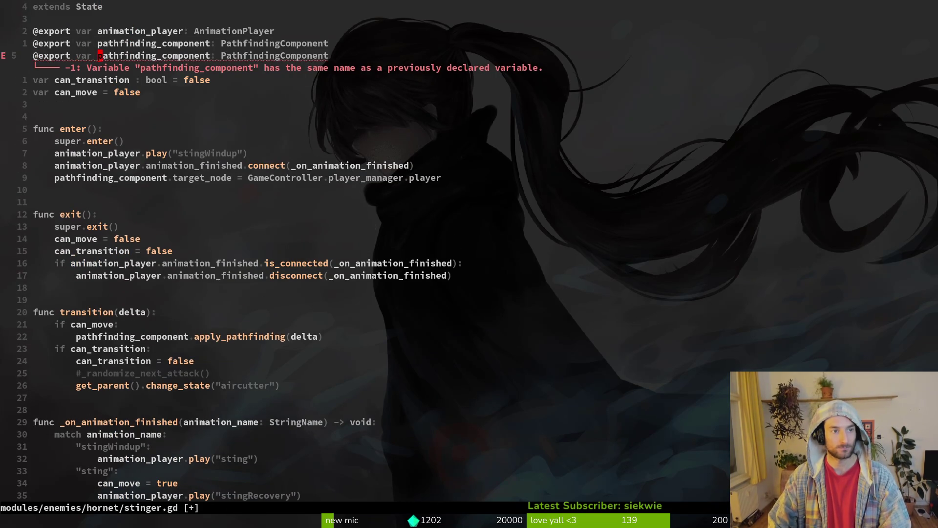
text(cwpoisi)
text(on)
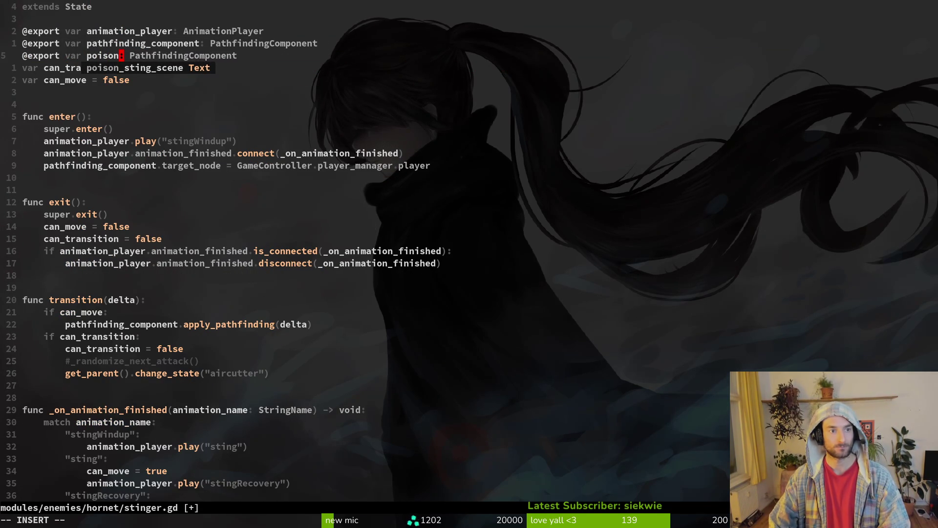
Name the new export stinger_scene, type it as PackedScene, and save
key(BackSpace)
key(BackSpace)
key(BackSpace)
text(stinger_scen)
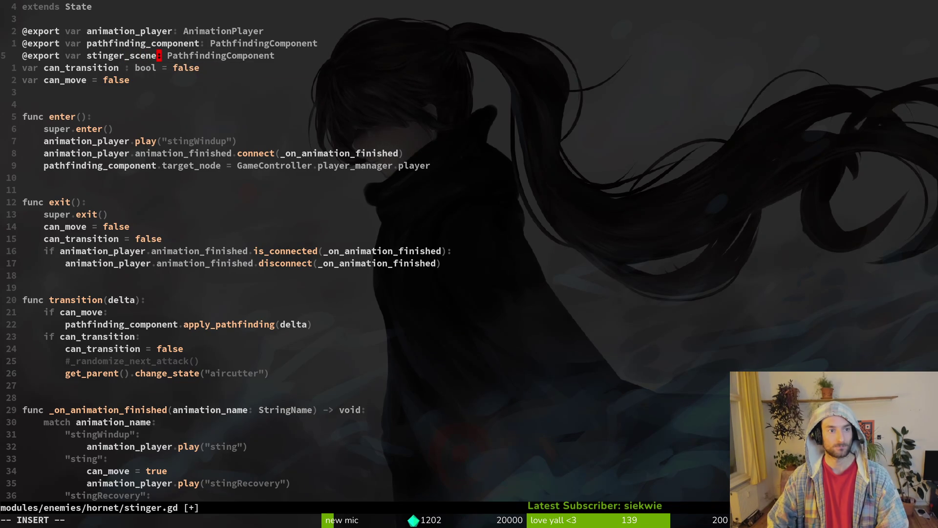
text(e)
key(Escape)
text(:w)
key(Return)
text(cwPack)
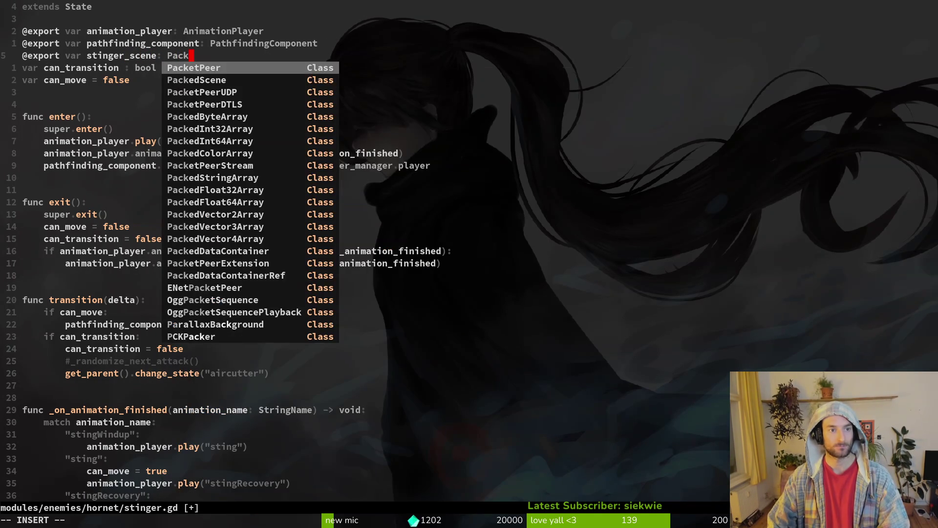
key(Return)
key(Escape)
text(:w)
key(Return)
key(G)
Replace poison_sting_scene on line 57 with stinger_scene and save
key(w)
key(w)
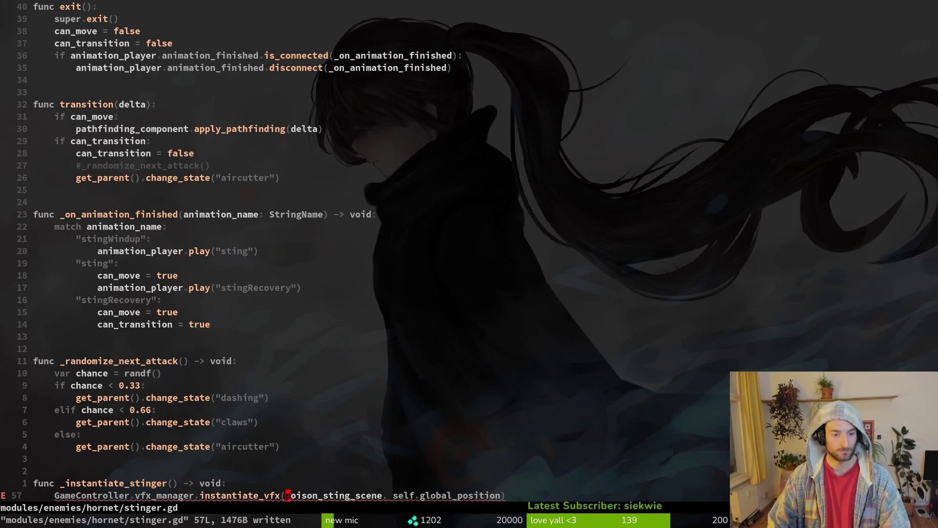
text(wciwsti)
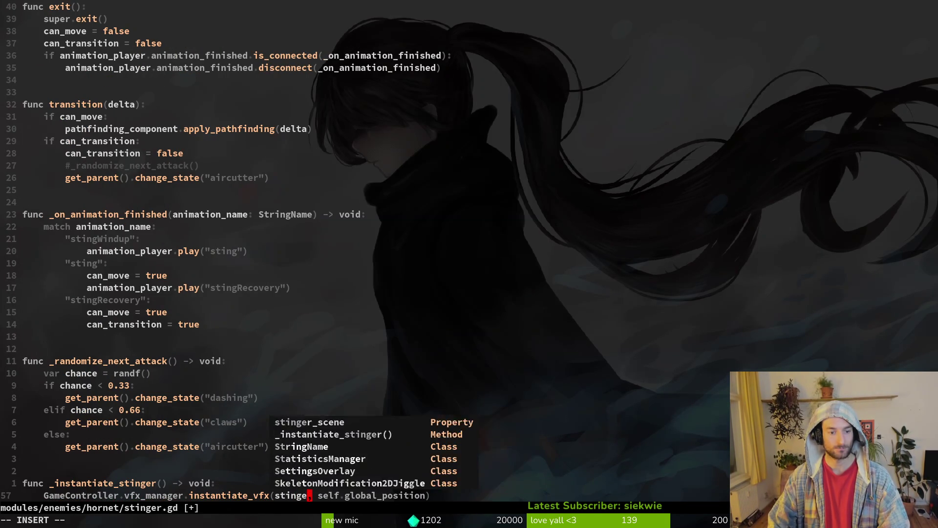
key(Return)
key(Escape)
text(:w)
key(Return)
Try adding a blank line and deleting line 57, then restore the script and save
key(o)
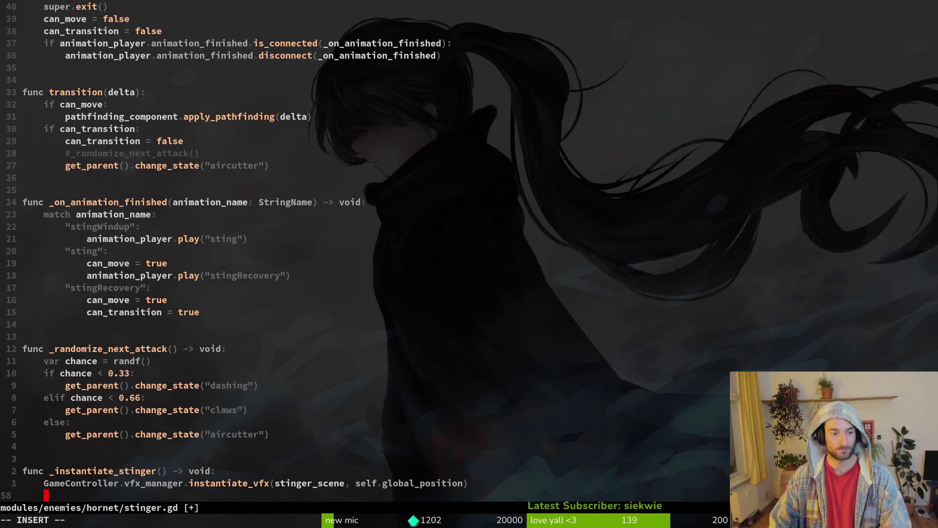
key(Escape)
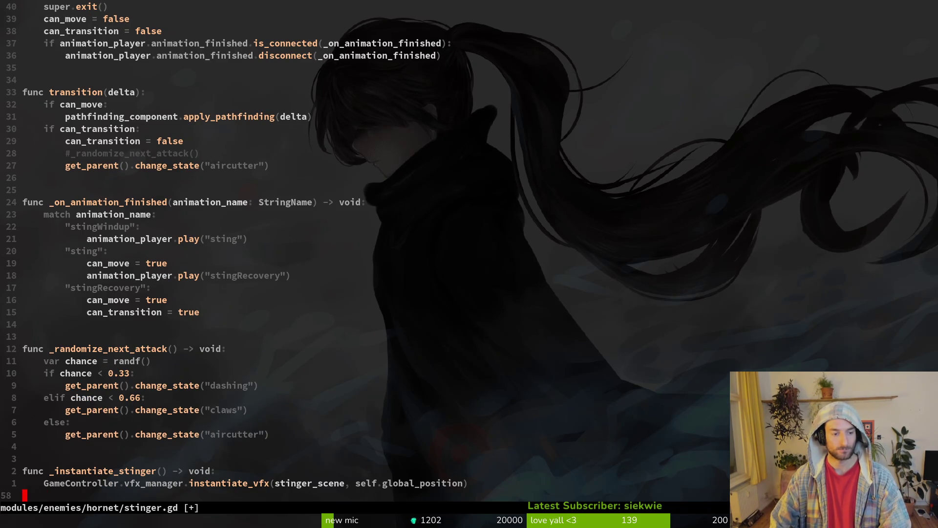
key(d)
key(d)
text(:w)
key(Return)
key(d)
key(d)
text(u:w)
key(Return)
key(k)
key(k)
key(k)
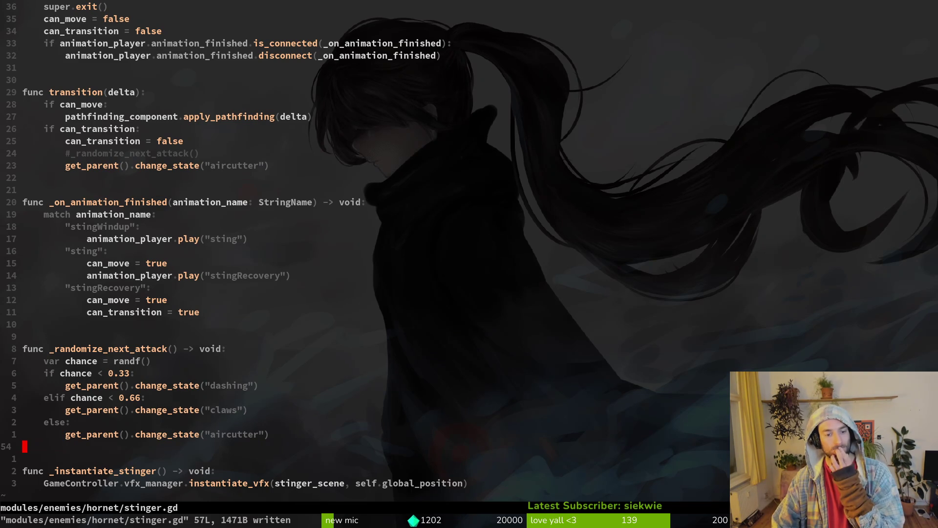
key(j)
key(j)
key(j)
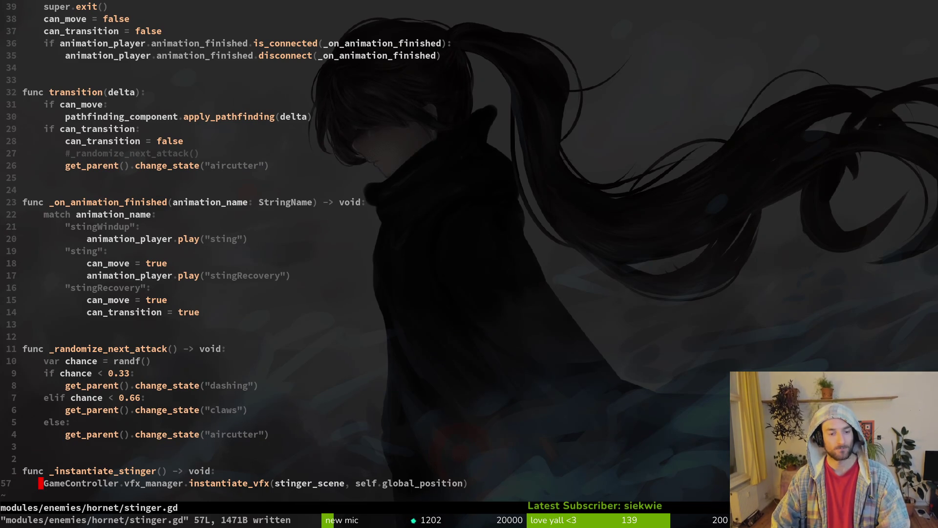
Open the project file finder and start searching for spider/sla
key(w)
key(w)
key(w)
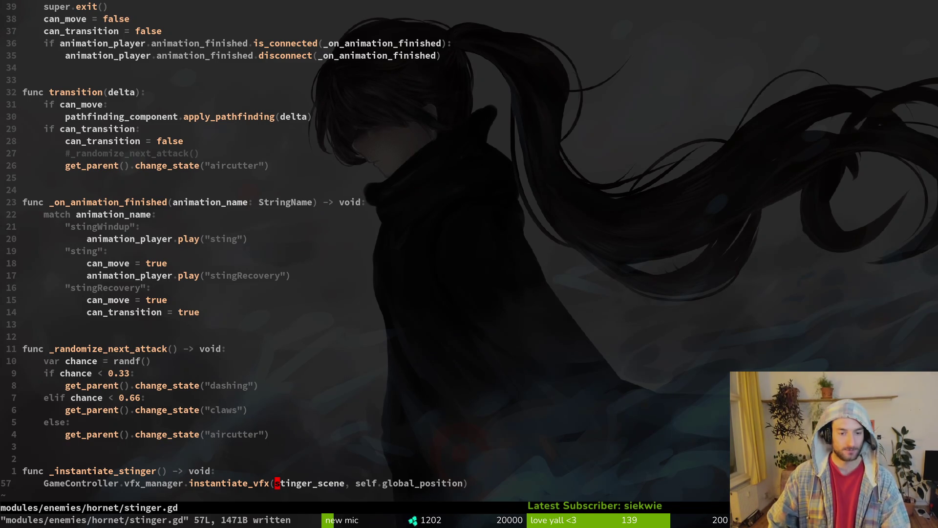
key(space)
key(f)
key(f)
text(spi)
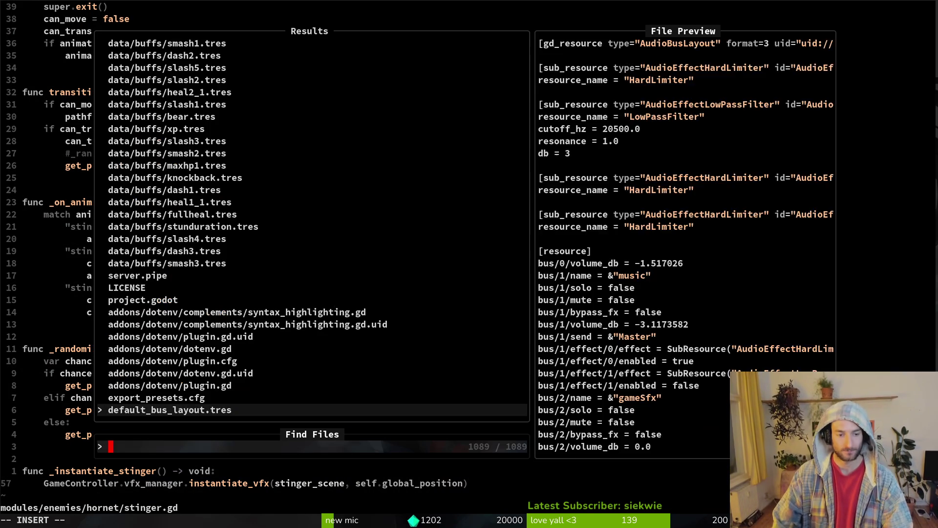
text(der/sla)
Look through spider/slashing.gd for reference, then open spider.gd
key(Return)
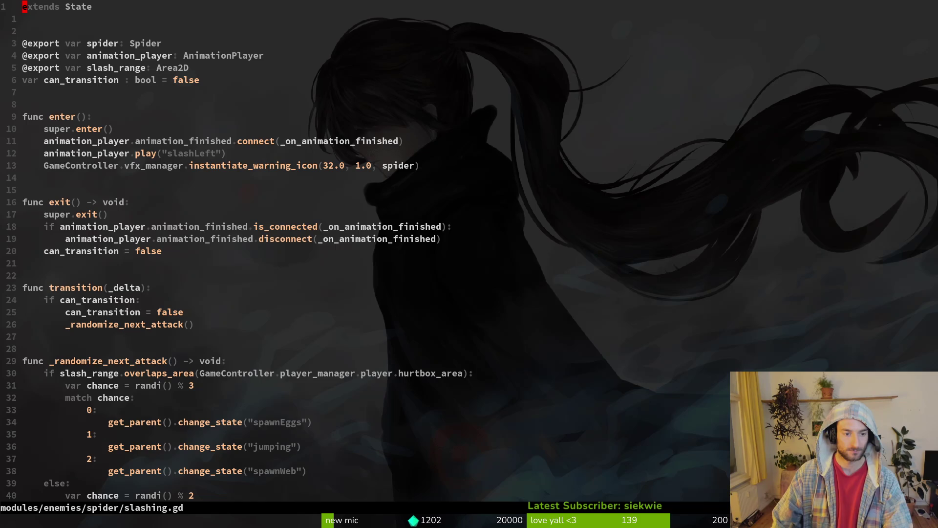
key(G)
click(65, 227)
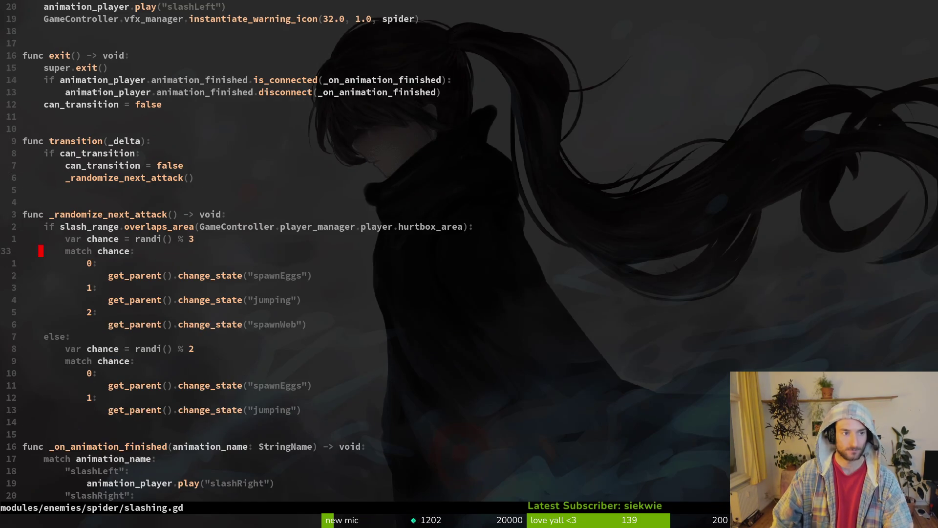
key(space)
key(f)
key(f)
text(spidespdie)
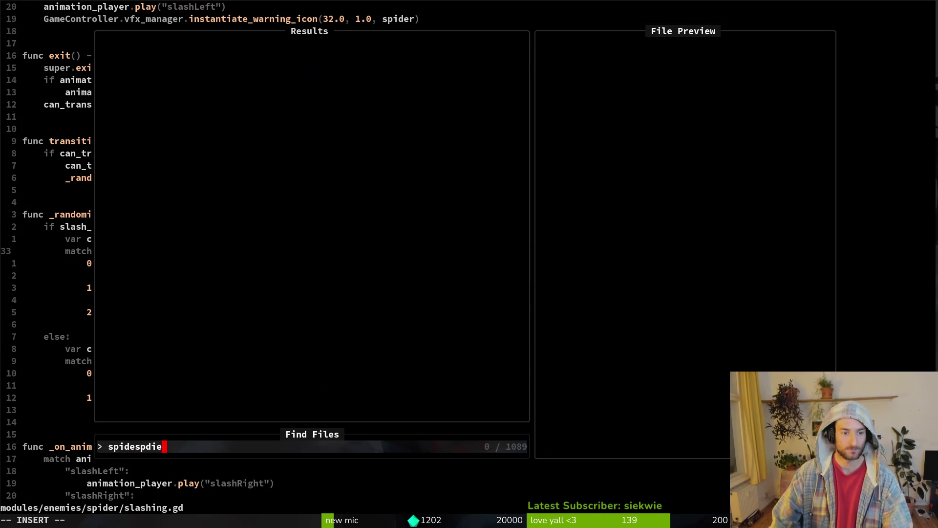
key(BackSpace)
key(BackSpace)
key(BackSpace)
text(r)
key(Return)
Copy the three slash_right spawning lines at the end of spider.gd and save it
key(G)
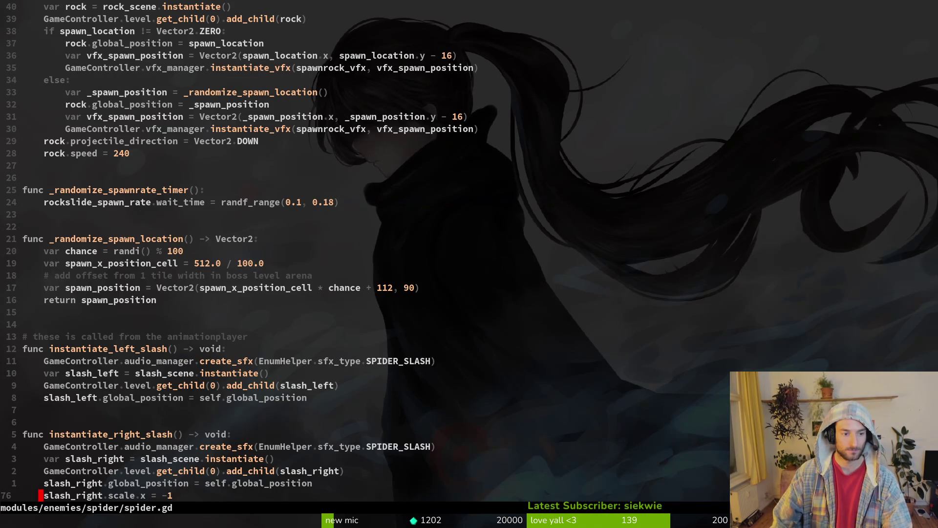
key(k)
key(k)
key(k)
key(j)
key(V)
key(j)
key(j)
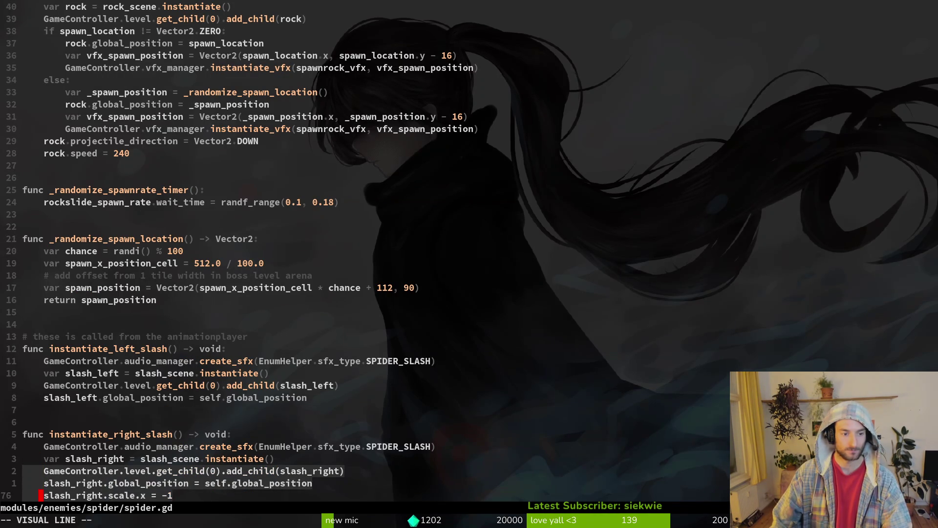
text(y:w)
key(Return)
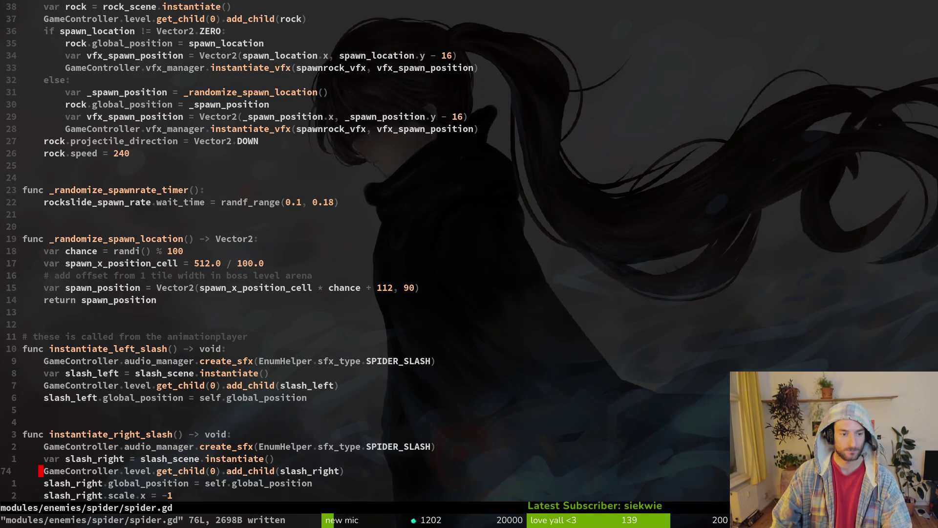
Reopen hornet/stinger.gd through the file finder
key(ctrl+6)
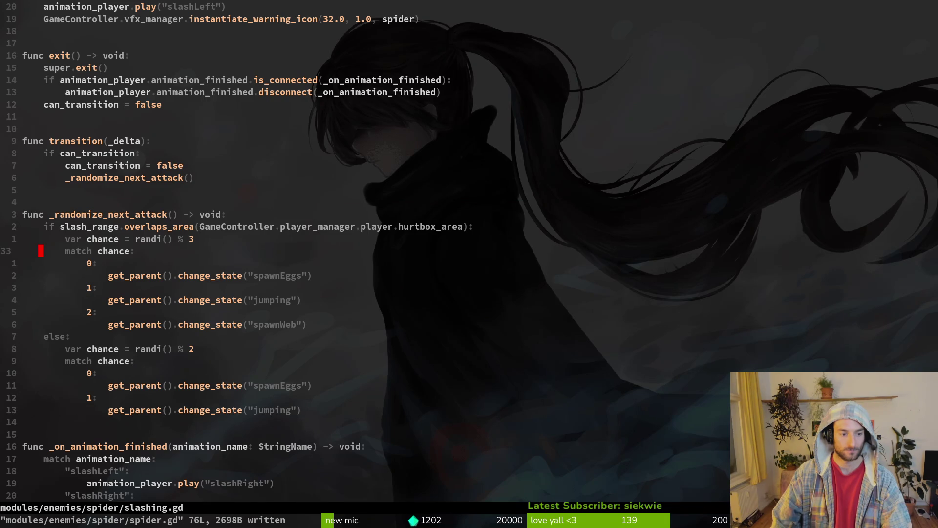
key(space)
key(f)
key(f)
text(stinger)
key(Return)
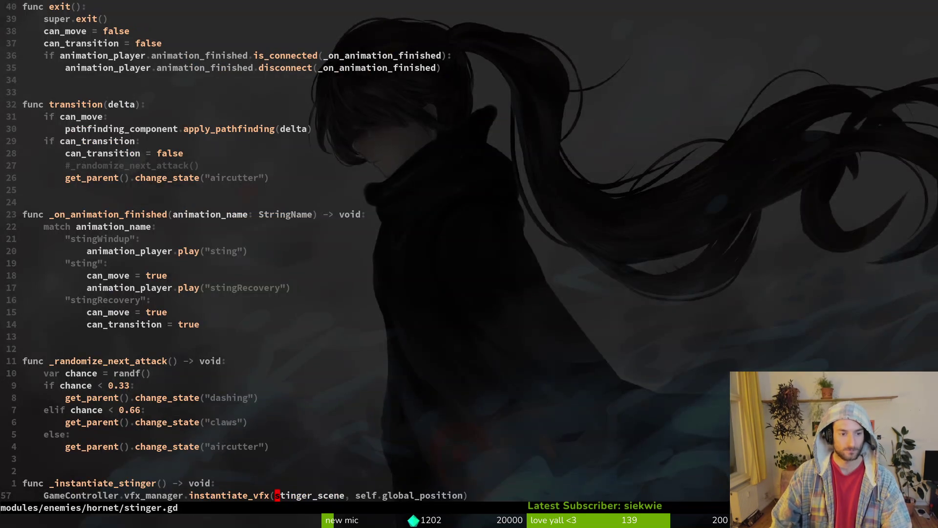
Paste the spawning lines into stinger.gd, then bring over spider.gd's var slash_right line too
key(p)
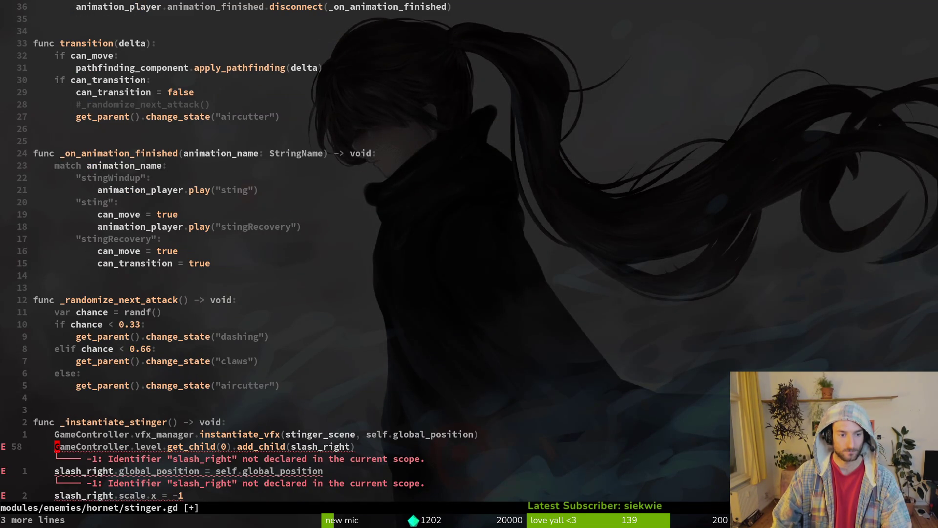
key(ctrl+o)
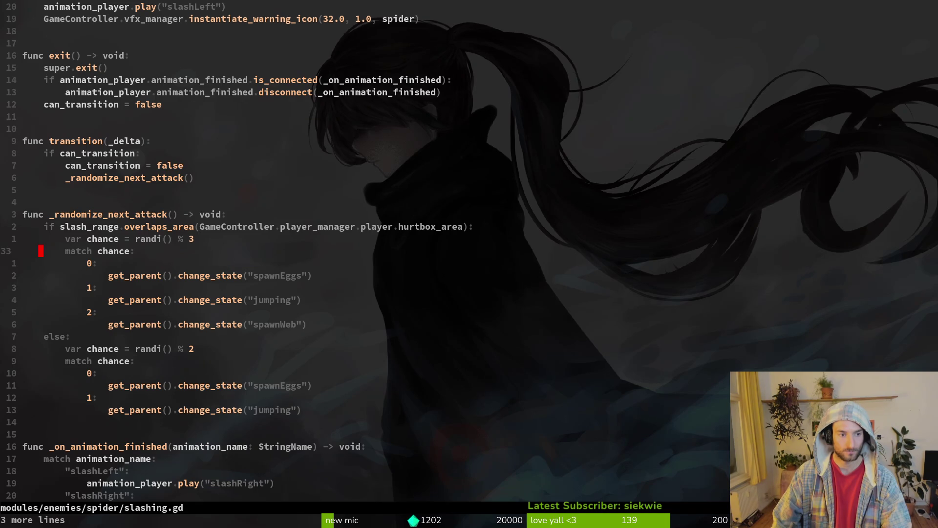
key(ctrl+p)
text(spispider)
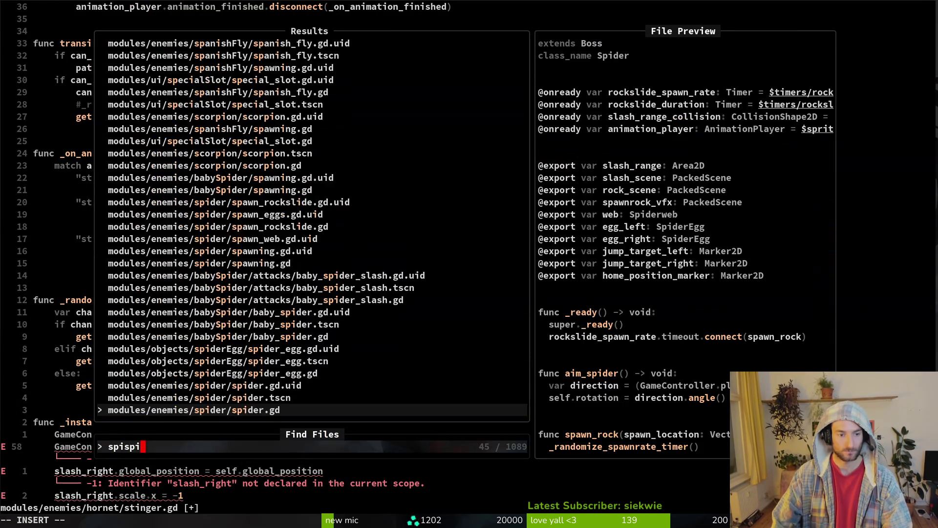
key(Return)
key(k)
key(y)
key(y)
key(ctrl+s)
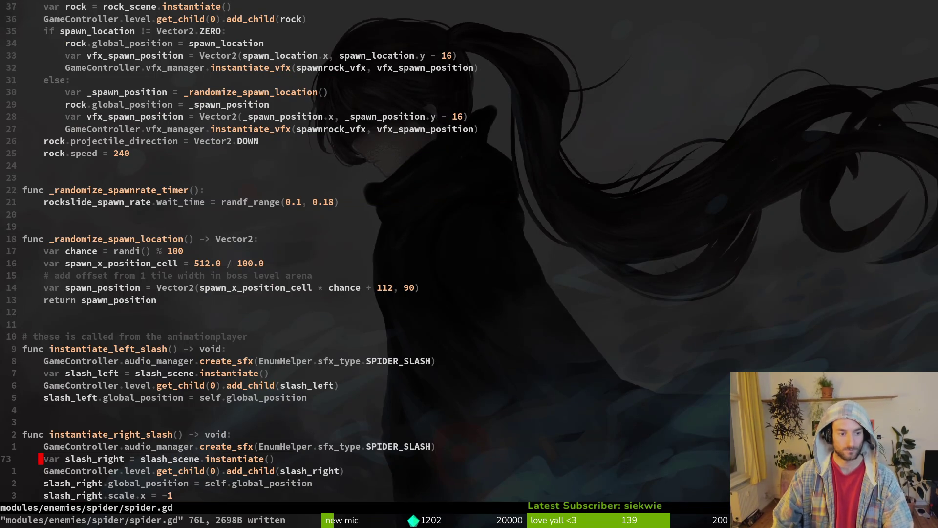
key(ctrl+o)
key(P)
Rename the pasted variable to stinger, instantiated from stinger_scene, and save
key(w)
key(w)
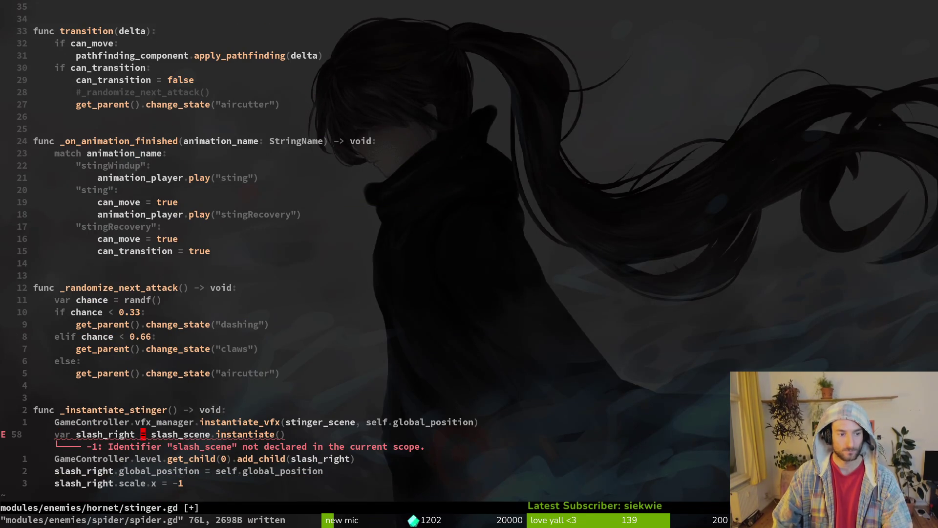
text(bcwstinger)
key(Escape)
key(w)
key(w)
text(cwstinger)
key(Tab)
key(Escape)
key(j)
key(j)
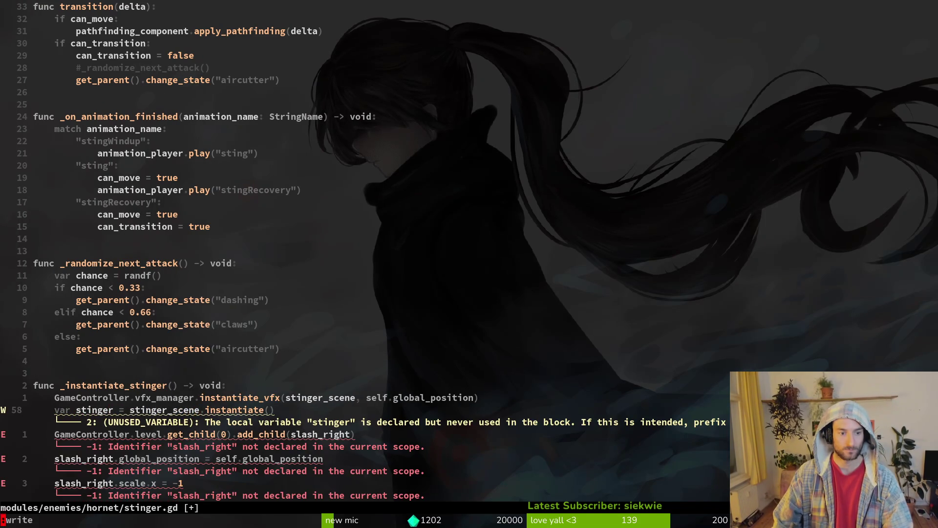
key(ctrl+s)
Replace slash_right with stinger in the add_child and scale lines, and save
key(k)
key(j)
key(k)
key(w)
key(w)
key(w)
text(wcwstinger)
key(Escape)
key(j)
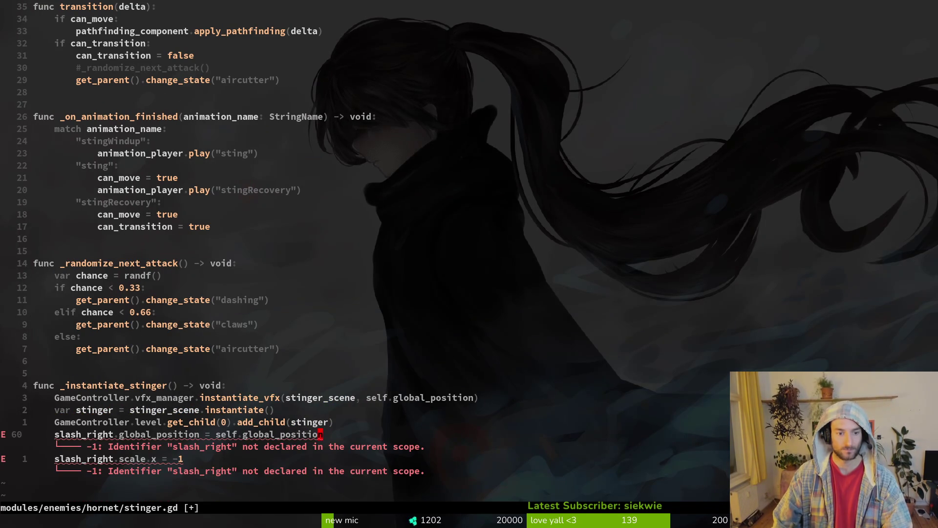
text(cwsting)
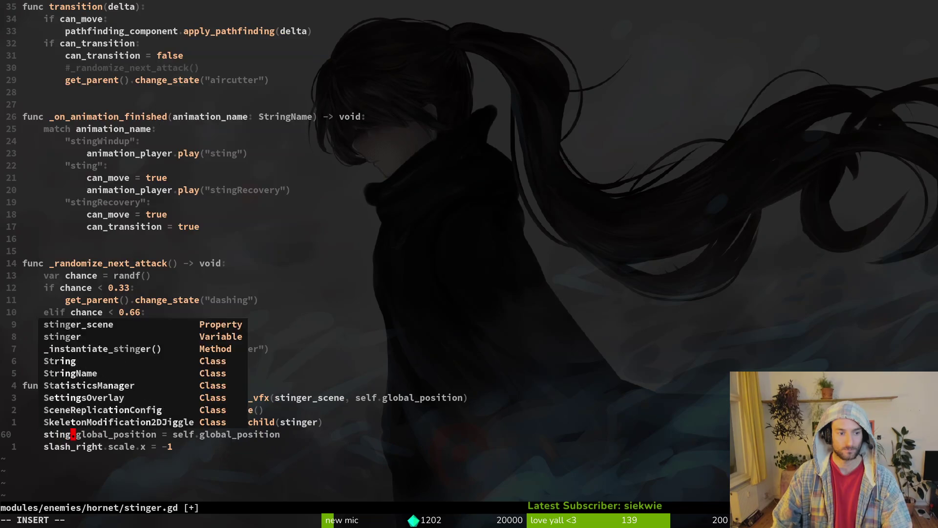
key(Tab)
key(Escape)
key(j)
key(ctrl+s)
text(cwsting)
key(Tab)
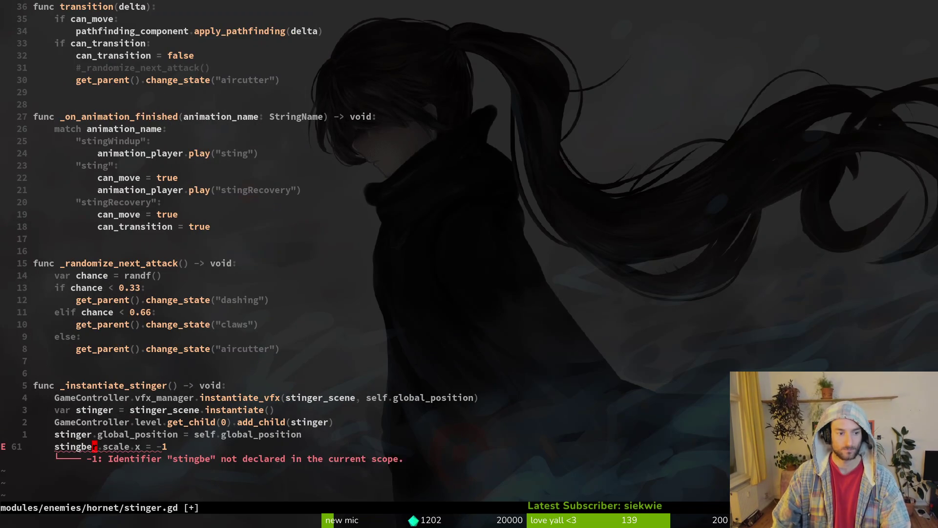
key(Escape)
key(ctrl+s)
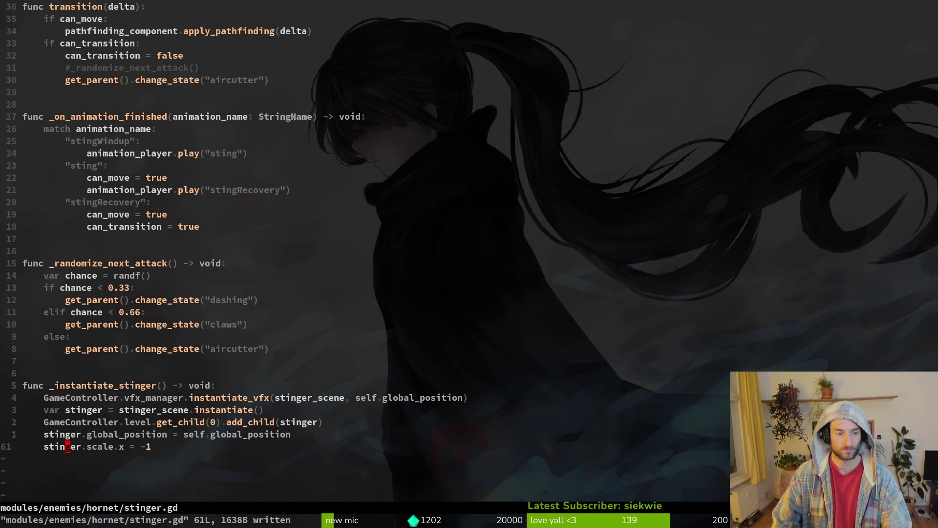
Insert an 'if hornet' line above the stinger scale line
text(Oif )
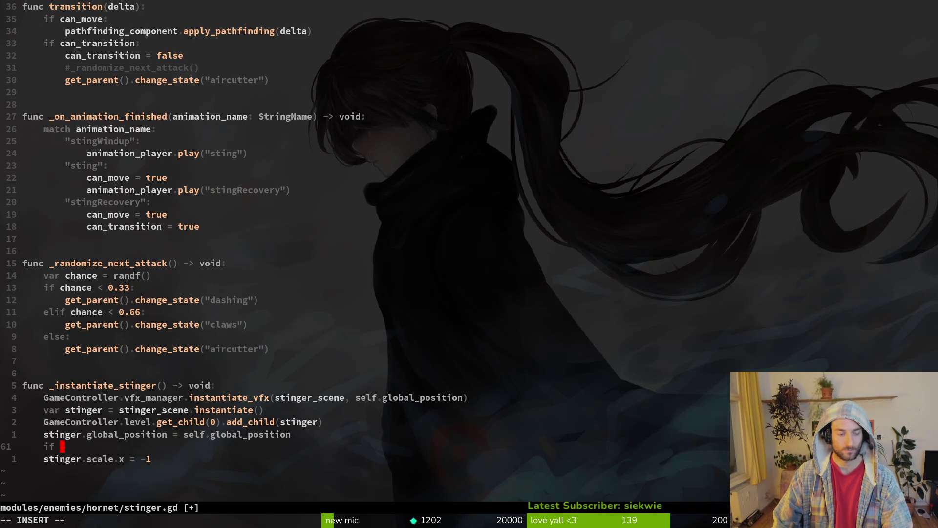
text(hor)
key(BackSpace)
key(BackSpace)
key(BackSpace)
text(ho)
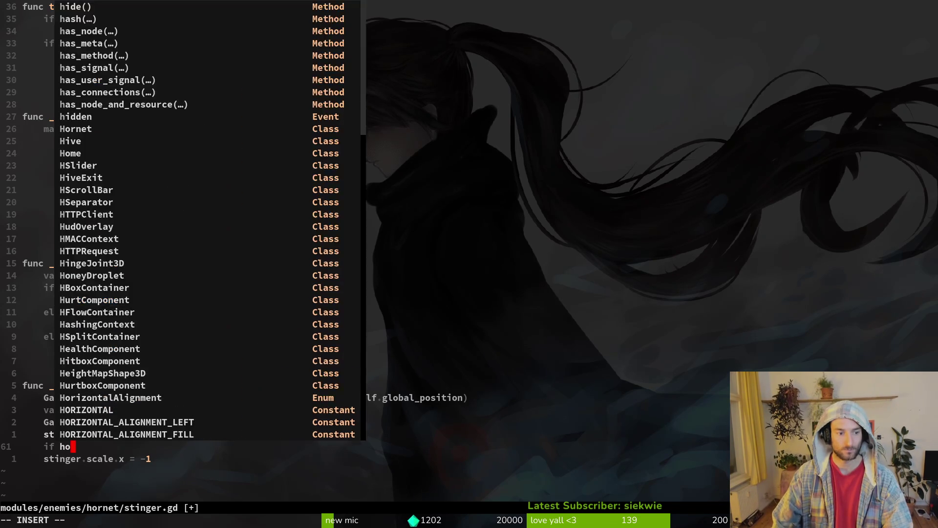
text(rnet)
key(Escape)
key(ctrl+o)
Duplicate the animation_player export line as a hornet export of type Hornet
key(k)
key(k)
key(1)
key(2)
key(k)
key(y)
key(y)
text(p)
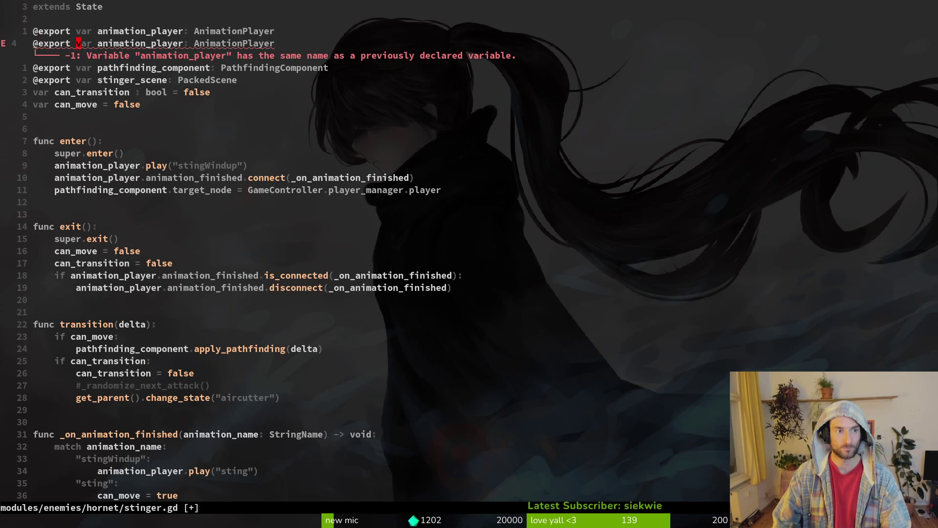
text(cwhornet)
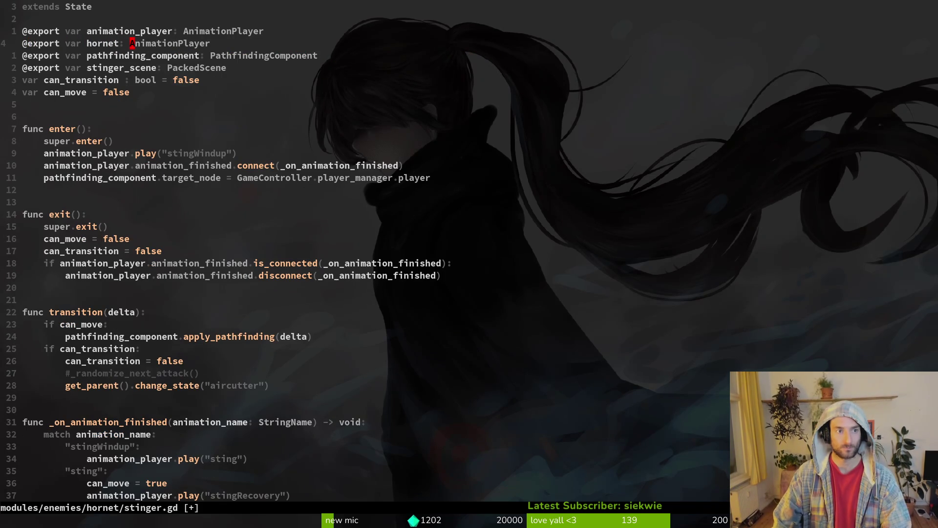
text(cwHornet)
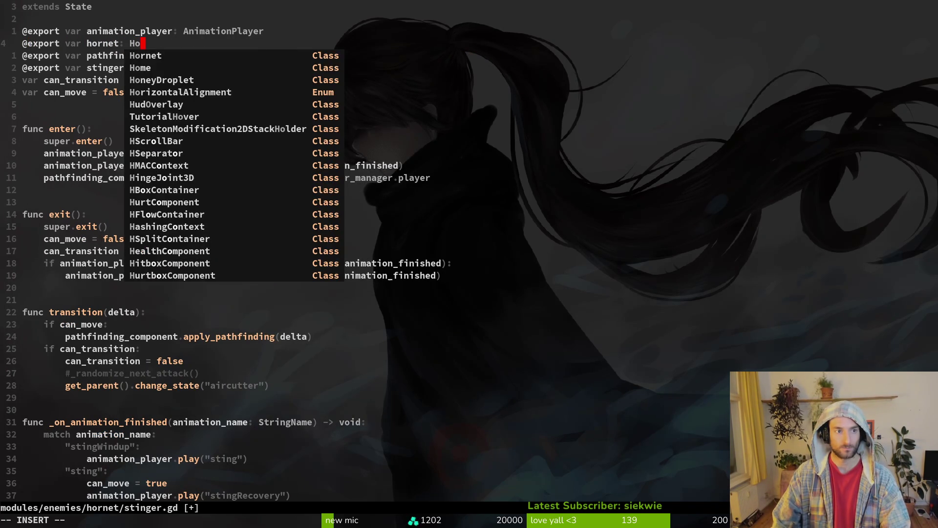
key(Escape)
Complete the condition 'if hornet.boss_sprite.flip_h:', indent the scale line under it, and save
key(G)
key(k)
text(a)
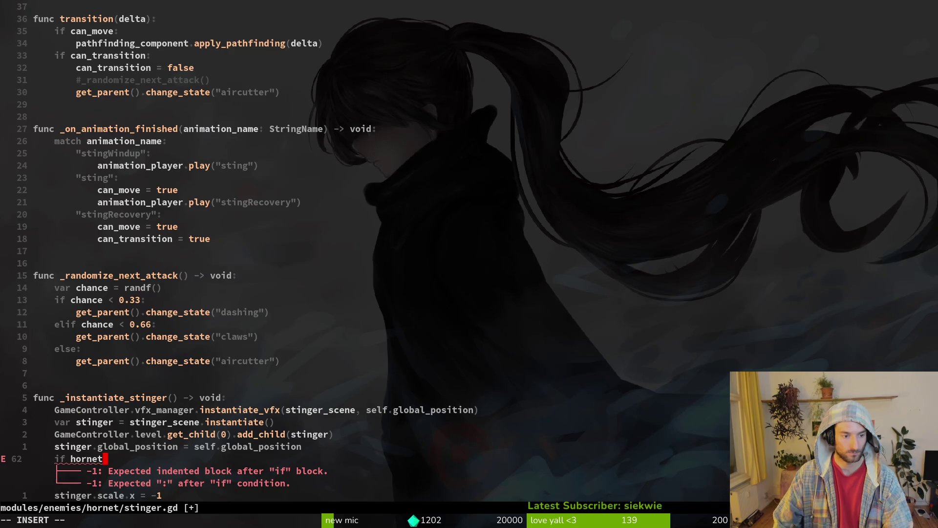
text(.boss_sprite.)
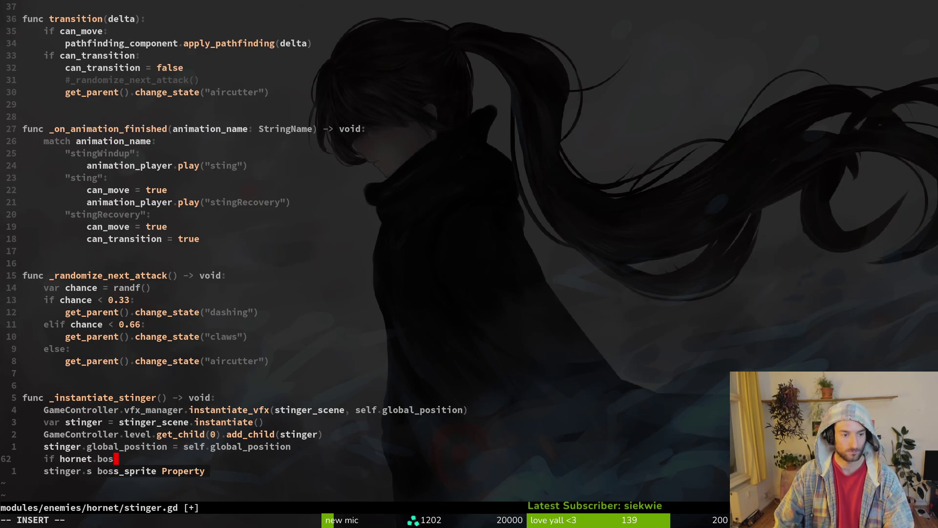
text(flip_h:)
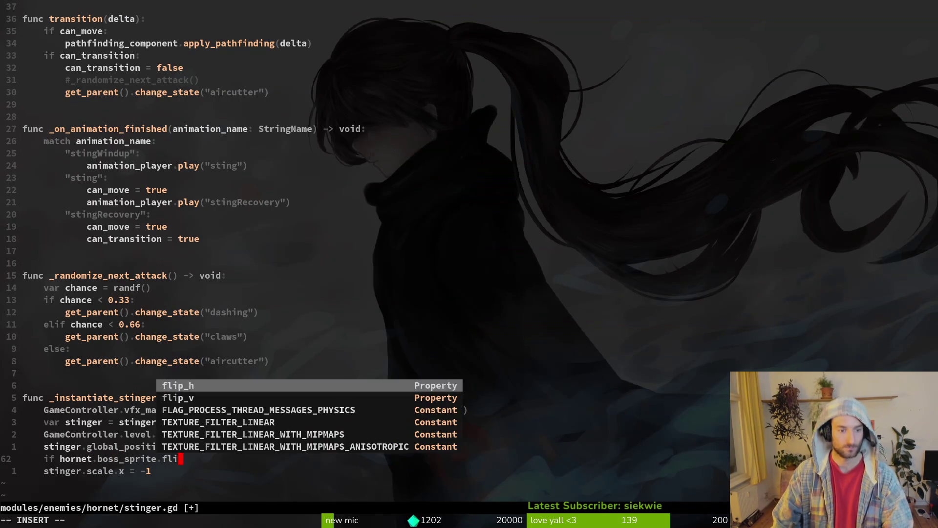
key(Escape)
text(j>>:write)
key(Return)
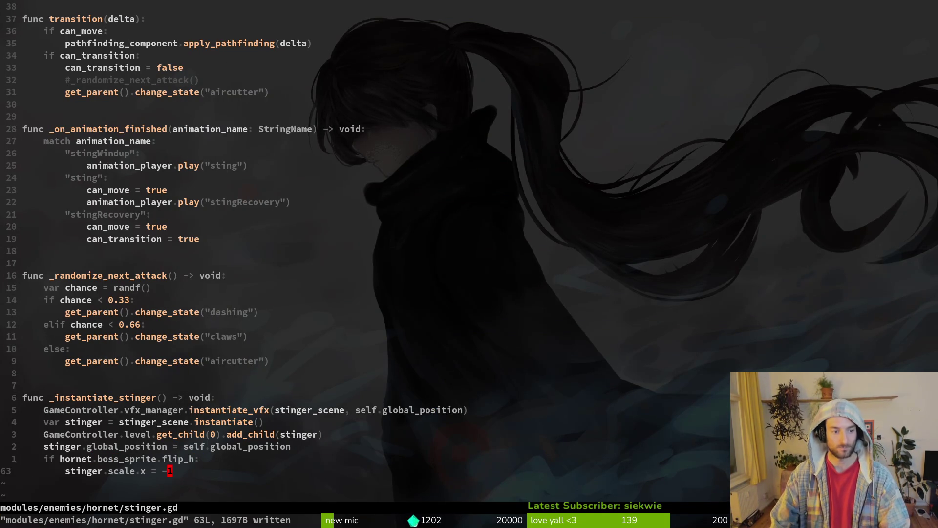
Move back up through the spawning code and open the project file finder
key(k)
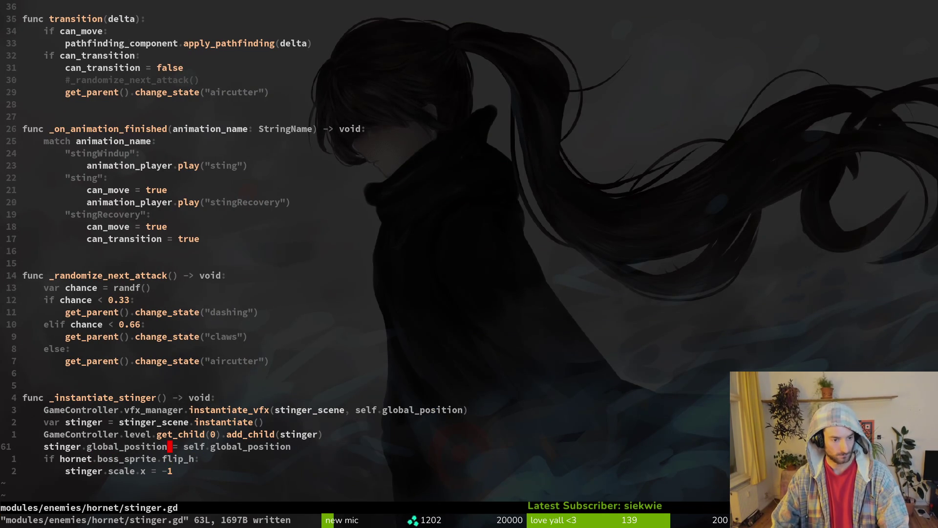
key(k)
key(k)
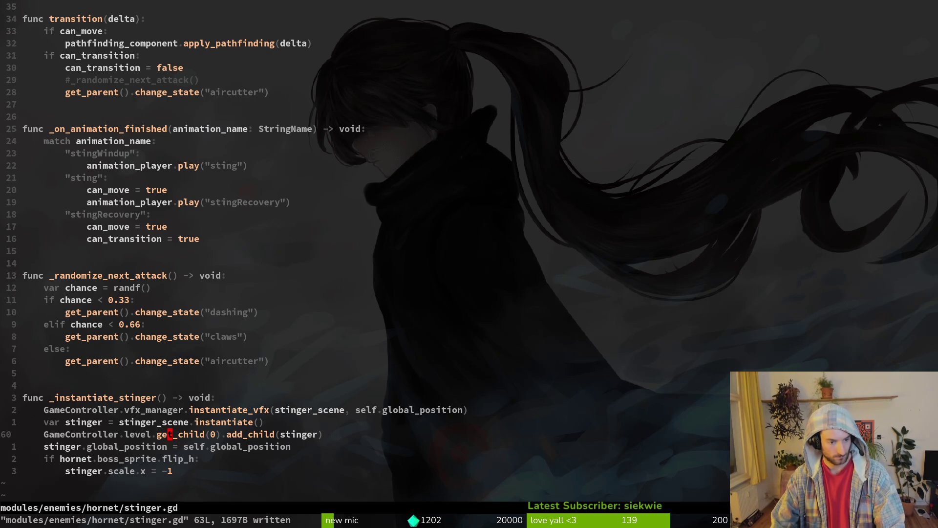
key(k)
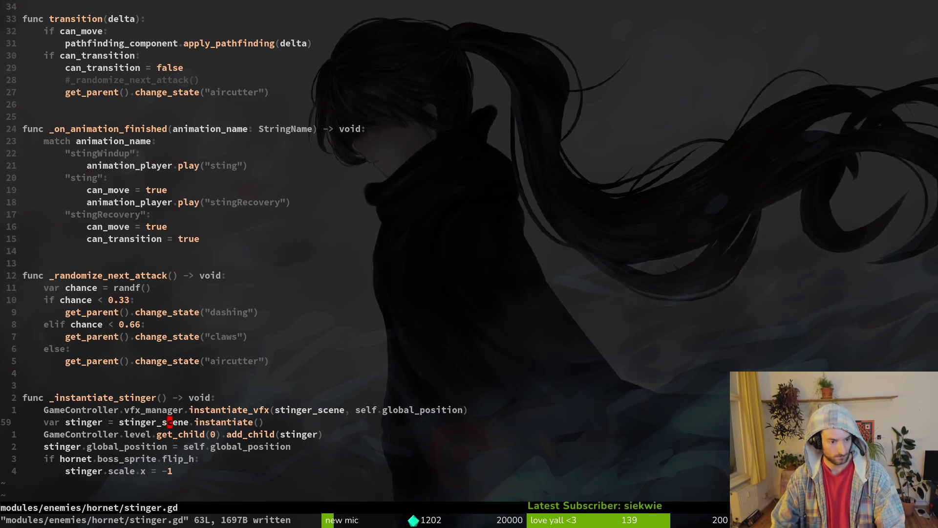
key(ctrl+p)
Copy the spawn-position line from claws.gd, save it, and return to stinger.gd
text(claws)
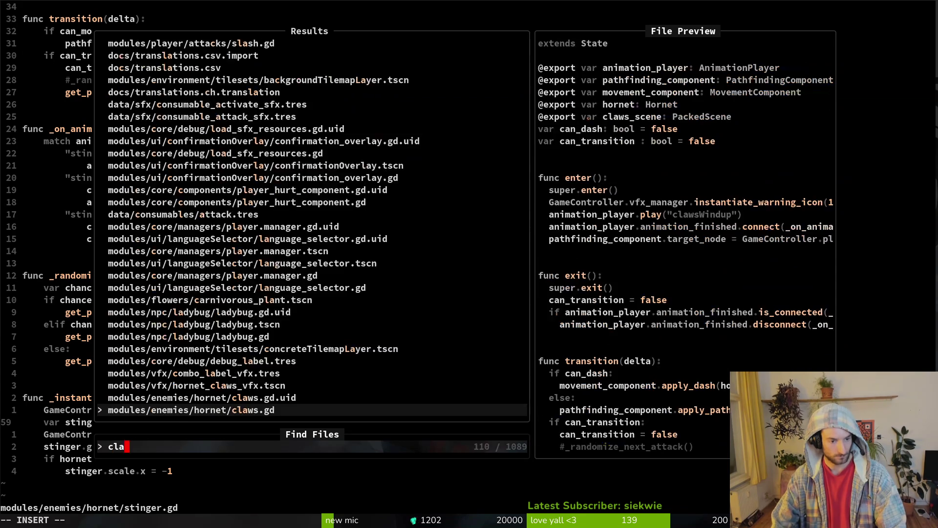
key(Return)
key(k)
key(k)
key(k)
text(:w)
key(Return)
key(ctrl+6)
key(j)
Paste the spawn-position line into stinger.gd, aimed at stinger, and save
text(jVp)
text(cwsing)
key(BackSpace)
key(BackSpace)
key(BackSpace)
text(tinger)
key(Escape)
text(:w)
key(Return)
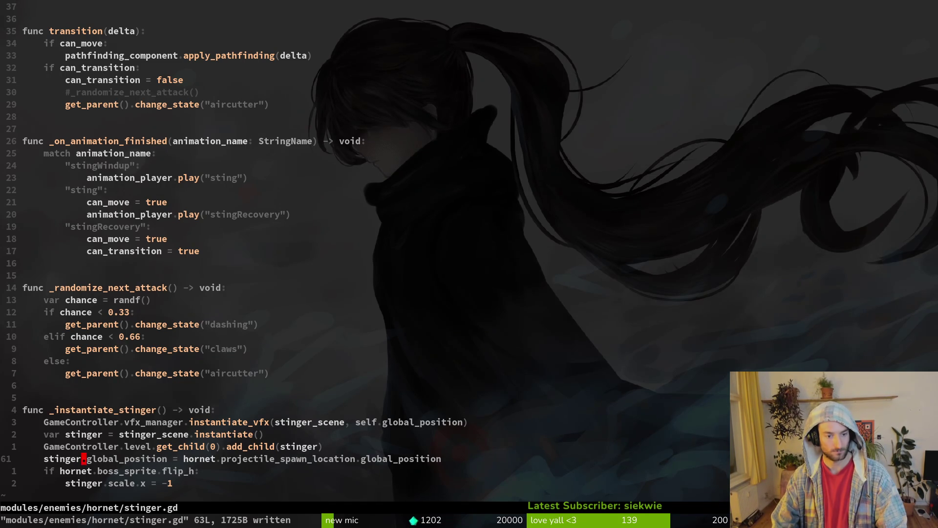
Use hornet.attack_spawn_position for the spawn point, then search the project for projectile_spawn_location
text(cw)
text(attack_s)
text(pawn_position)
key(ctrl+s)
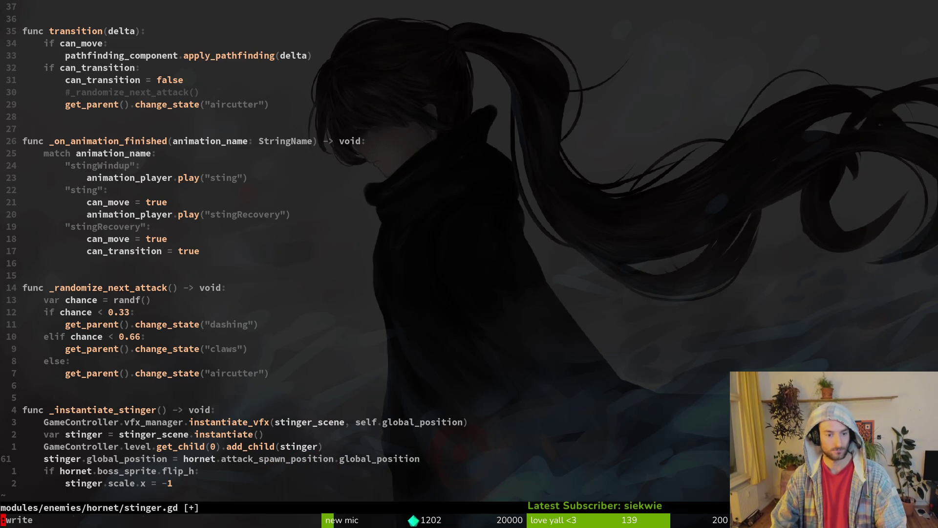
key(u)
key(ctrl+s)
key(ctrl+r)
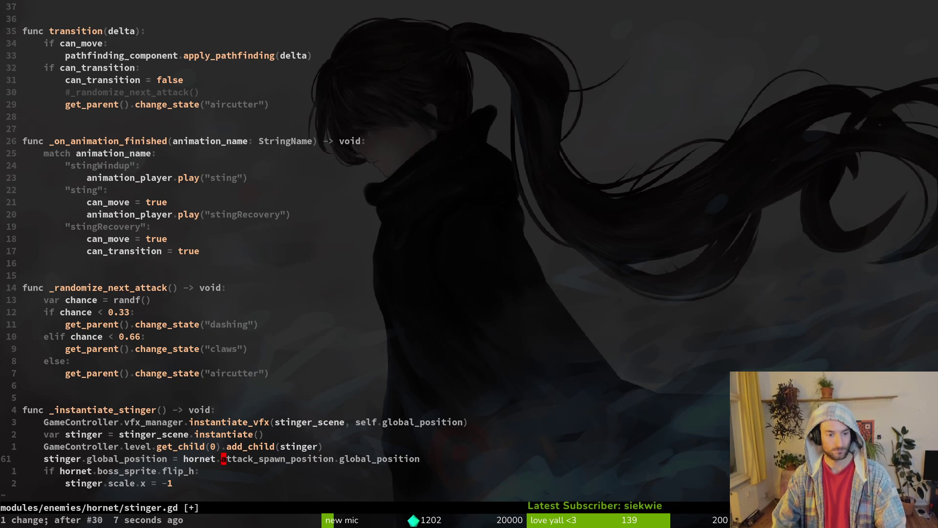
key(space)
Search the project for projectile_spawn_location and open hornet.gd at its declaration
key(s)
key(w)
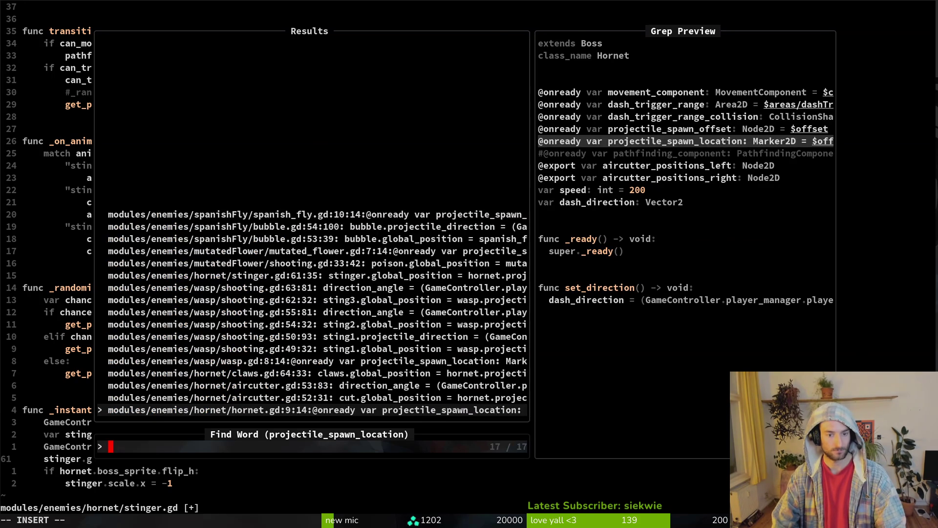
key(Return)
key(Escape)
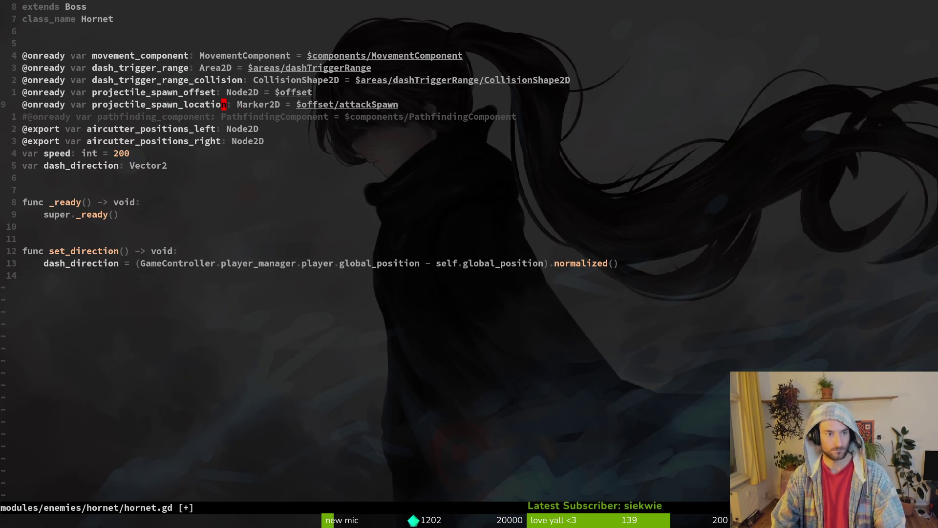
key(ctrl+s)
Save stinger.gd, then go back to the projectile_spawn_location declaration in hornet.gd
key(v)
key(i)
key(w)
key(super+v)
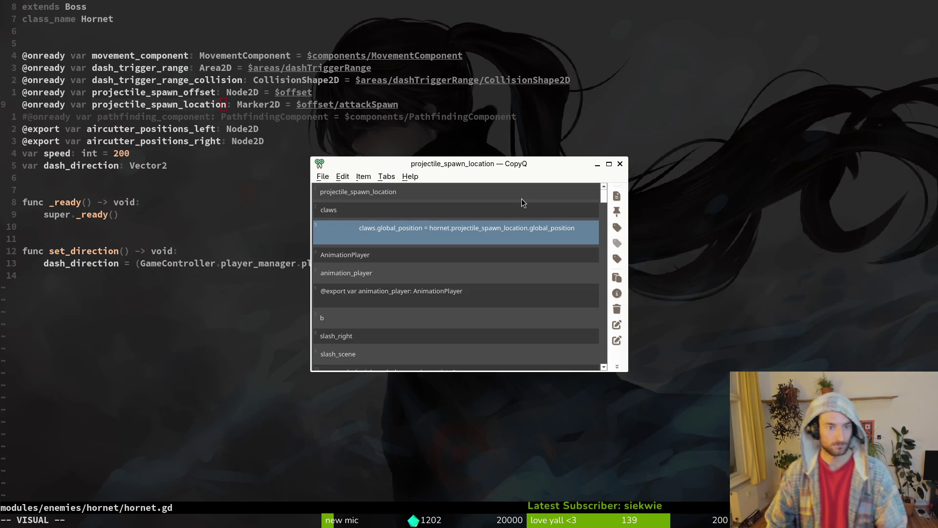
key(Escape)
key(ctrl+o)
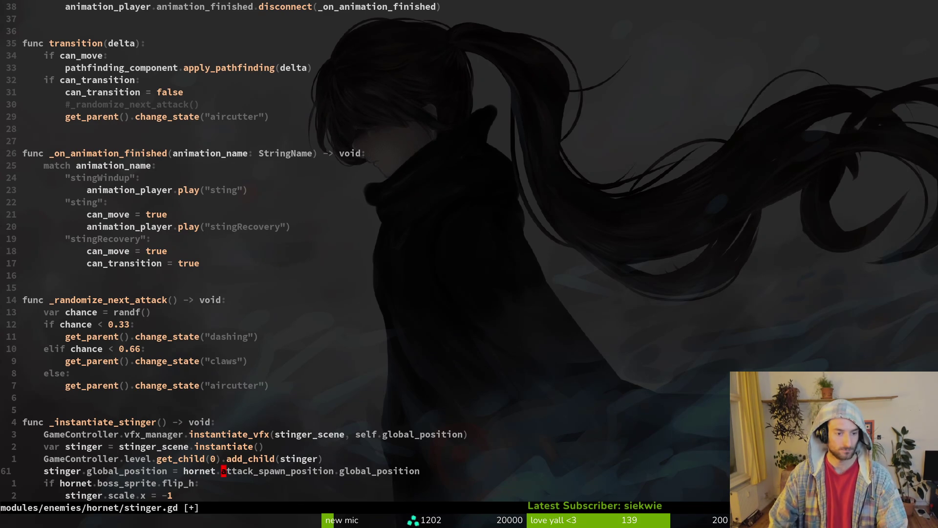
key(ctrl+s)
key(ctrl+o)
Replace projectile_spawn_location with attack_spawn_position in hornet.gd and save
key(v)
key(i)
key(w)
key(p)
key(ctrl+s)
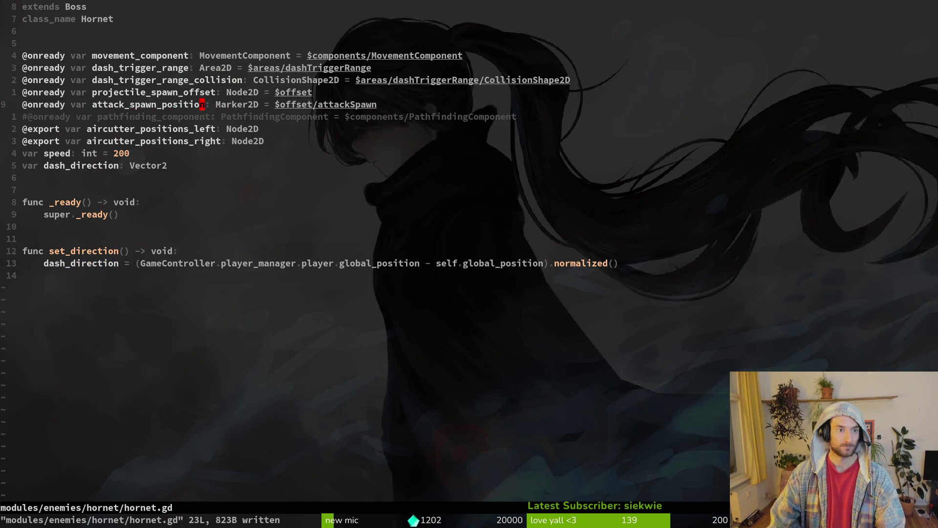
Try renaming projectile_spawn_offset, then undo back to the original projectile_spawn_offset line
key(c)
key(i)
key(w)
key(ctrl+r)
key(0)
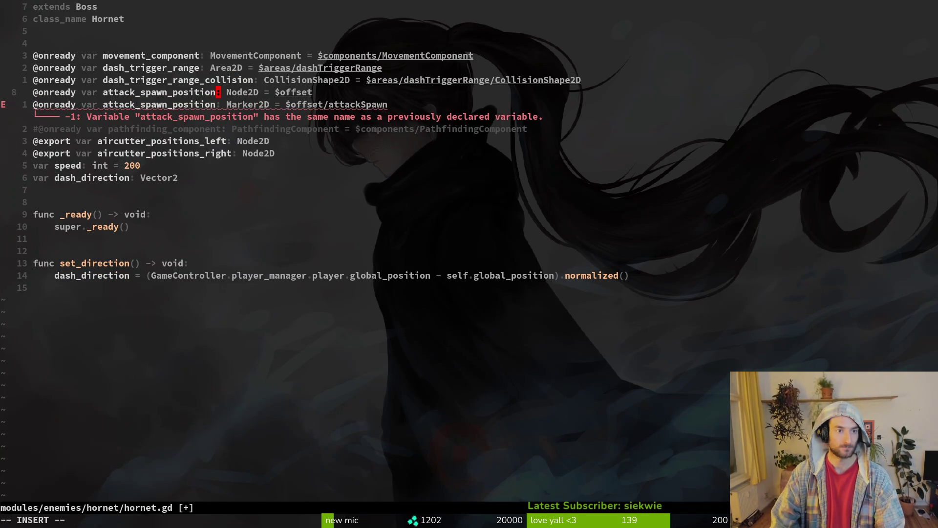
key(BackSpace)
key(BackSpace)
key(BackSpace)
text(offset)
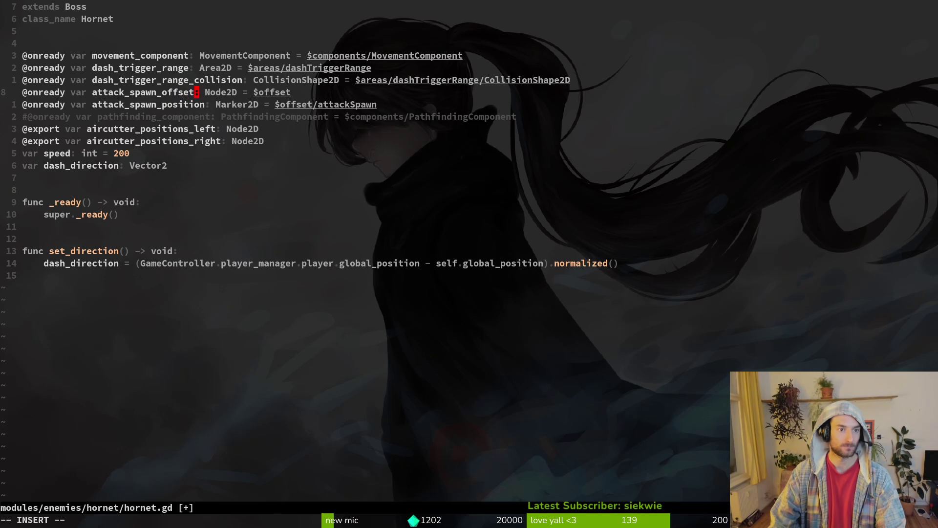
key(Escape)
key(ctrl+s)
key(u)
key(v)
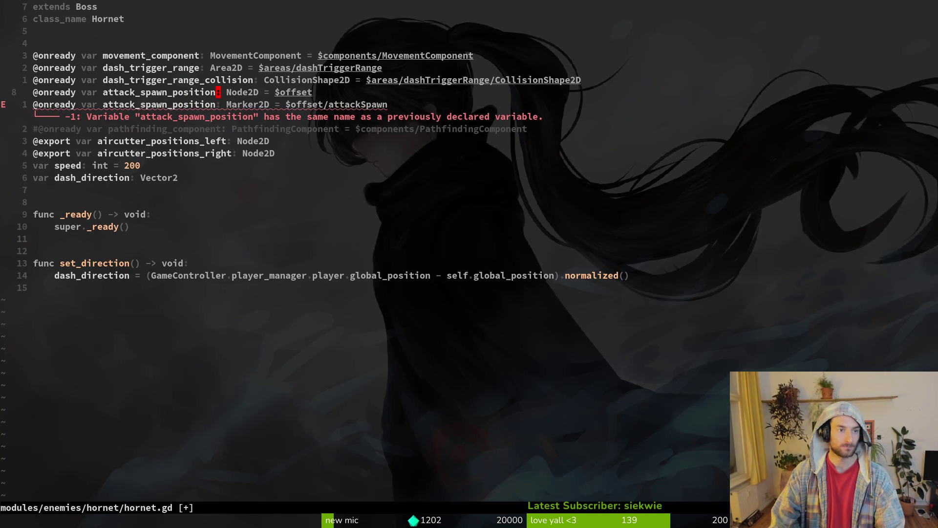
key(u)
Check projectile_spawn_offset usages across the project, then delete its declaration and save hornet.gd
key(space)
key(s)
key(g)
key(Return)
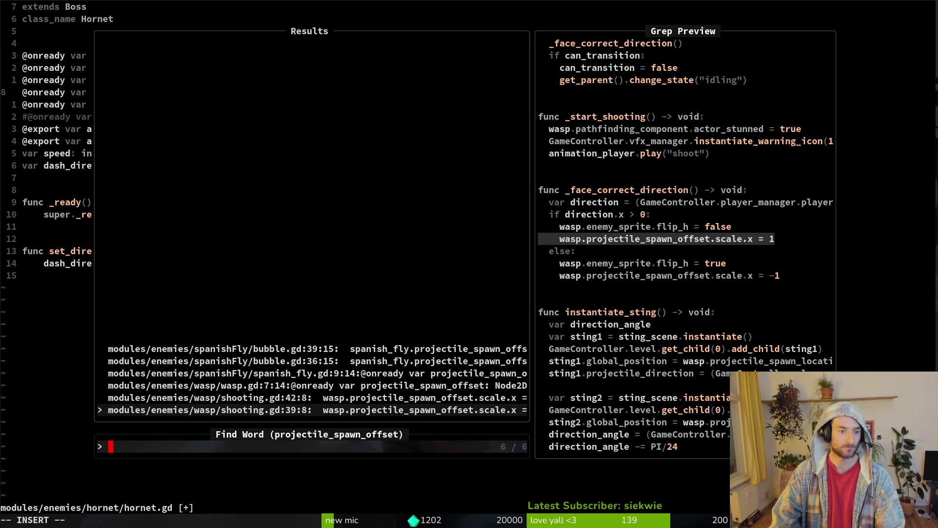
key(Escape)
key(Escape)
key(d)
key(d)
key(ctrl+s)
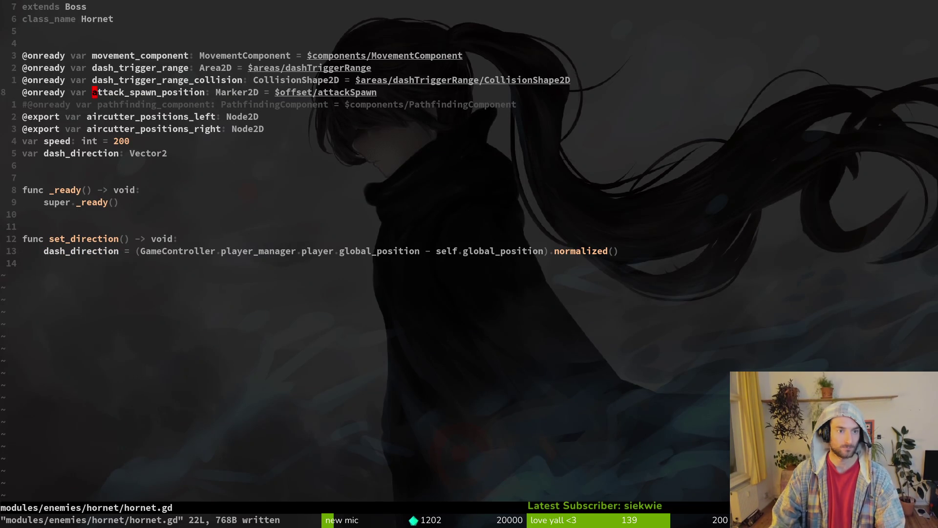
key(v)
key(ctrl+s)
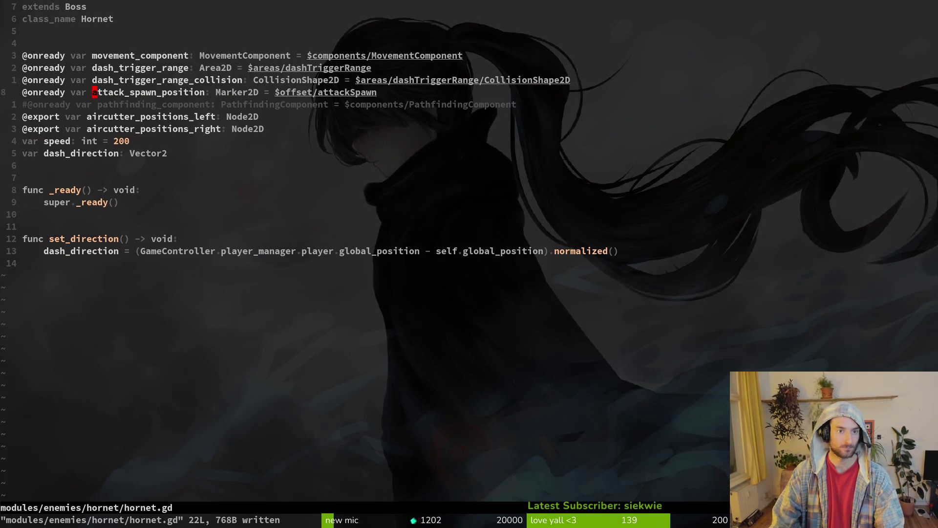
Grep the project for projectile_spawn_location and open aircutter.gd at its match
key(space)
key(f)
key(g)
key(ctrl+shift+v)
key(Down)
key(Down)
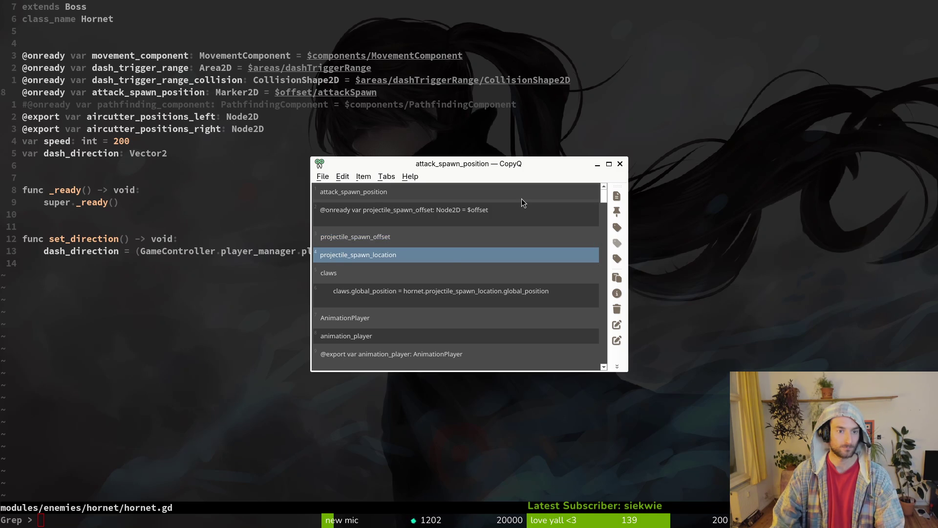
key(Return)
key(Return)
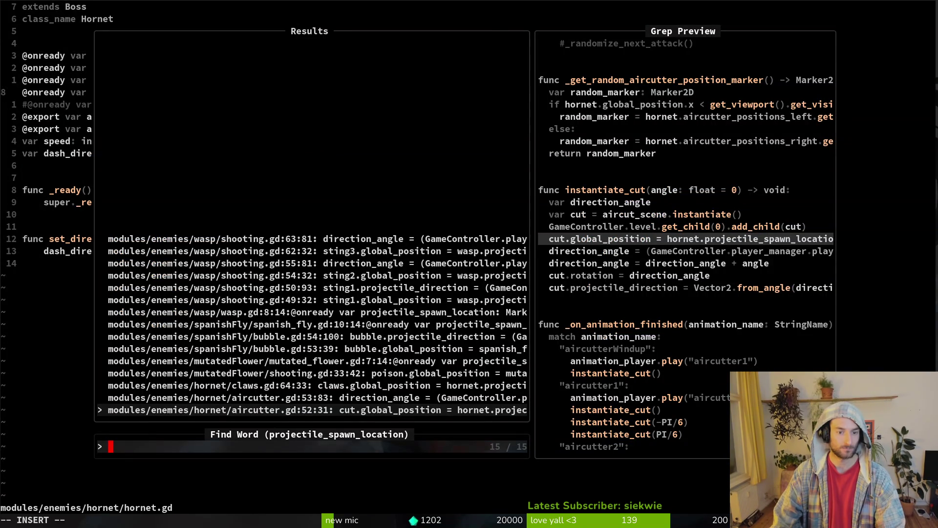
key(Return)
Replace the spawn name in aircutter.gd with attack_spawn_position and save
key(v)
key(i)
key(w)
key(p)
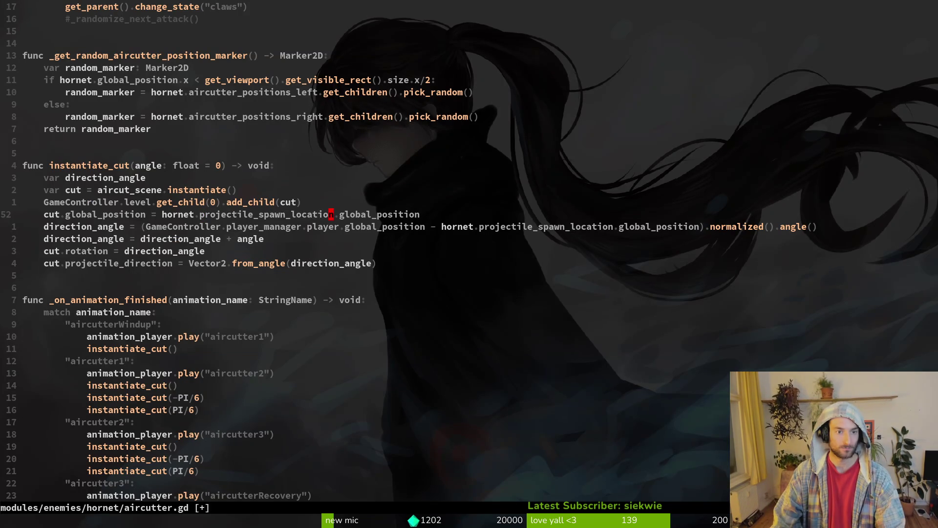
key(super+v)
key(Return)
text(viw)
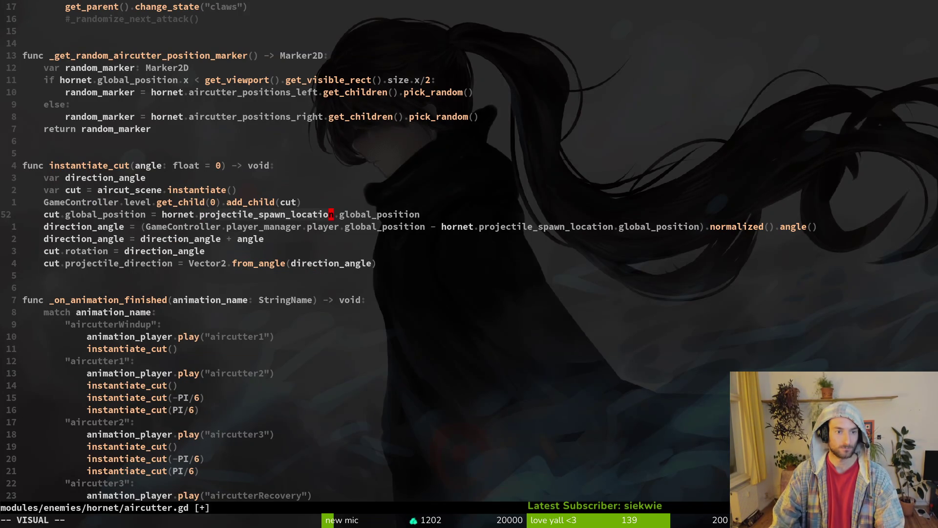
text(p)
text(:w)
key(Return)
Replace line 53's spawn name with attack_spawn_position, save, and search the file for projectile_spaw
key(j)
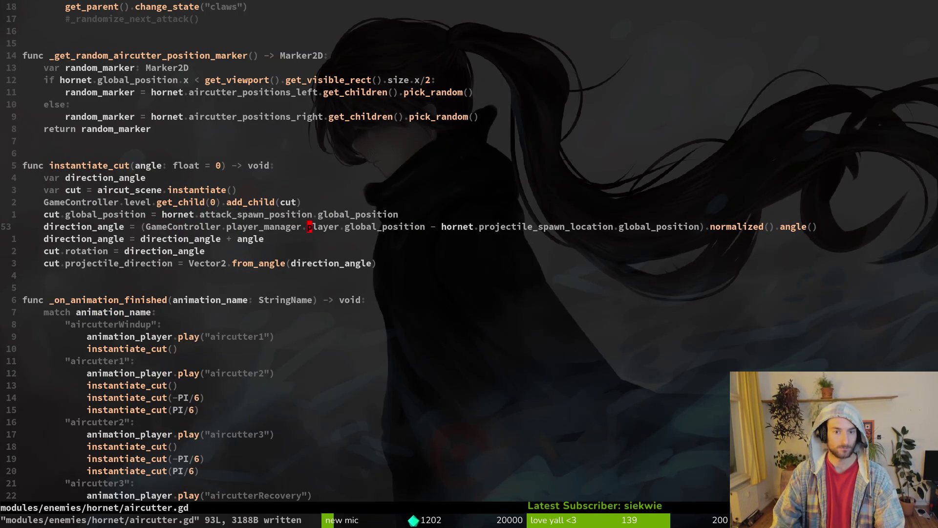
key(w)
key(w)
text(viwp)
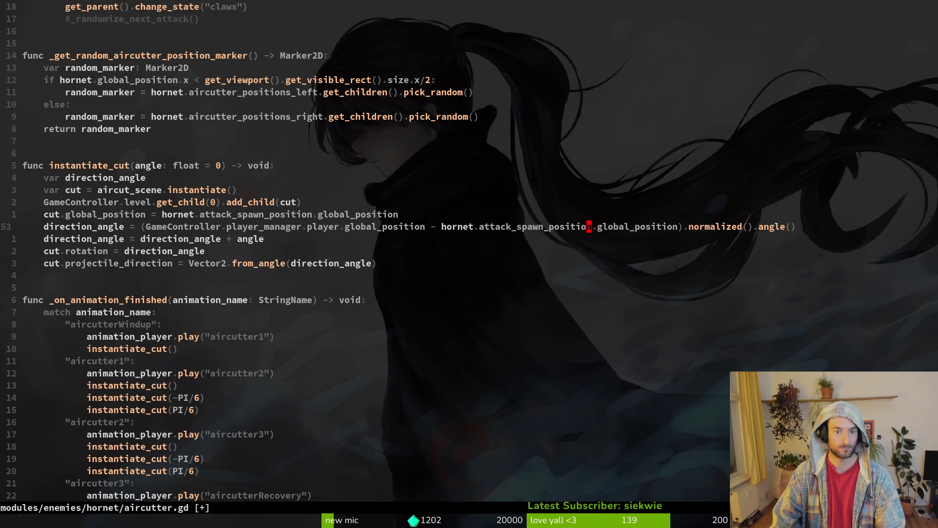
text(:w)
key(Return)
text(/proj)
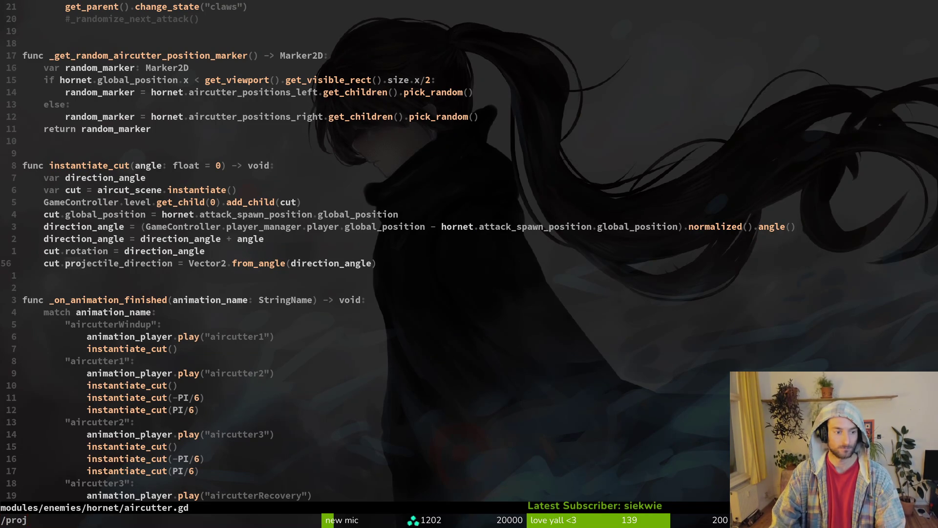
text(ectile_spaw)
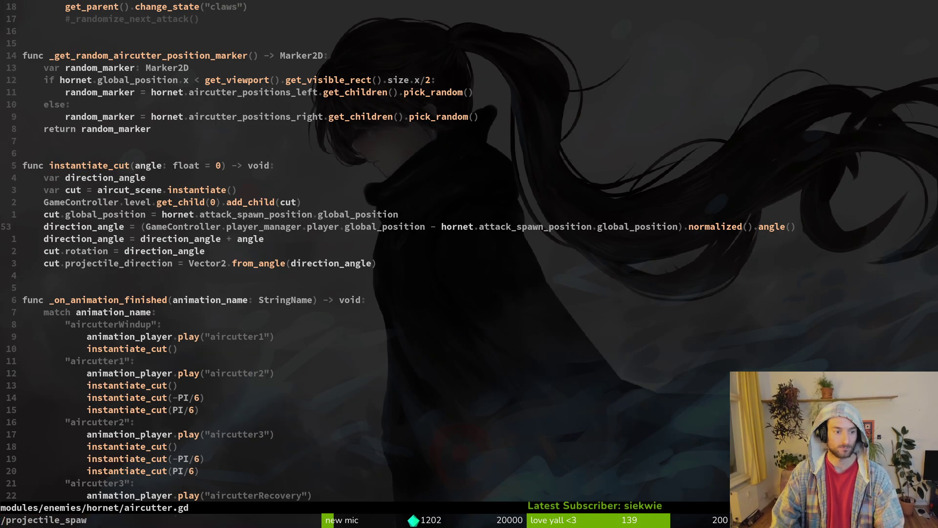
key(Return)
Grep the project for projectile_spawn_location and open claws.gd at the matching line
key(space)
key(f)
key(g)
key(super+v)
key(Down)
key(Return)
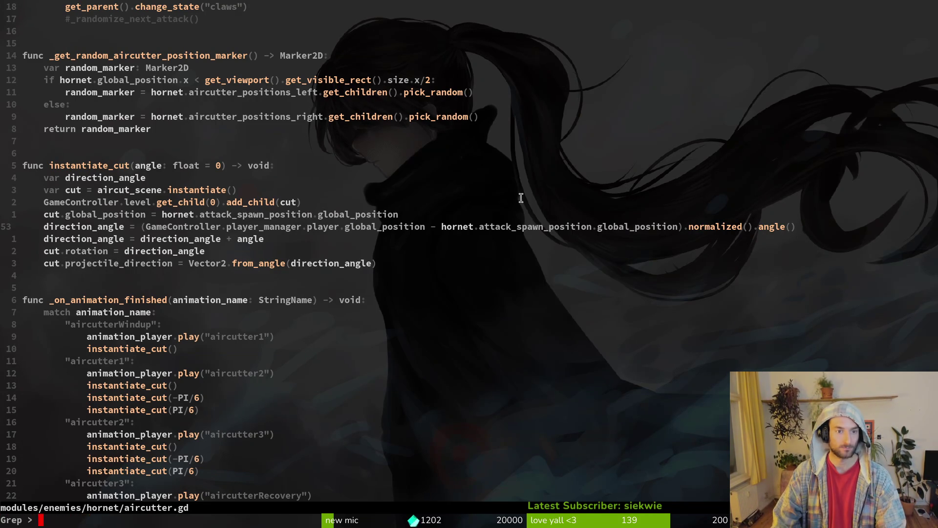
key(Return)
key(super+v)
key(Escape)
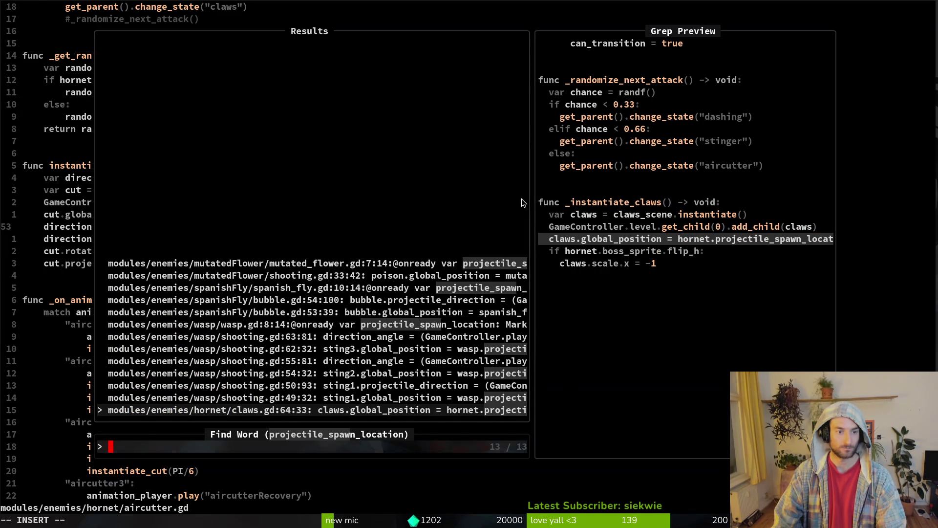
key(Return)
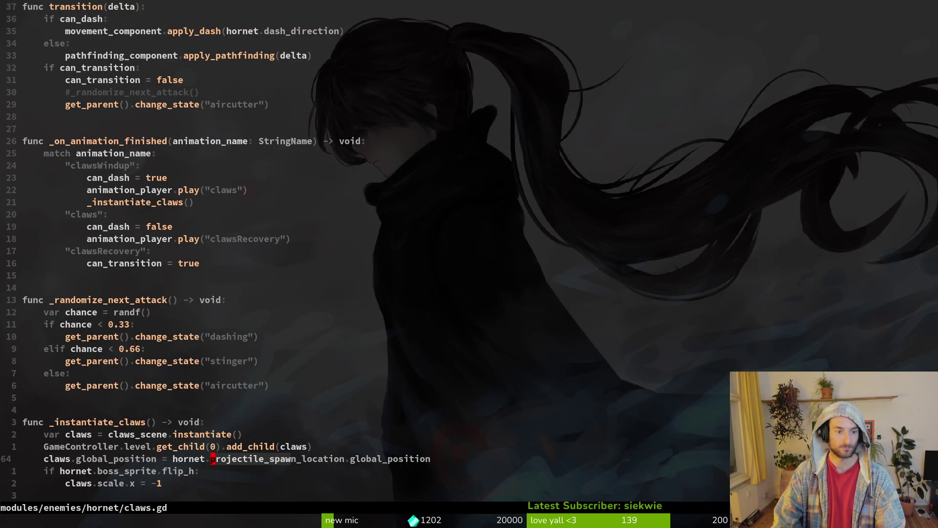
Change the word in claws.gd to attack_spawn_position and save with :w
text(ciwattack_spawn_position)
key(Escape)
key(ctrl+s)
text(:Wq)
key(Return)
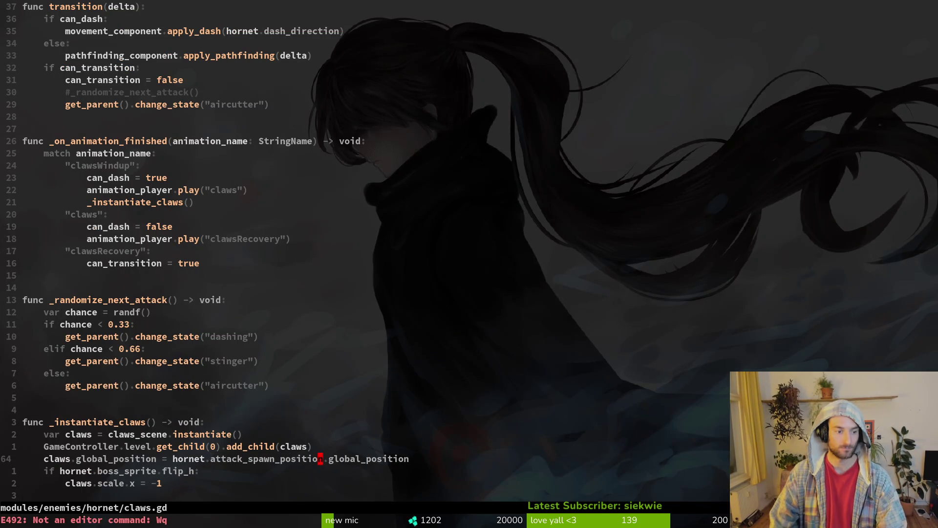
text(:w)
key(Return)
key(alt+Tab)
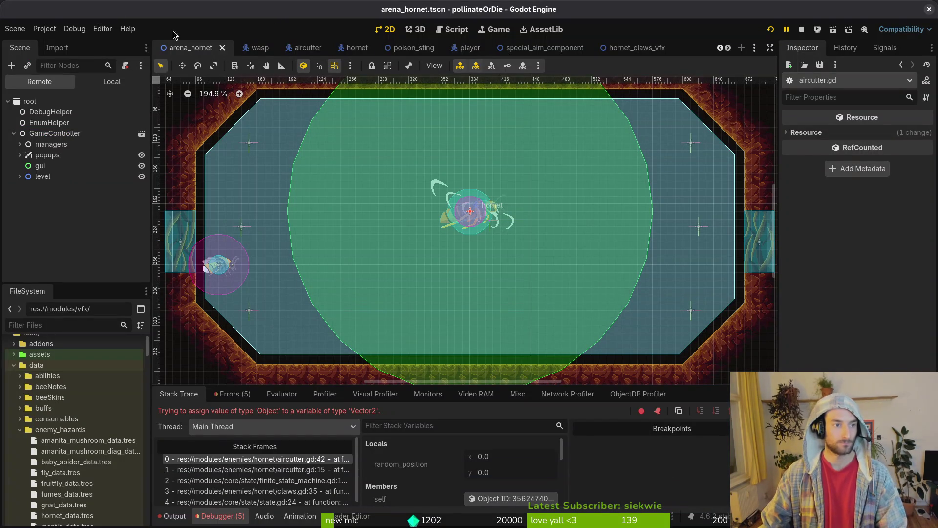
Open the hornet scene and select the stinger state under finiteStateMachine
click(120, 83)
click(353, 57)
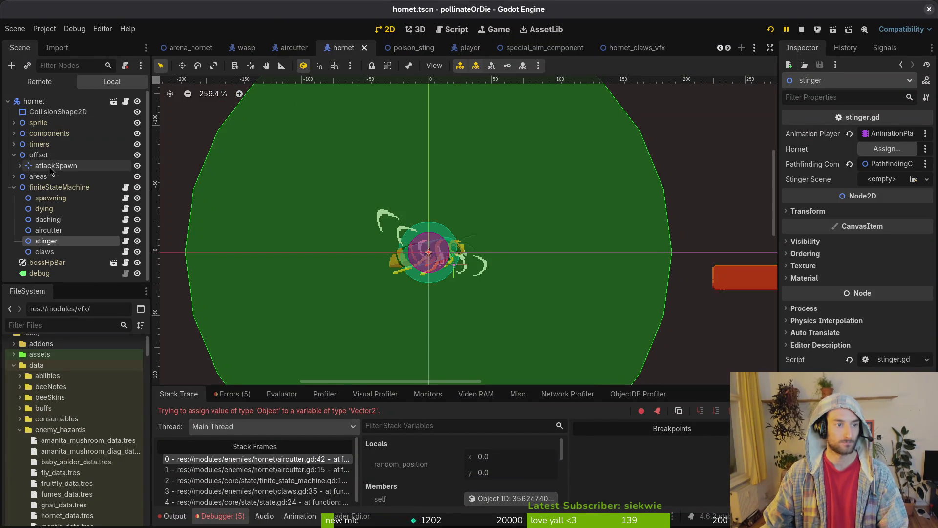
click(13, 177)
click(14, 177)
key(Down)
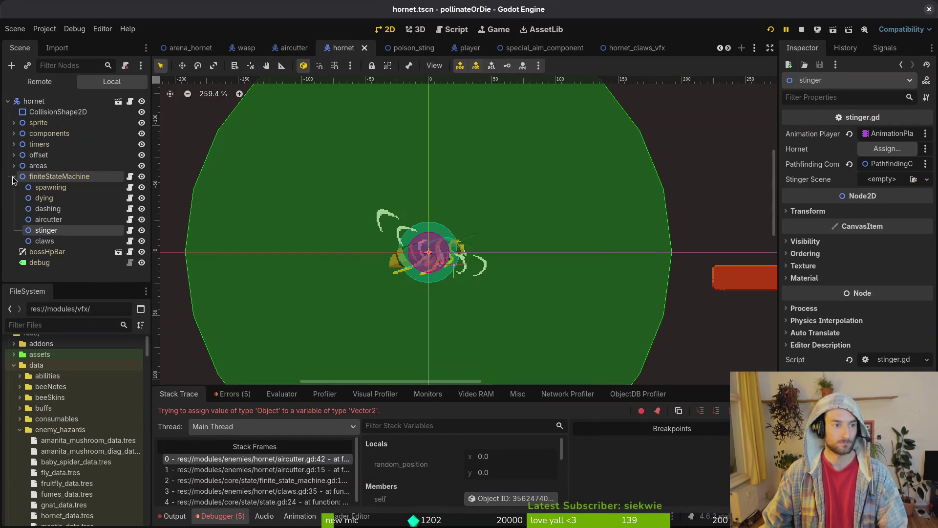
key(Up)
key(Up)
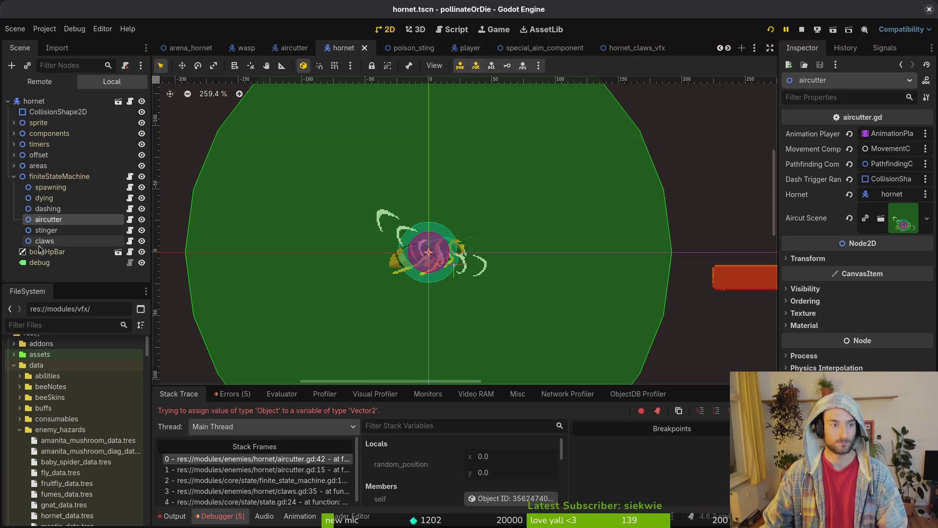
key(Down)
Assign the hornet node to the stinger state's Hornet property
click(888, 148)
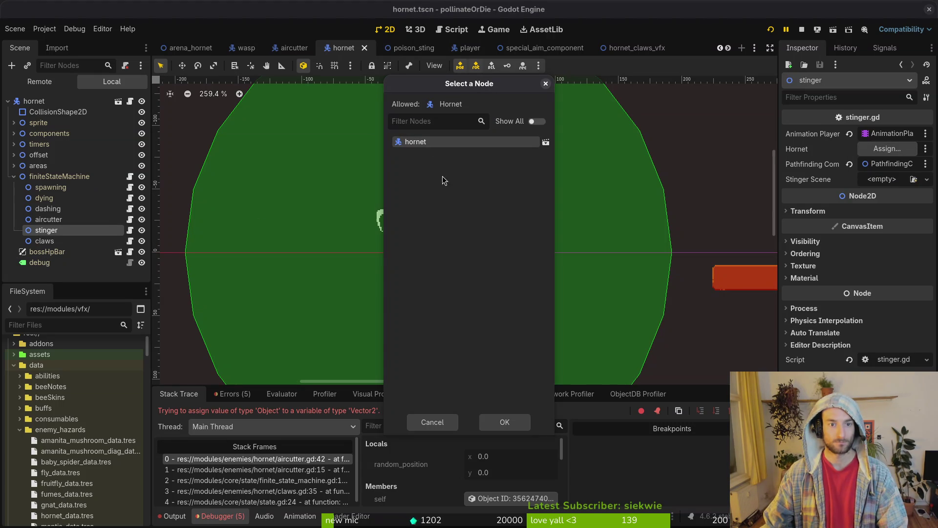
click(503, 421)
click(927, 179)
key(Escape)
Create a new scene with a 2D Scene (Node2D) root
click(16, 29)
click(20, 44)
click(89, 114)
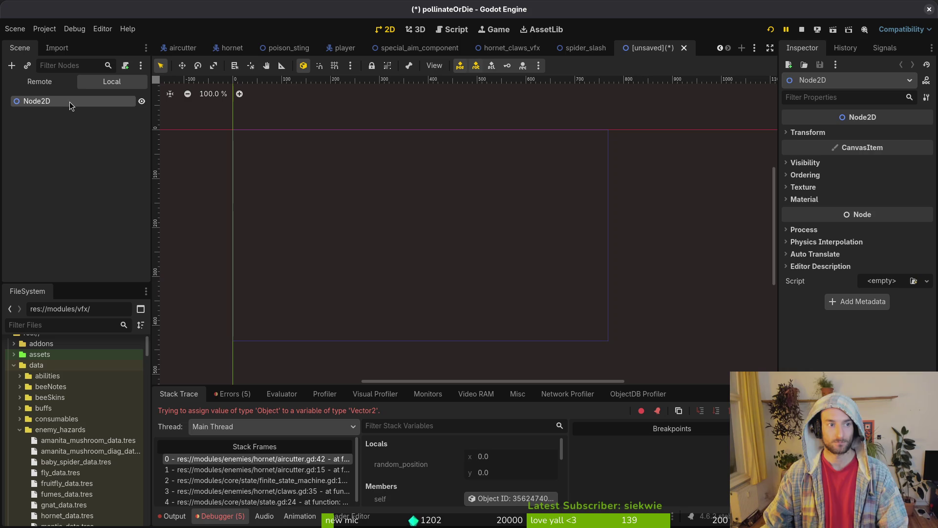
Rename the Node2D root to hornetStingerVfx and attach the vfx.gd script
double_click(70, 101)
text(stinger)
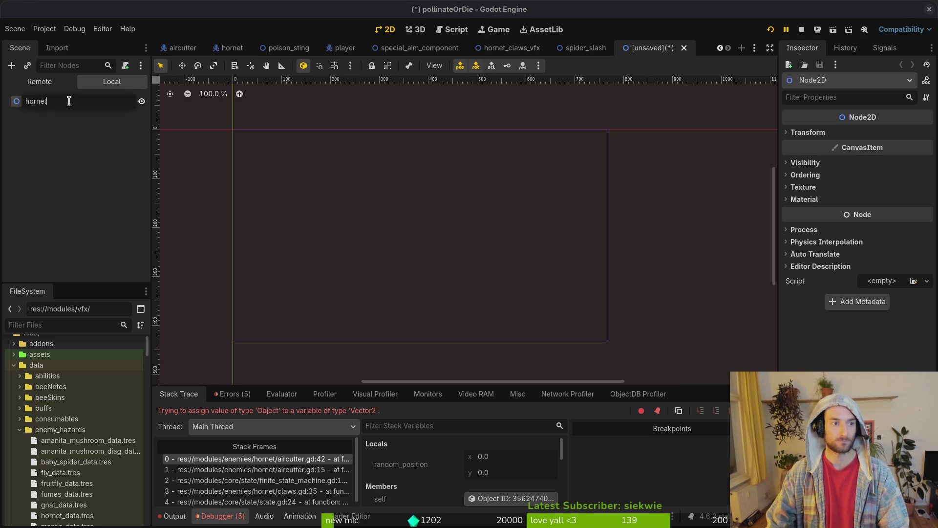
key(Return)
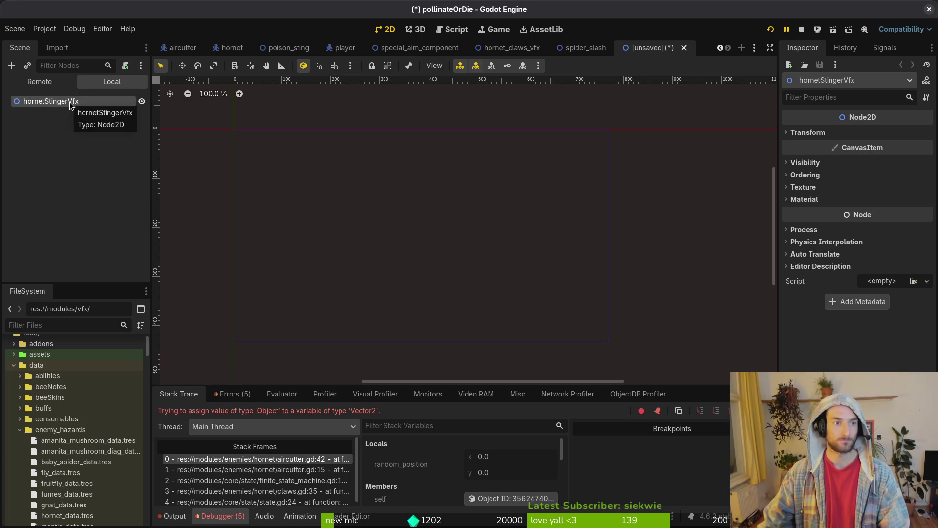
click(125, 65)
key(Escape)
key(ctrl+a)
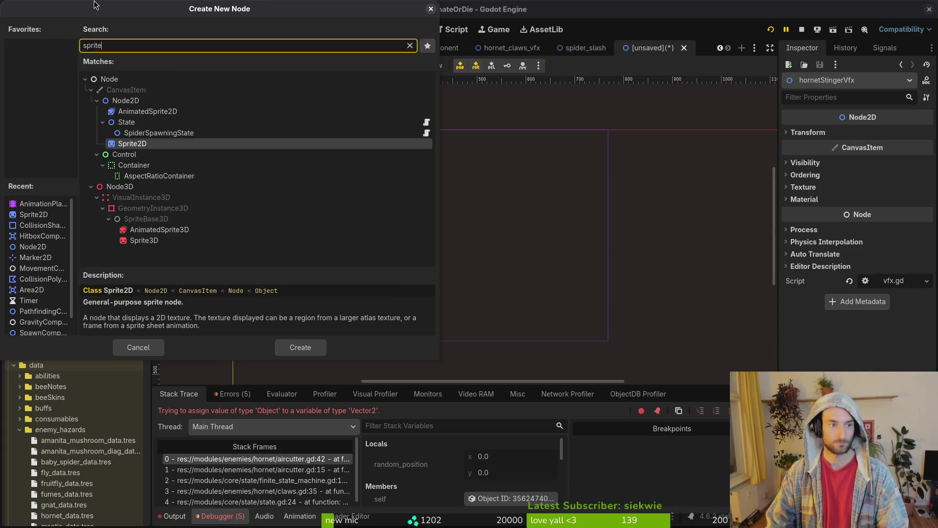
Add Sprite2D, AnimationPlayer and HitboxComponent nodes, with a CollisionShape2D under the hitbox
key(Return)
key(ctrl+a)
text(anim)
key(Return)
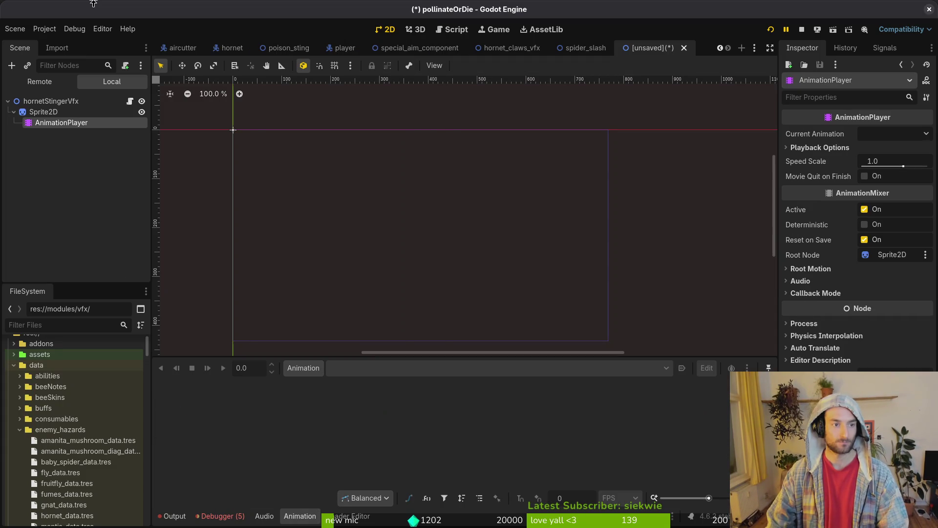
key(Up)
key(Up)
key(ctrl+a)
text(hit)
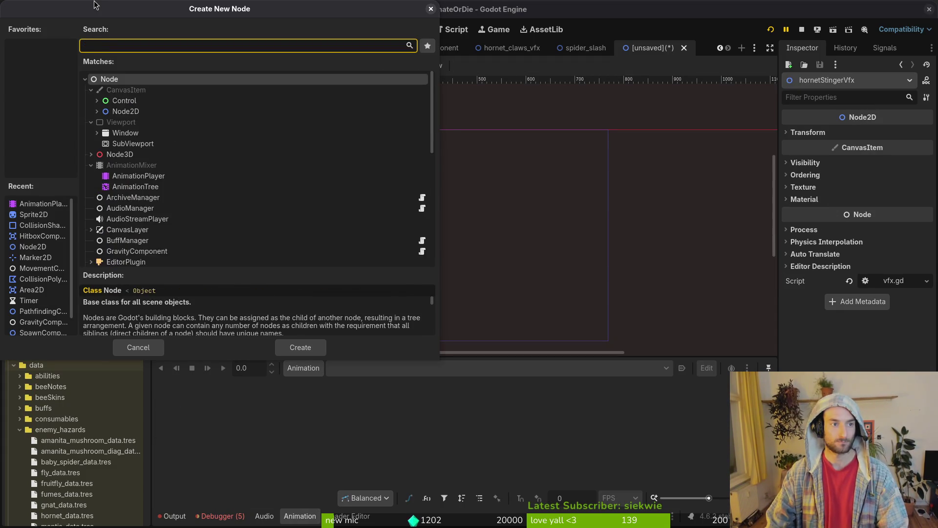
key(Return)
key(ctrl+a)
text(cosha)
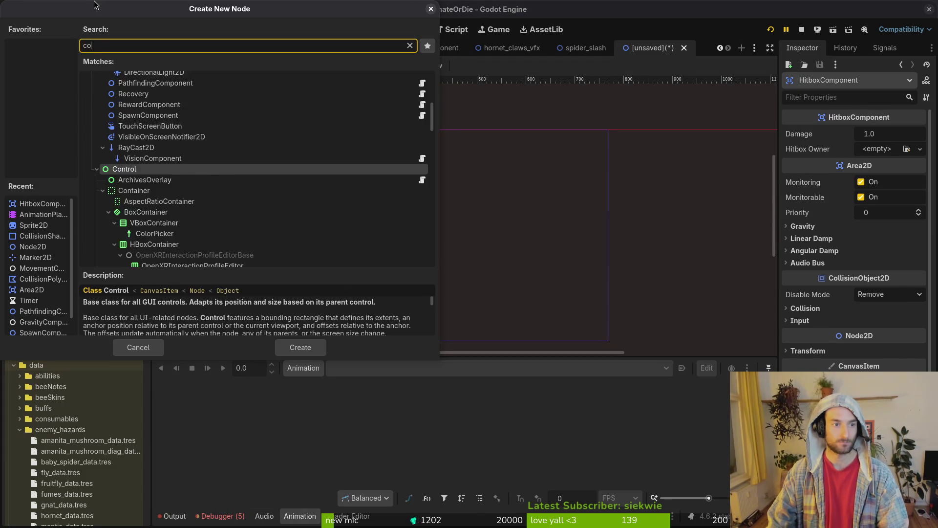
key(Return)
Drag nodes so Sprite2D and AnimationPlayer are siblings under the root, leaving the scene unsaved
mouse_move(48, 113)
mouse_down()
mouse_move(53, 132)
mouse_move(42, 109)
mouse_up()
key(ctrl+s)
key(Escape)
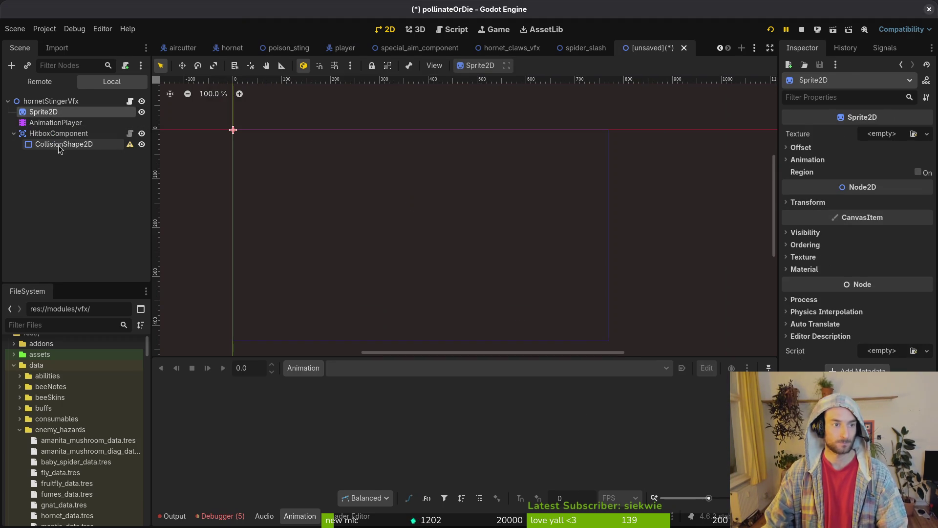
scroll(636, 234, down, 4)
key(ctrl+s)
key(Escape)
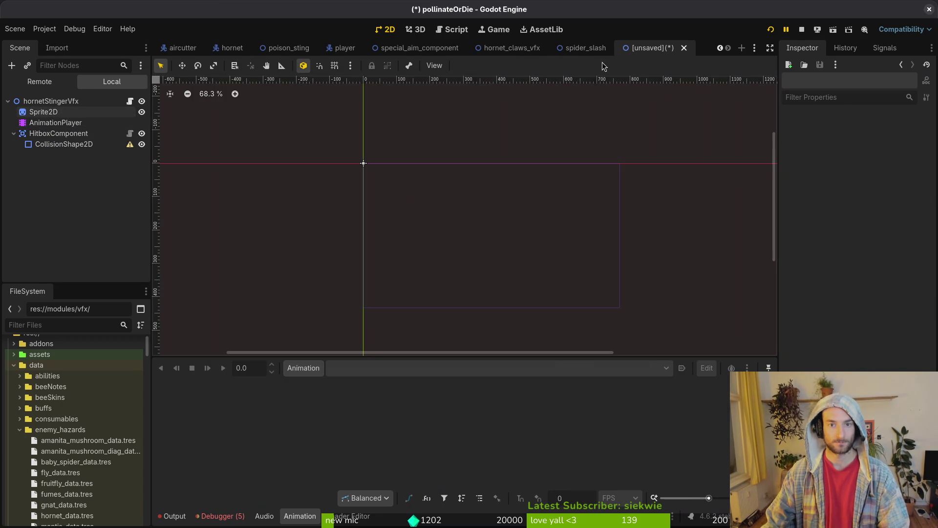
Compare against the hornet_claws_vfx and spider_slash scenes, then open the Sprite2D texture options
click(518, 48)
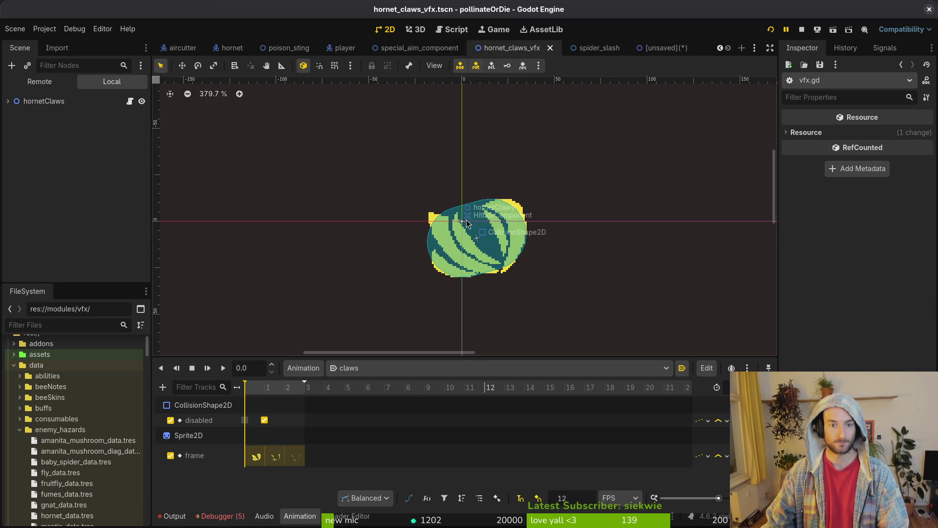
click(669, 49)
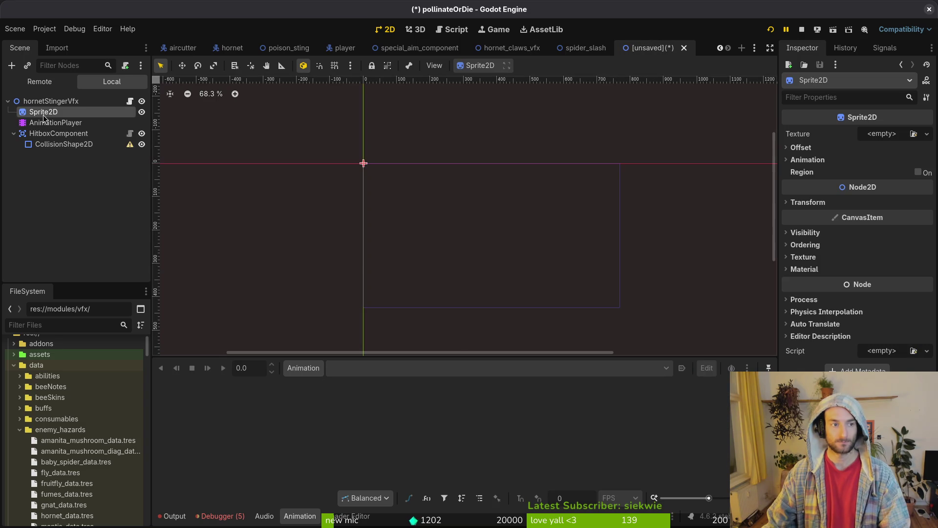
click(586, 48)
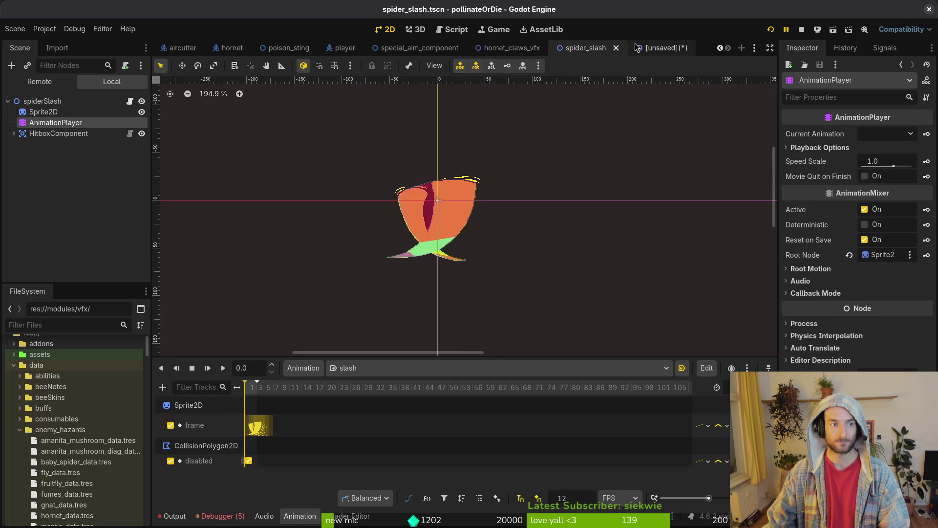
click(650, 47)
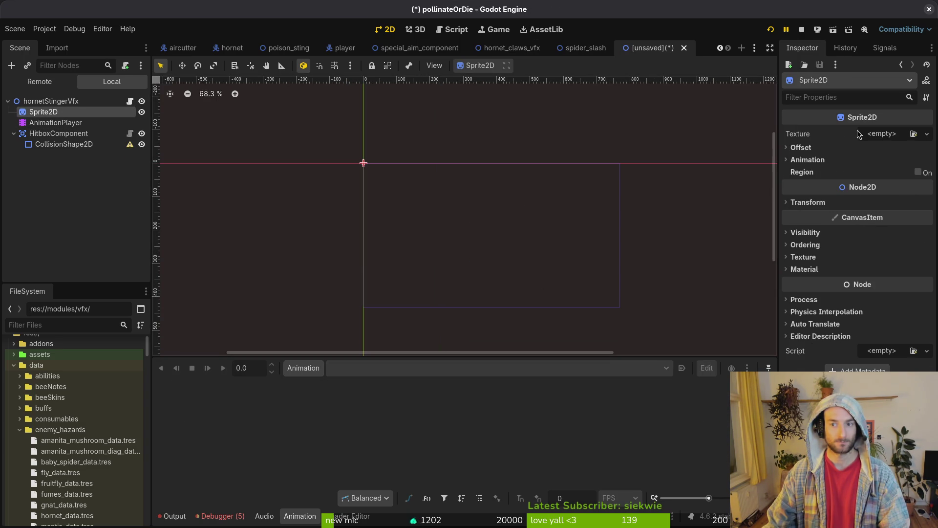
click(877, 134)
Quick Load the hornet sprite sheet as Sprite2D's texture
click(822, 366)
text(hornet)
key(Down)
key(Return)
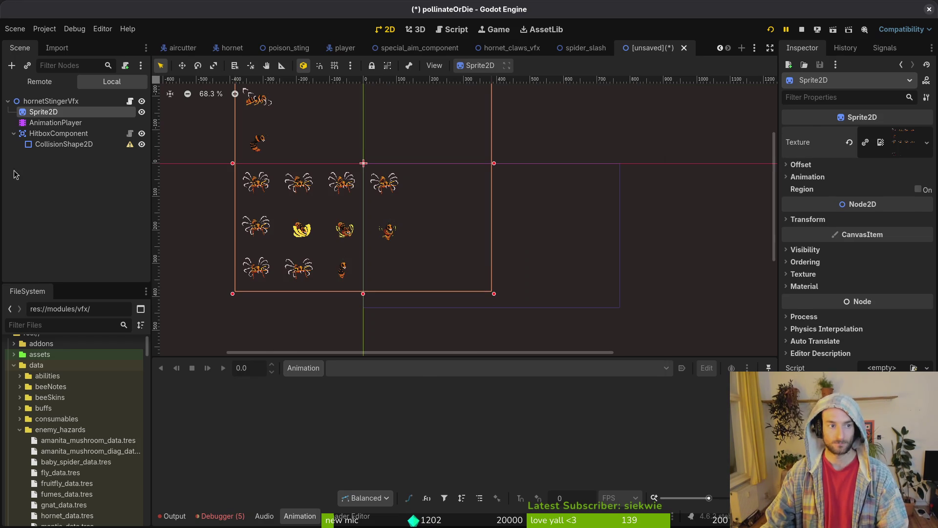
Add a second Sprite2D to the hornetStingerVfx root, placed right below Sprite2D
click(65, 102)
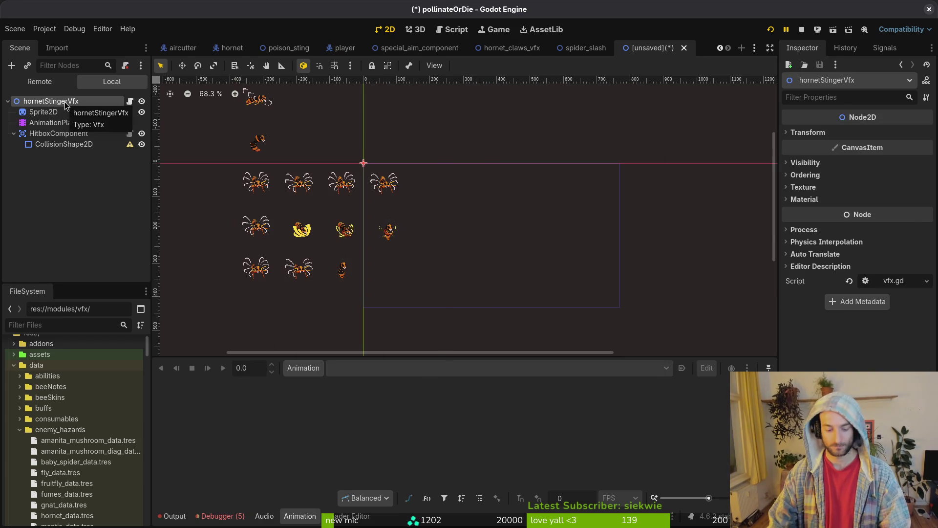
key(ctrl+a)
text(sprite)
key(Return)
drag(30, 160, 66, 123)
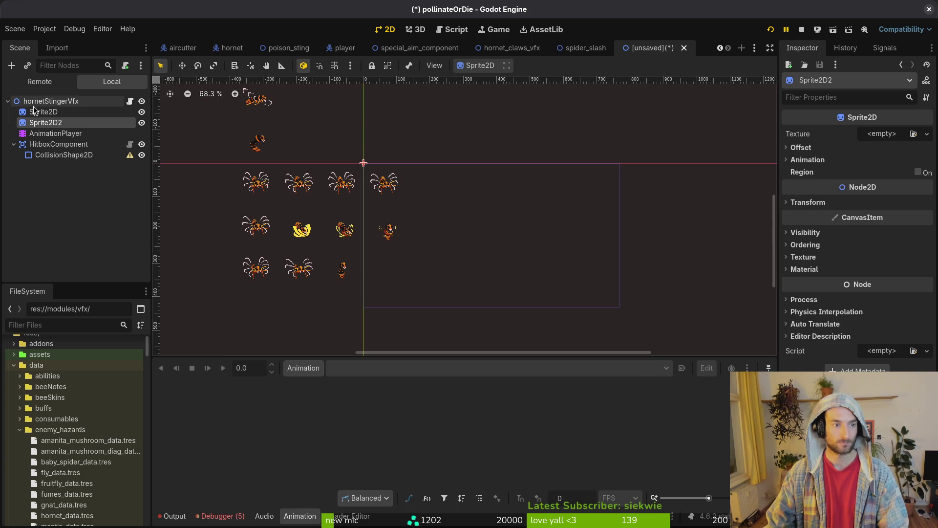
Copy the hornet sheet texture from Sprite2D and paste it into Sprite2D2's texture
click(43, 112)
right_click(813, 136)
click(825, 152)
key(ctrl+z)
right_click(818, 142)
click(123, 128)
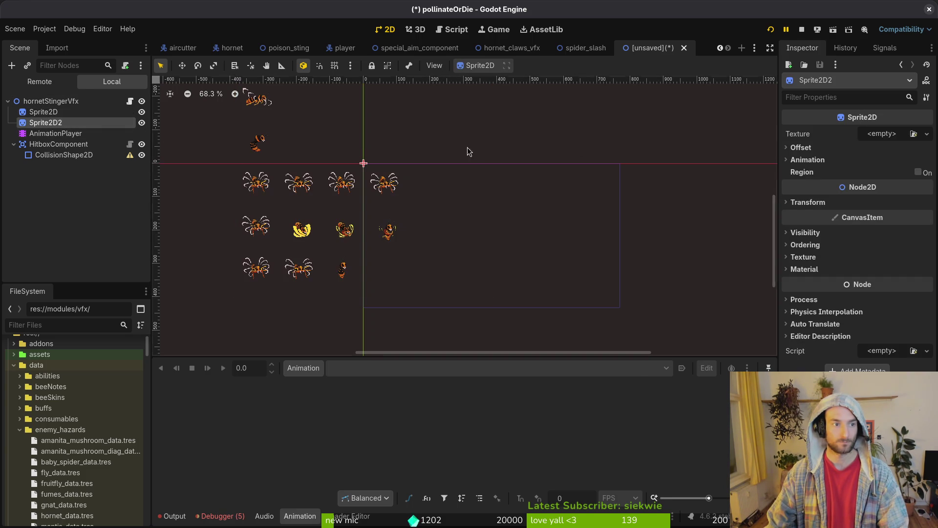
right_click(787, 132)
click(811, 152)
click(53, 122)
click(53, 112)
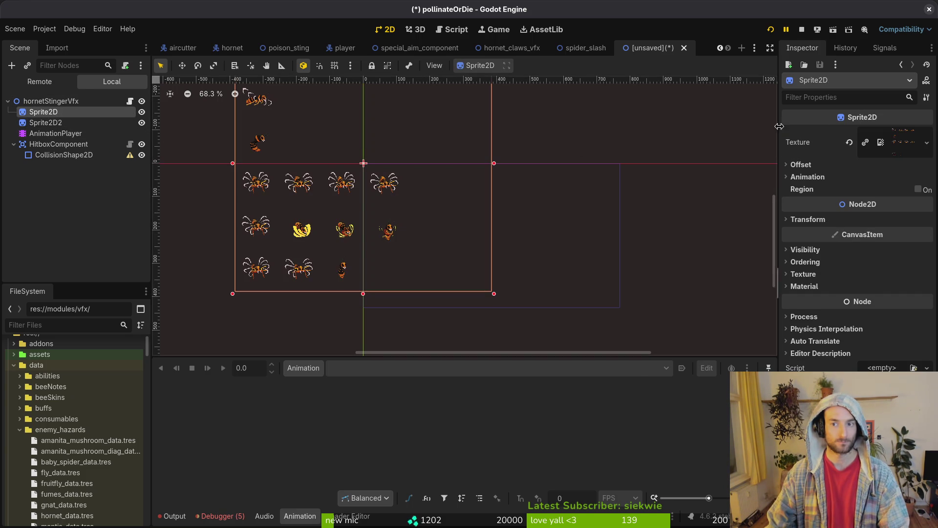
key(ctrl+s)
key(Escape)
Split Sprite2D2's texture into 6 horizontal and 6 vertical frames
click(59, 125)
scroll(687, 131, down, 3)
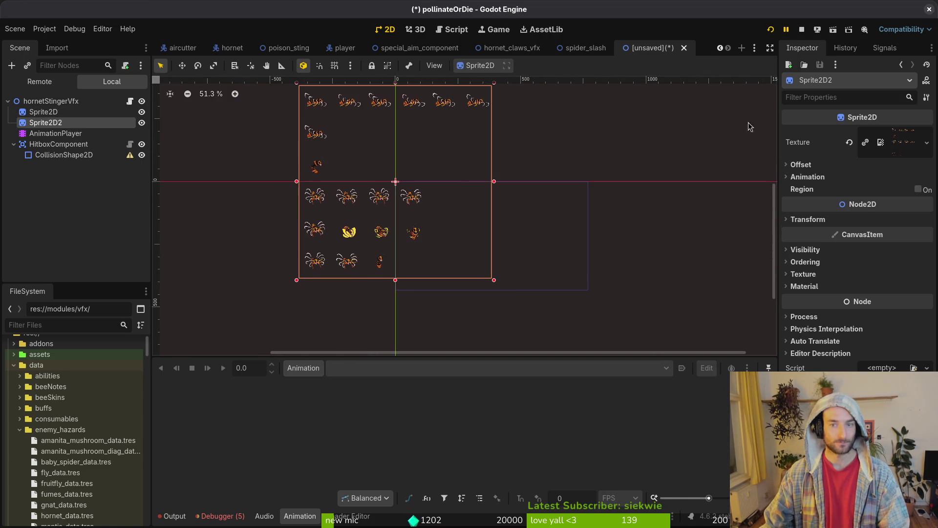
click(823, 177)
click(878, 189)
text(4)
key(Return)
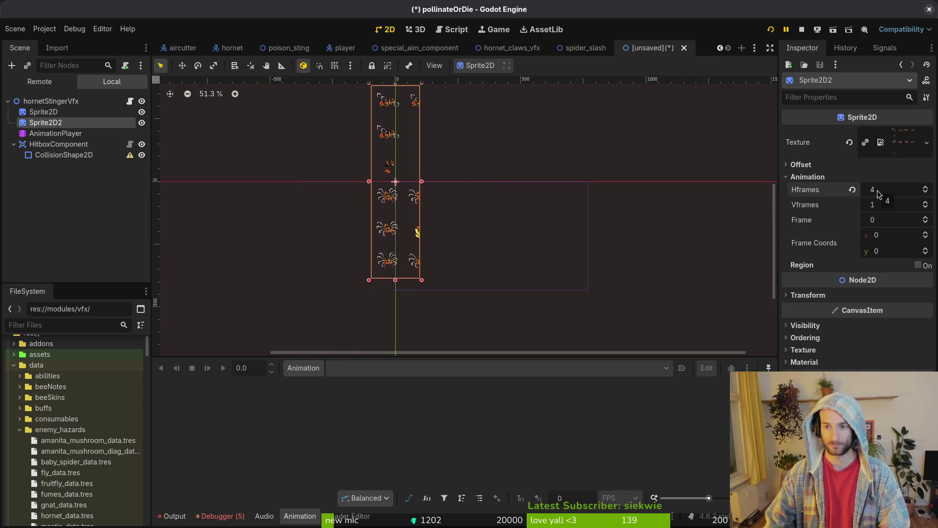
key(Tab)
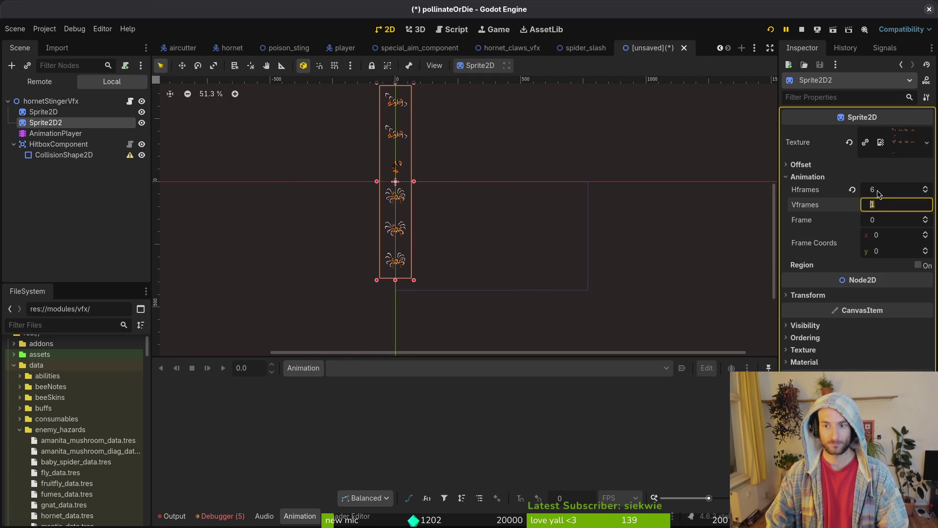
text(6)
key(Return)
Start saving the scene as hornet_stinger_vfx.tscn
key(ctrl+s)
key(Escape)
key(ctrl+s)
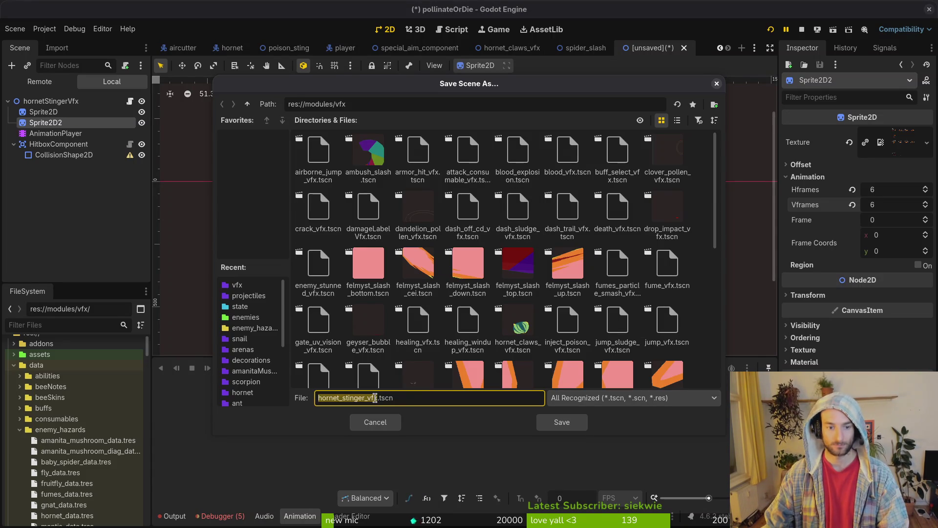
Save as hornet_stinger_vfx.tscn, set HitboxComponent's Hitbox Owner to hornet_data.tres, and save again
click(561, 424)
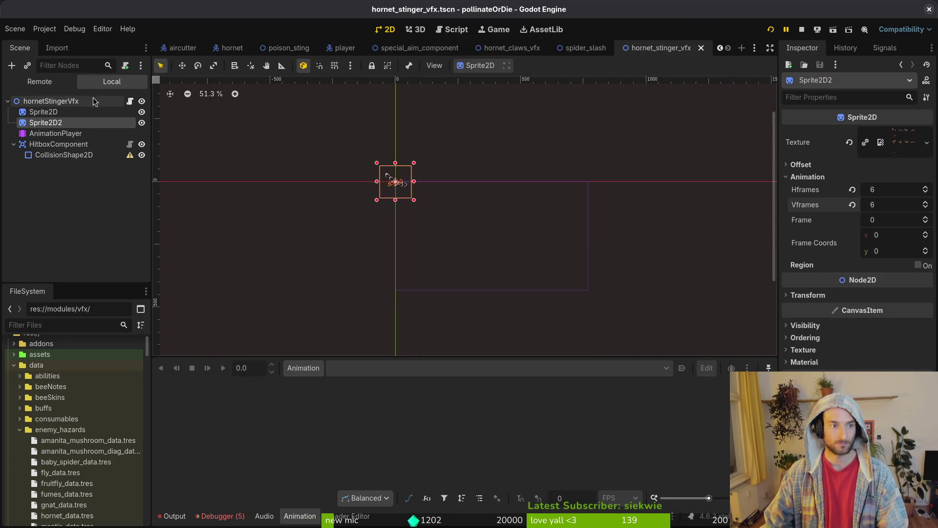
click(92, 144)
click(869, 149)
click(878, 191)
text(ho)
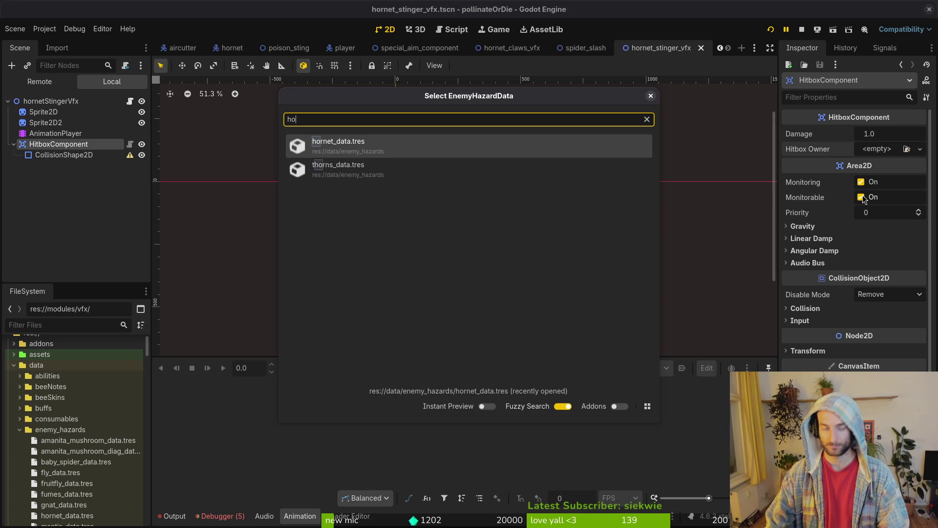
key(Return)
key(ctrl+s)
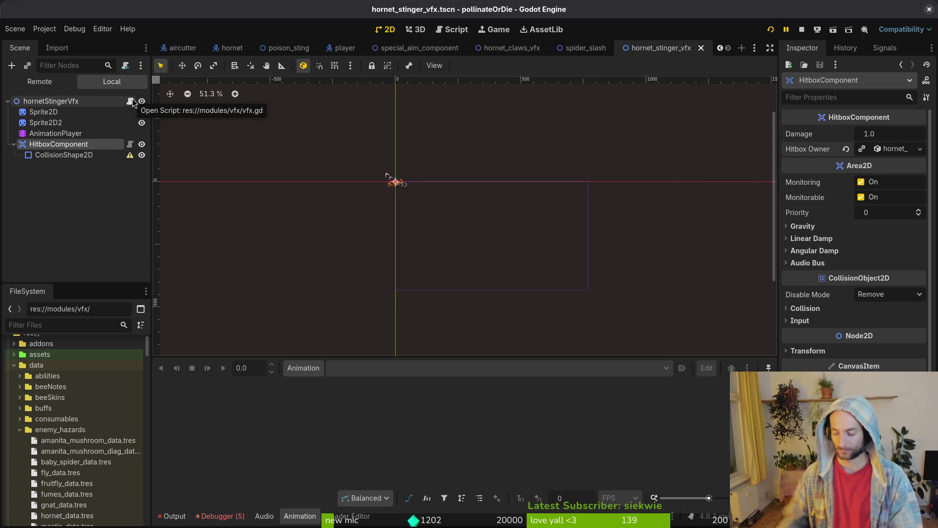
Launch Neovim in the terminal and open poison_sting.gd through the file finder
key(super+2)
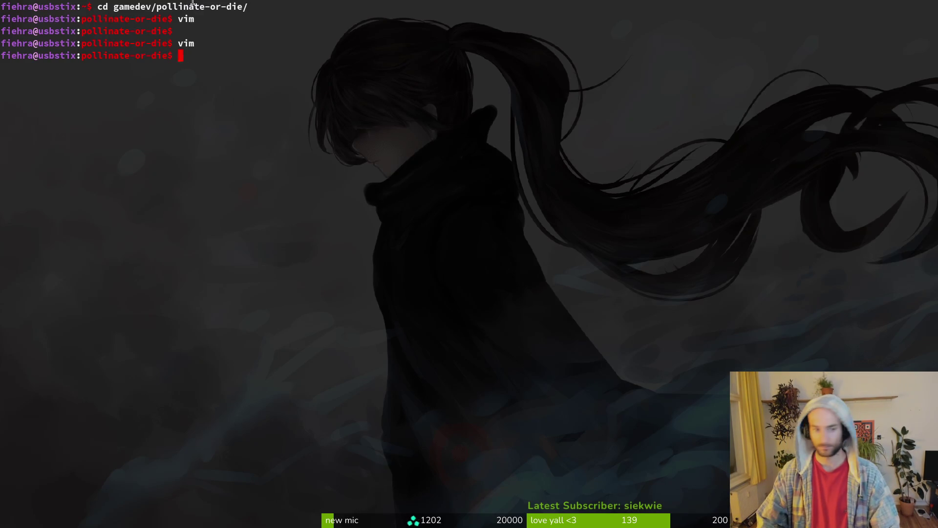
text(nvim)
key(Return)
key(space)
key(f)
key(f)
text(poi)
text(sting)
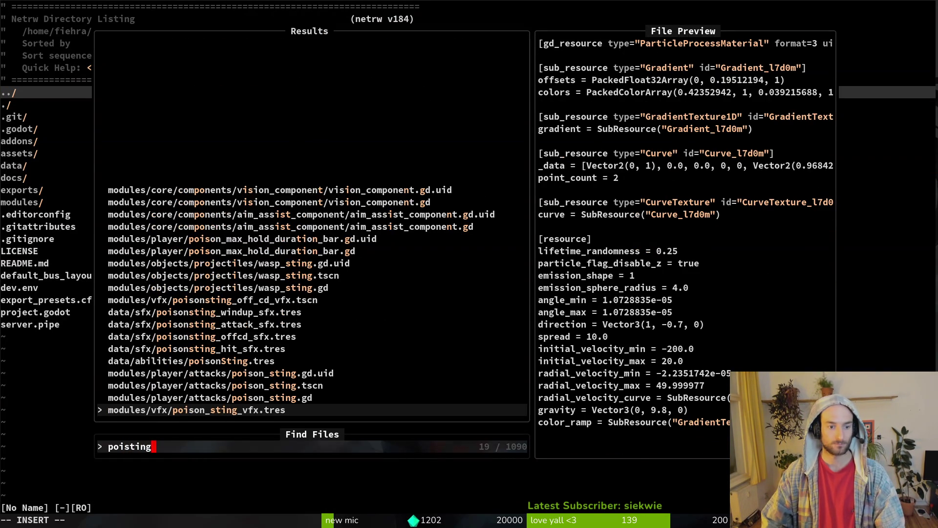
key(Return)
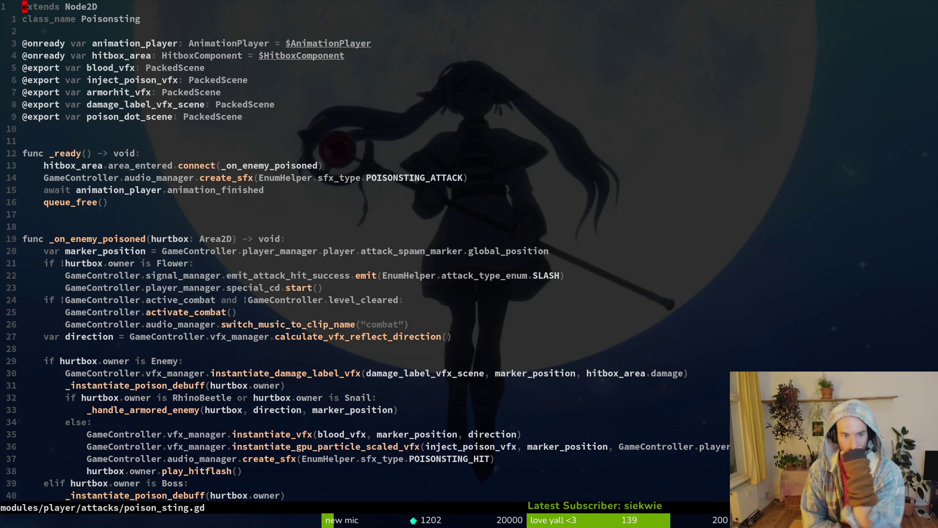
Scroll down to the poison-debuff helper, close the buffer with :bd, and return to Godot
right_click(183, 6)
key(Escape)
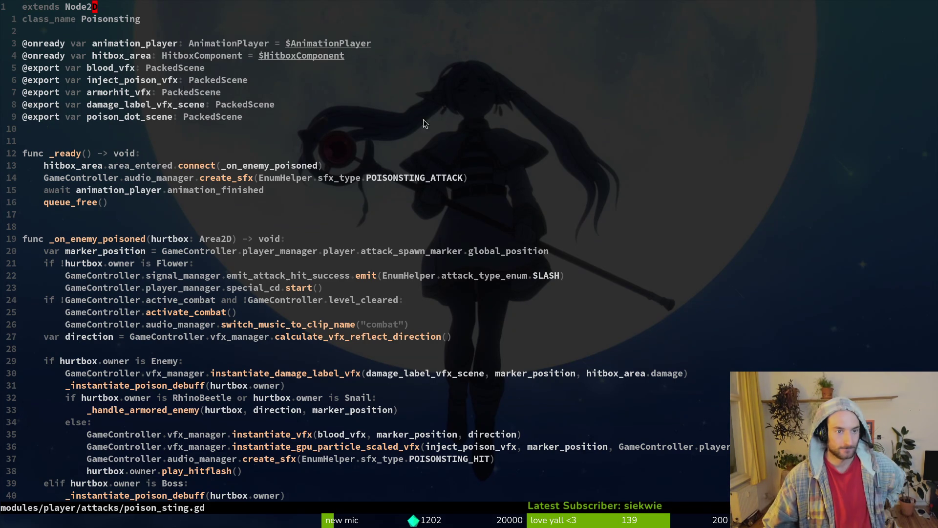
scroll(286, 304, down, 7)
scroll(330, 283, down, 8)
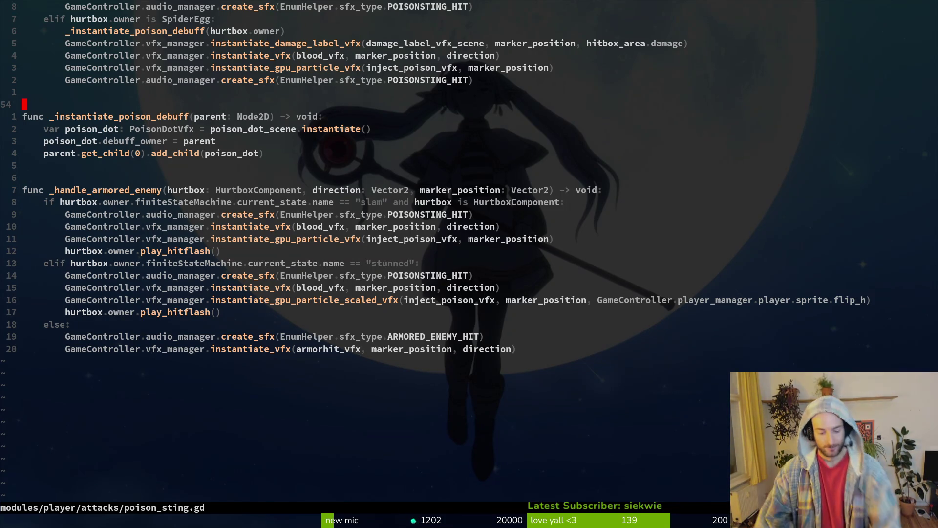
text(:bd)
key(Return)
key(alt+Tab)
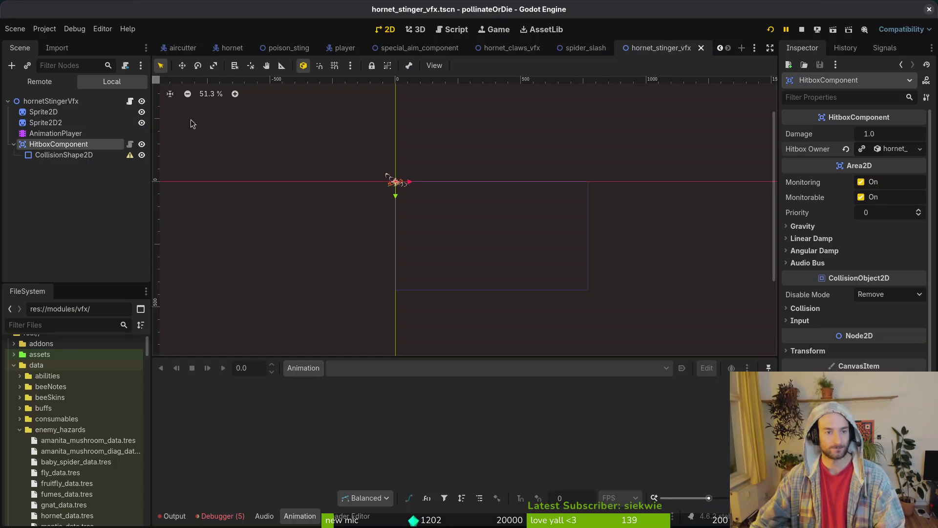
Toggle collision layer 1 on the HitboxComponent, make it non-monitorable, and save the scene
click(13, 143)
key(ctrl+s)
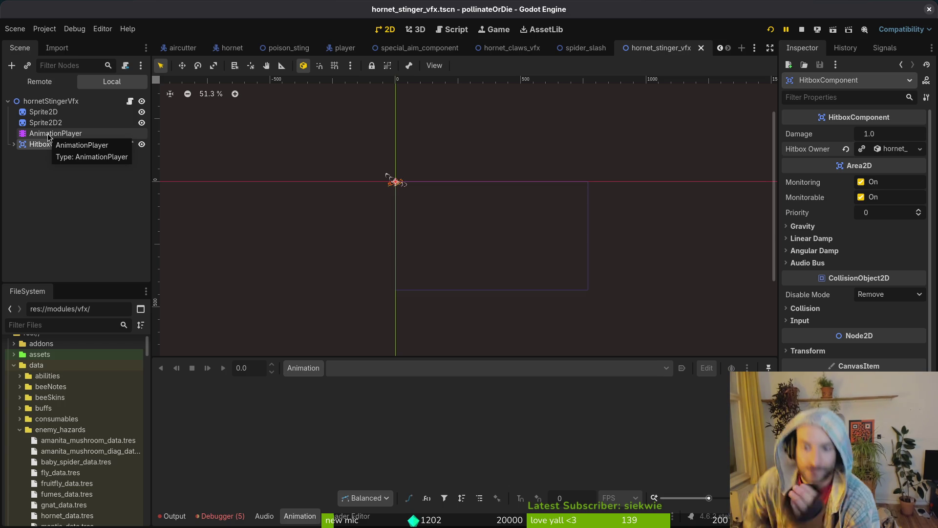
click(804, 308)
click(795, 337)
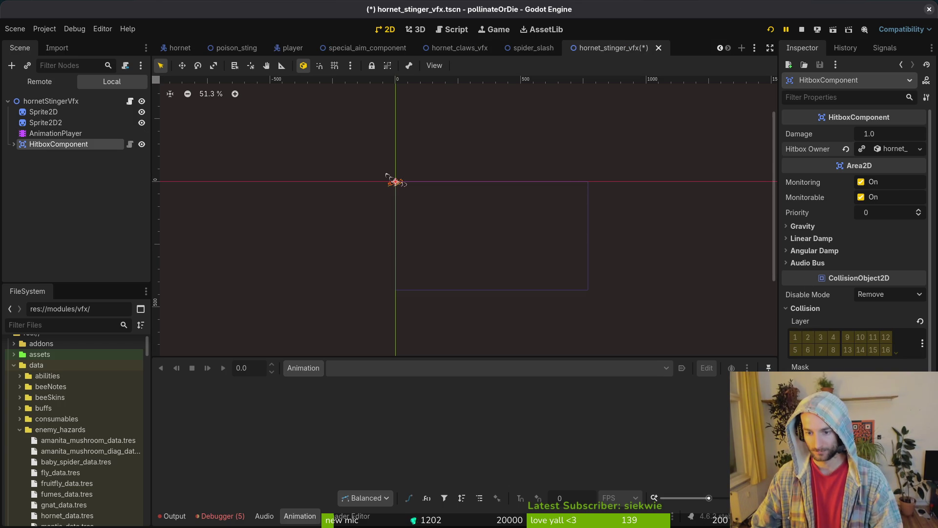
click(862, 197)
key(ctrl+s)
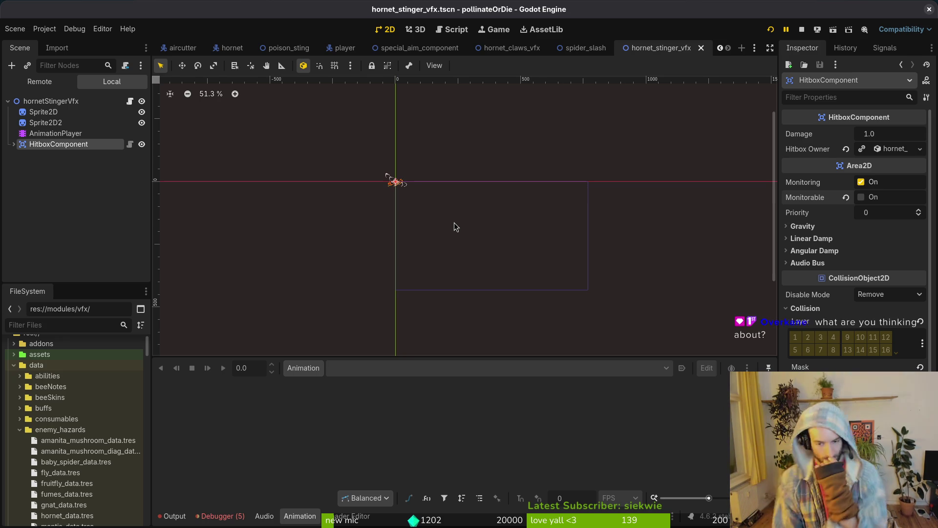
Quick Open the poison_dot_vfx.tscn scene
key(shift+alt+o)
text(poisond)
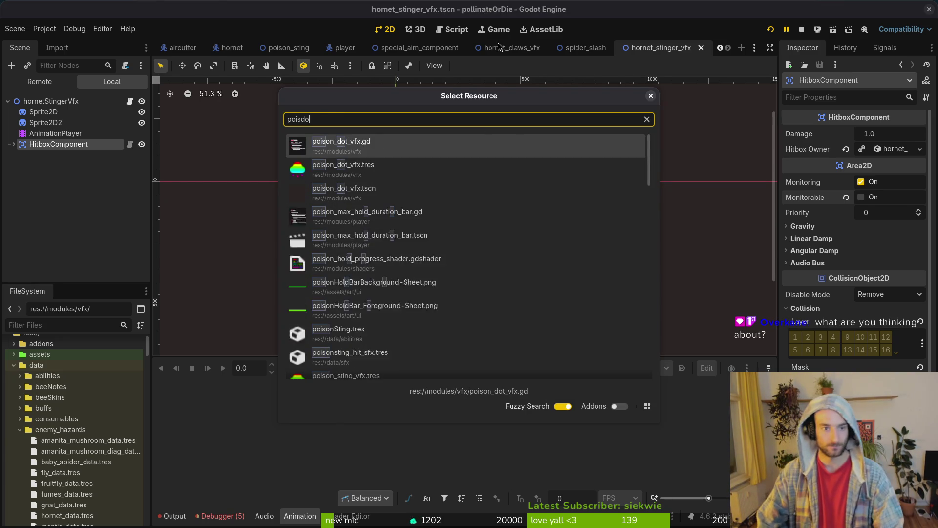
key(Down)
key(Return)
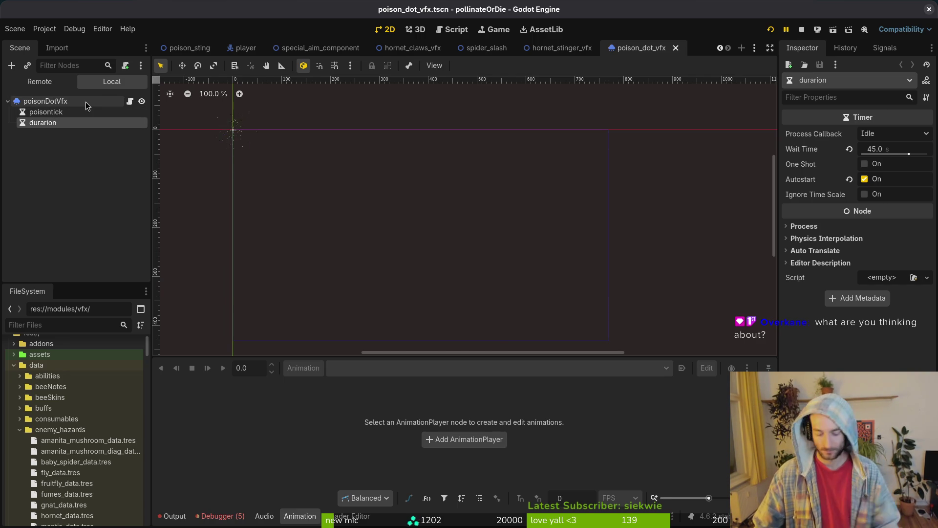
Back in Neovim, search the project files for 'pois'
key(alt+Tab)
key(ctrl+p)
text(pois)
key(BackSpace)
Open poison_dot_vfx.gd, yank the word debuff_owner, and start a project-wide code search for it
text(dot)
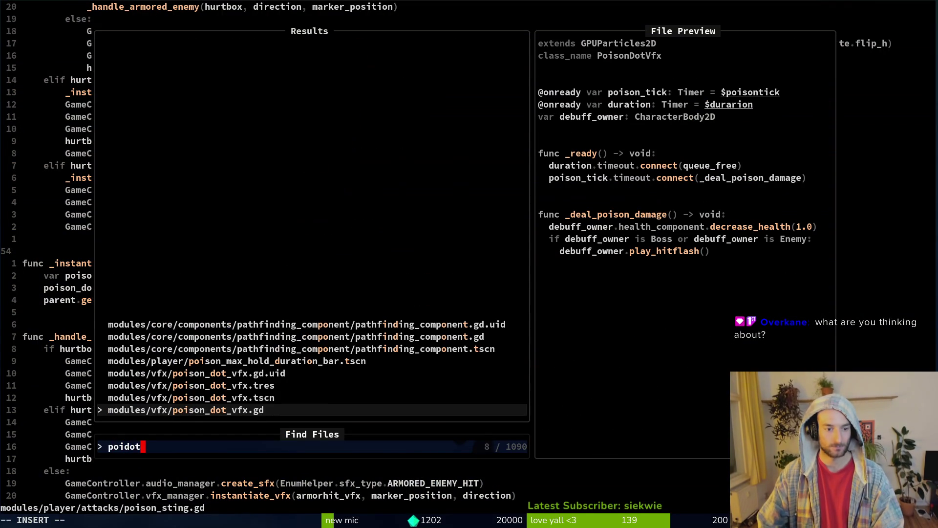
key(Return)
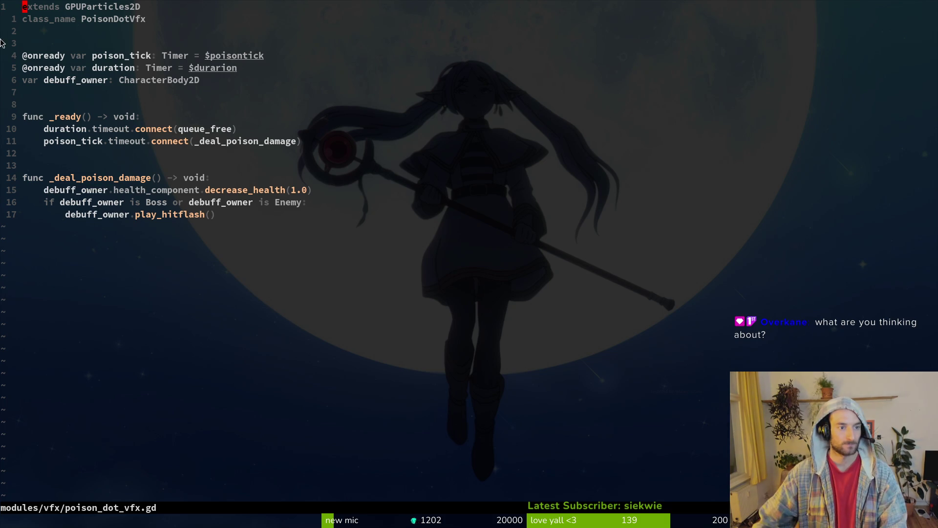
click(78, 80)
key(v)
key(i)
key(w)
key(y)
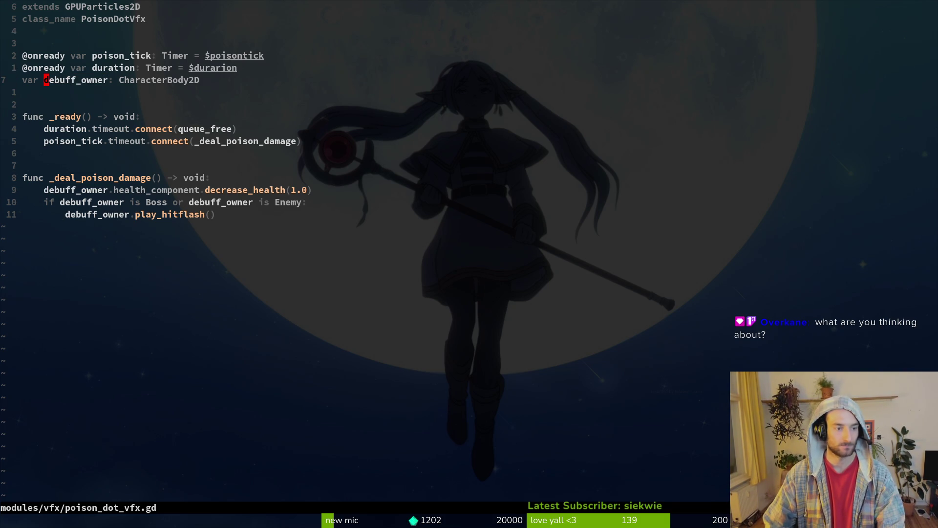
key(ctrl+p)
key(Escape)
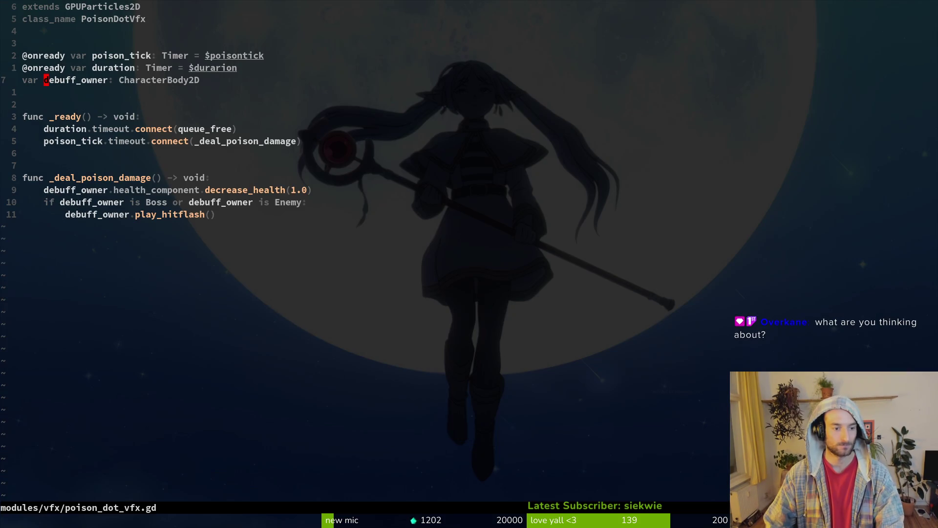
key(space)
List debuff_owner usages and jump to its assignment at poison_sting.gd line 57
key(f)
key(w)
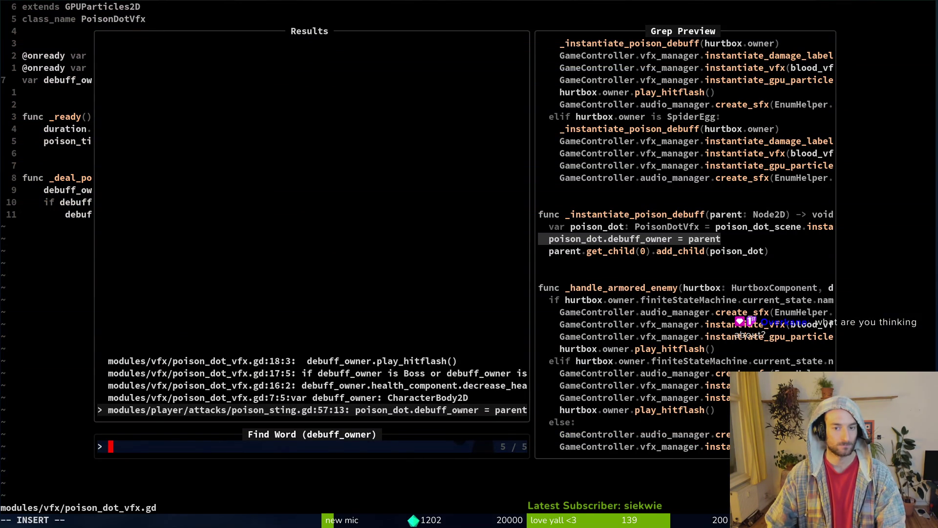
key(Return)
Mark the poison_dot.debuff_owner = parent line and save poison_sting.gd with :w
key(shift+v)
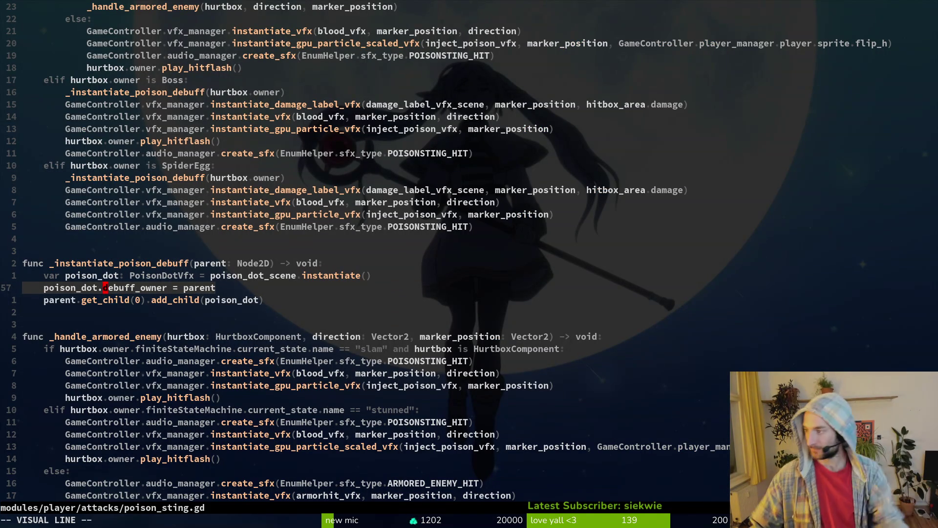
key(A)
key(Escape)
text(:w)
key(Return)
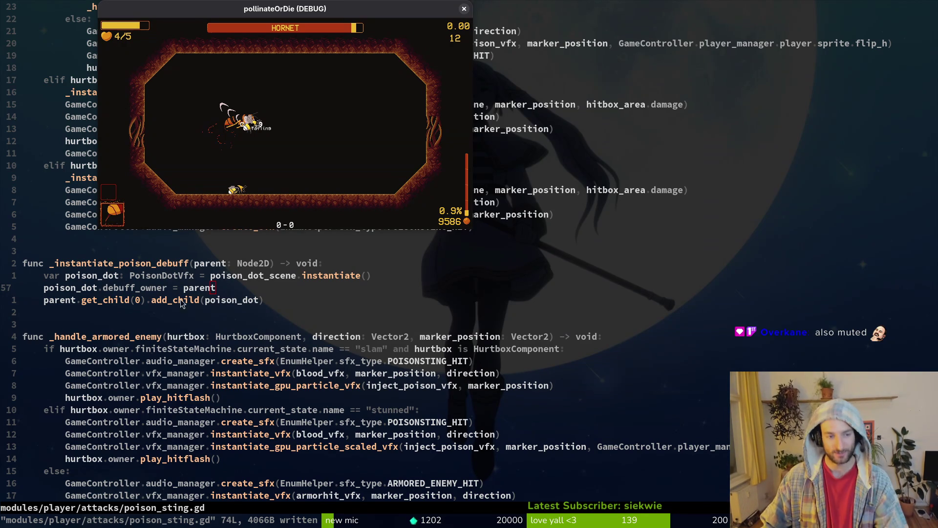
click(197, 293)
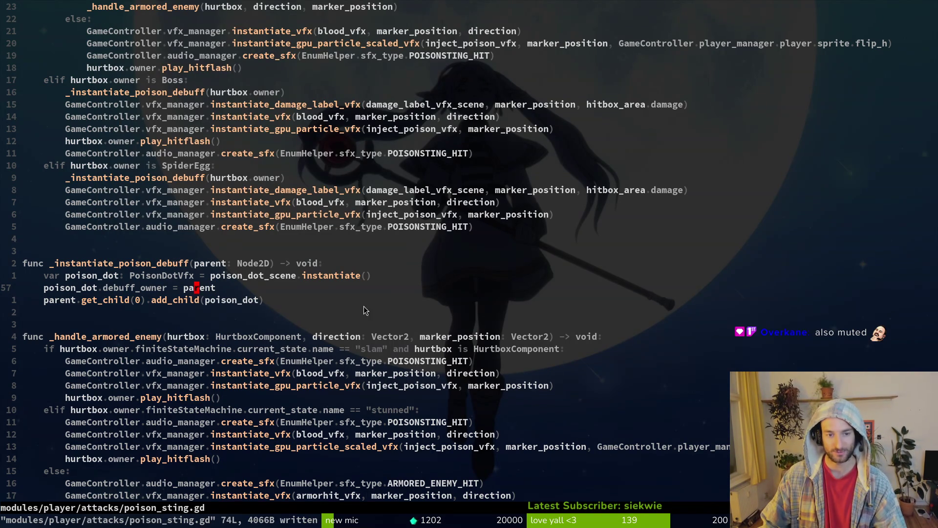
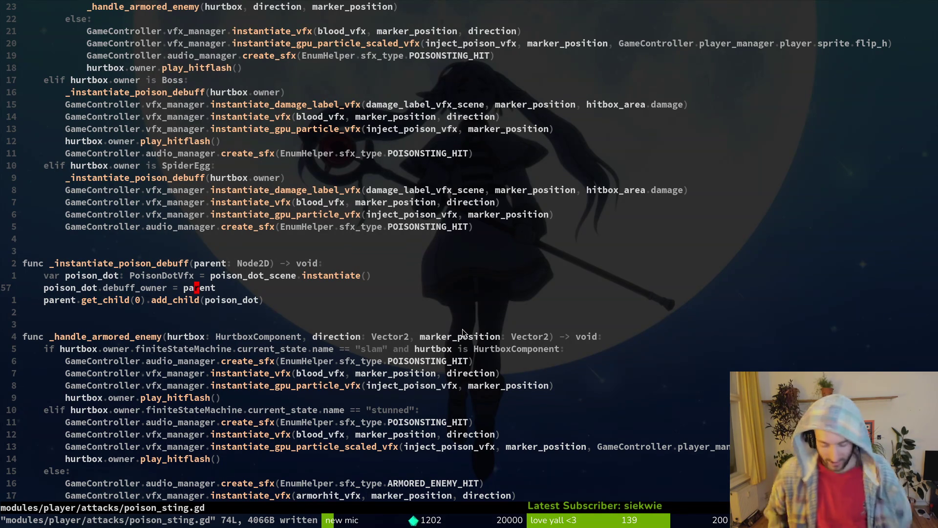
Save poison_sting.gd and poison_dot_vfx.gd in Neovim, then return to the Godot editor
key(ctrl+6)
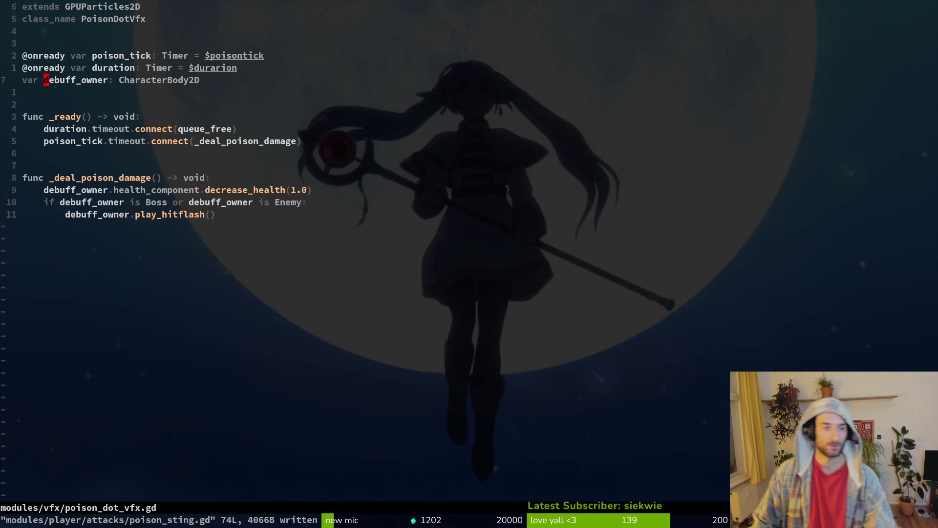
key(ctrl+s)
key(alt+Tab)
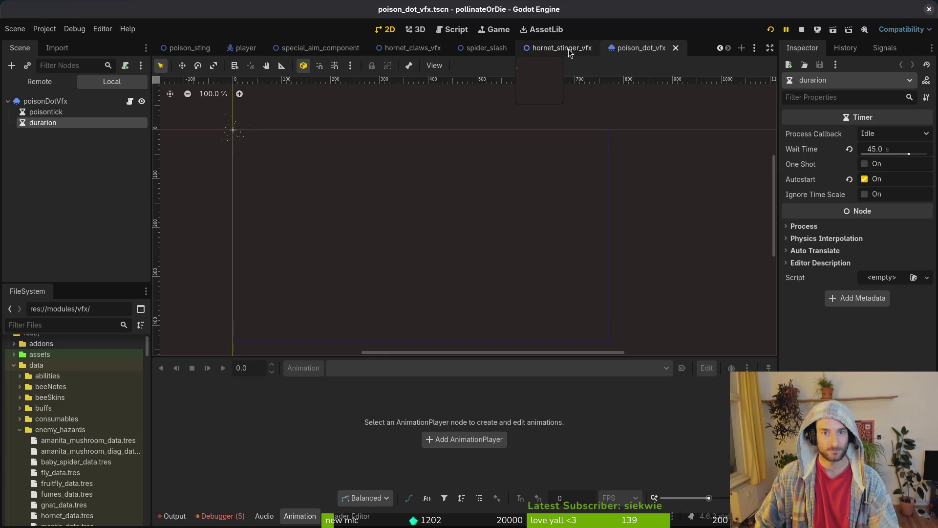
Open the poison_sting scene with quick-open, then settle on the hornet_stinger_vfx scene tab
key(ctrl+shift+o)
text(poisstin)
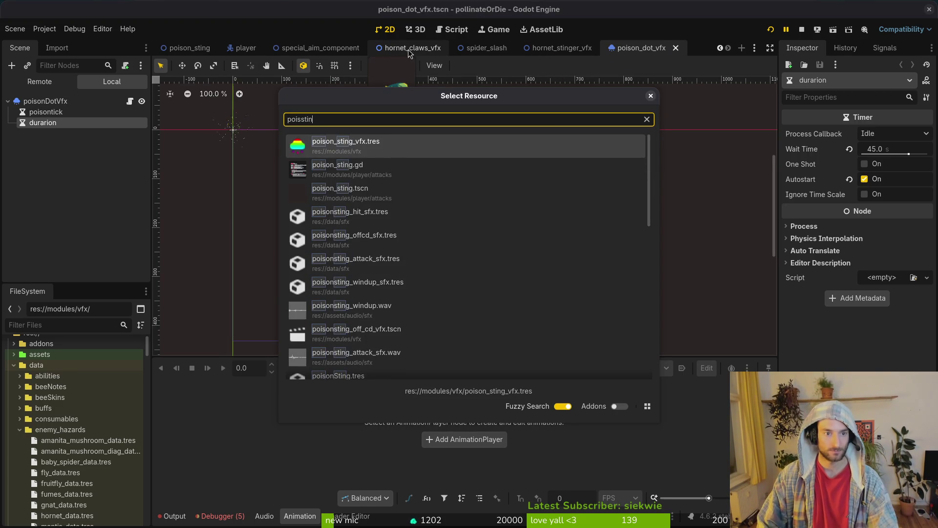
key(Down)
key(Down)
key(Return)
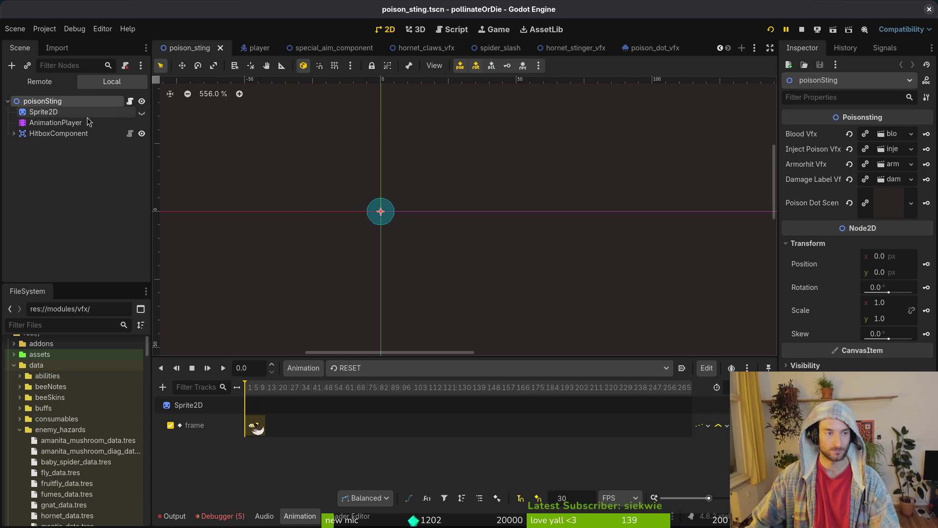
click(570, 49)
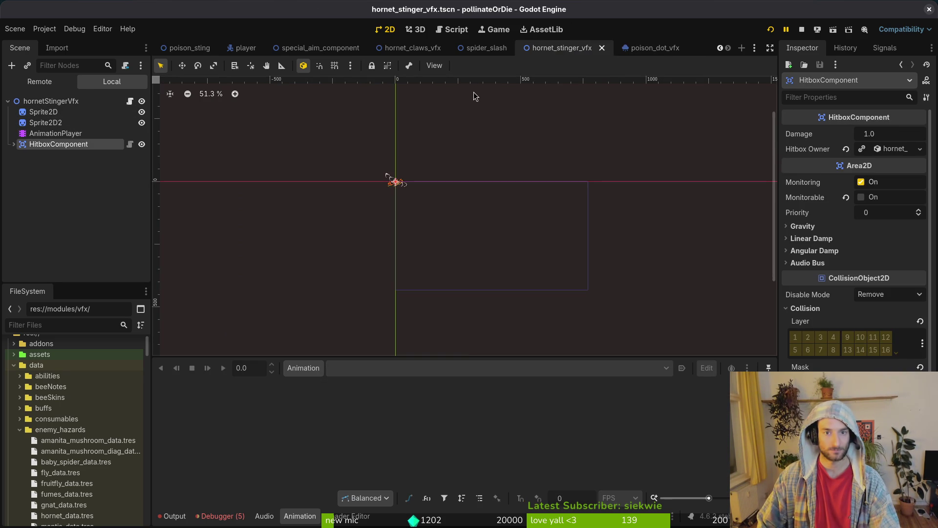
click(409, 51)
click(577, 49)
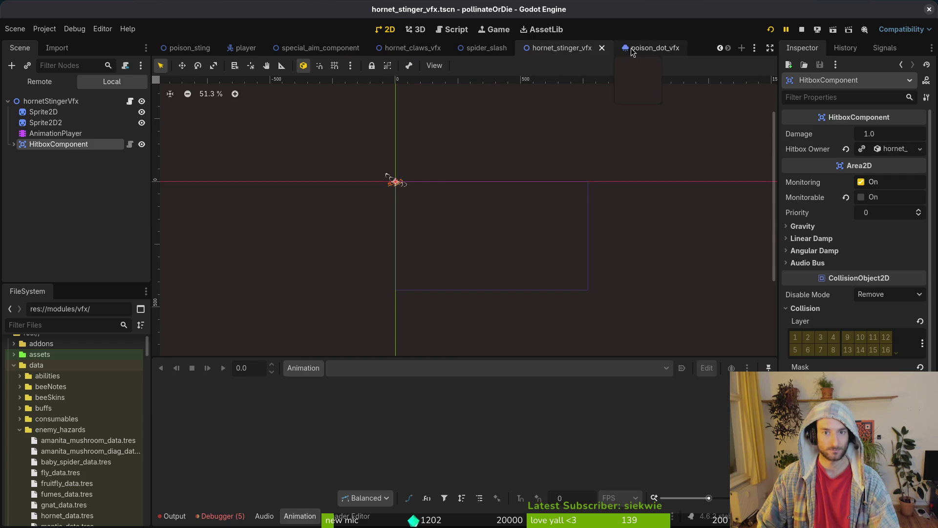
click(189, 48)
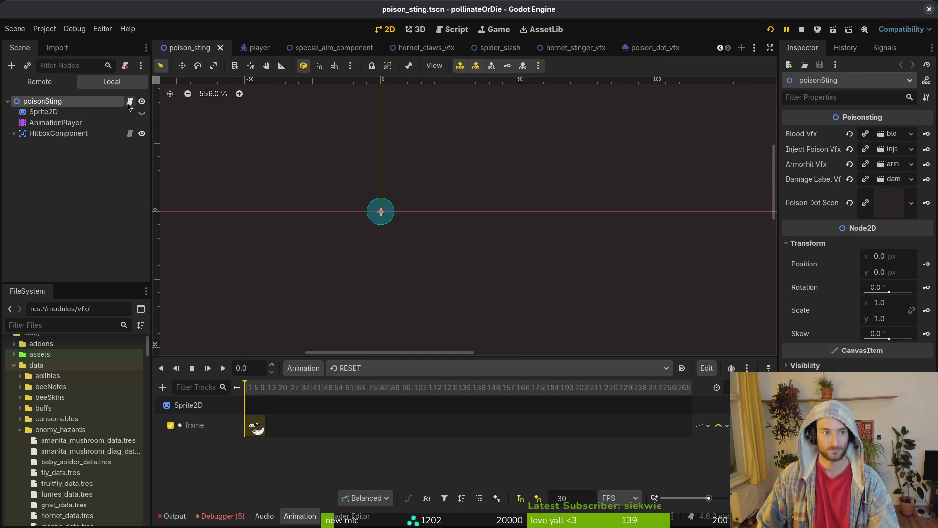
click(566, 48)
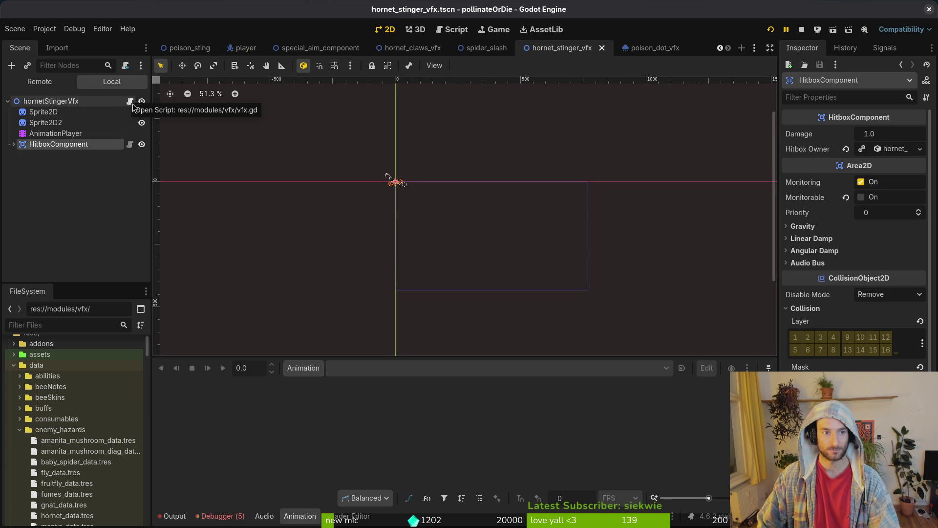
Detach vfx.gd from the hornetStingerVfx root node and save the scene
right_click(112, 102)
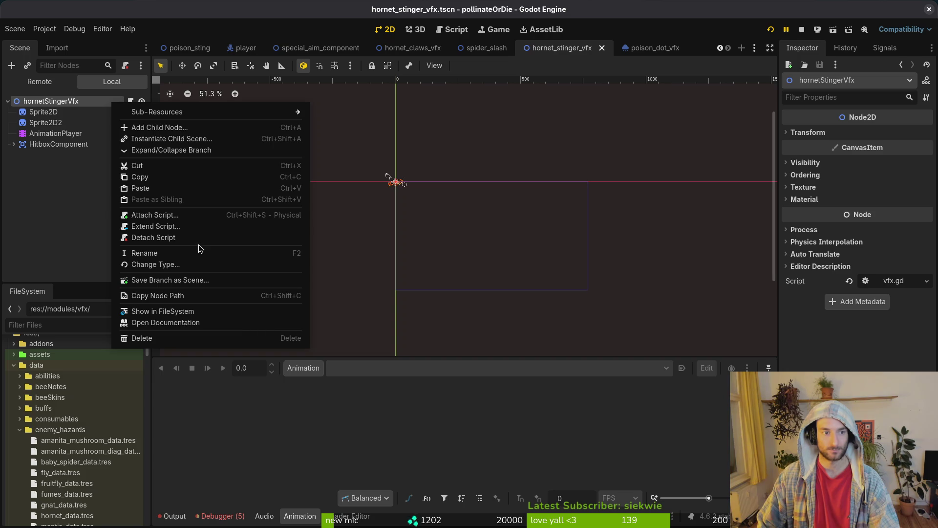
click(196, 237)
key(ctrl+s)
Attach a newly created hornet_stinger_vfx.gd script to the hornetStingerVfx root node
right_click(101, 101)
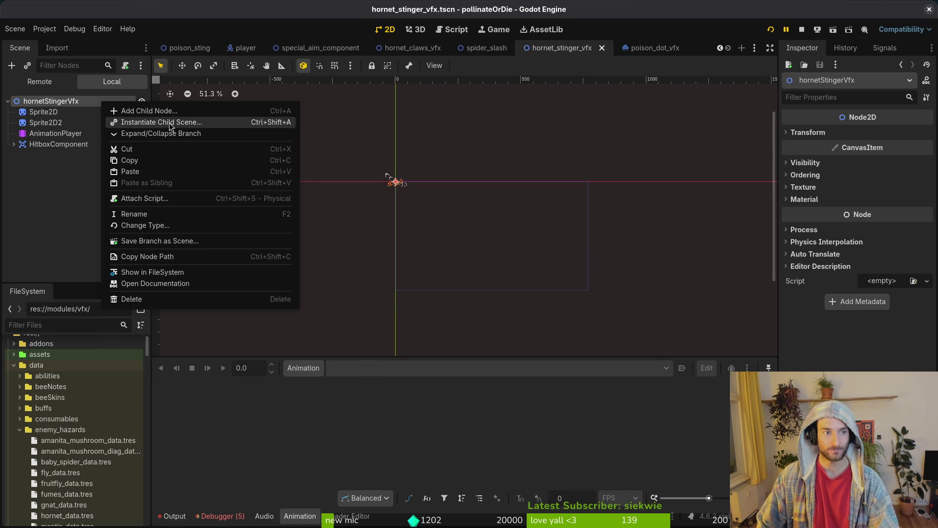
click(171, 198)
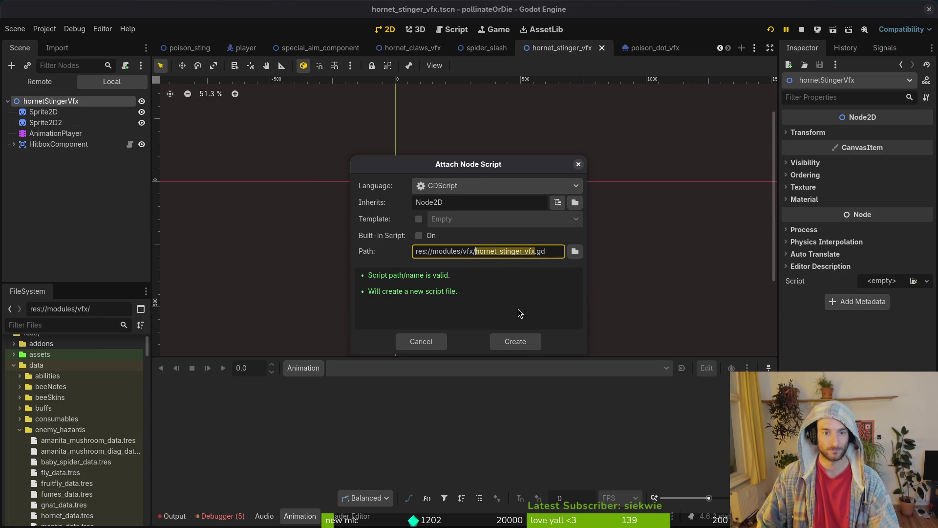
click(516, 342)
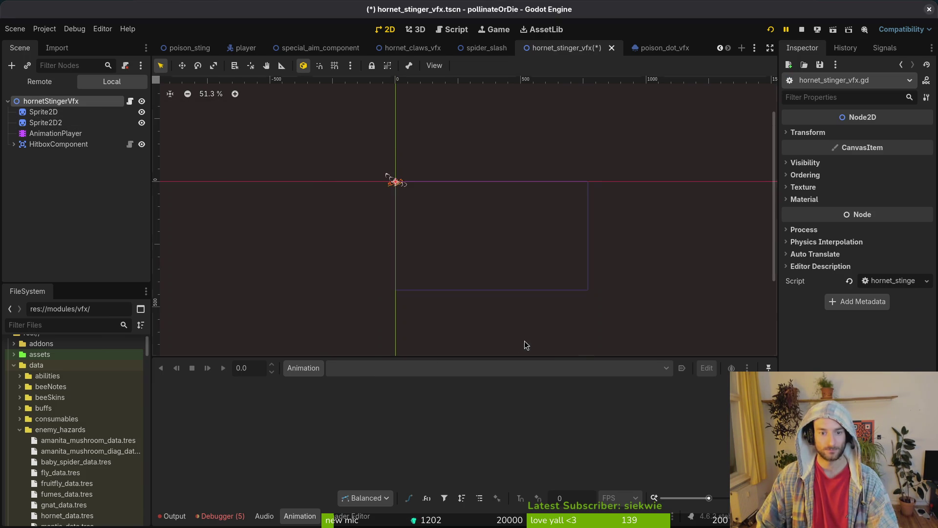
key(alt+Tab)
Open poison_sting.gd with Telescope and yank all 74 lines
key(G)
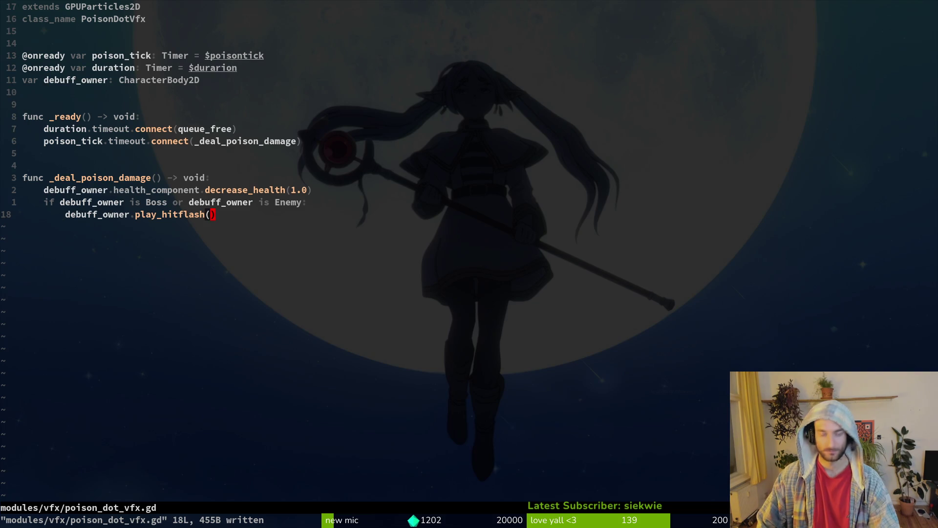
key(space)
key(f)
key(f)
text(poisting)
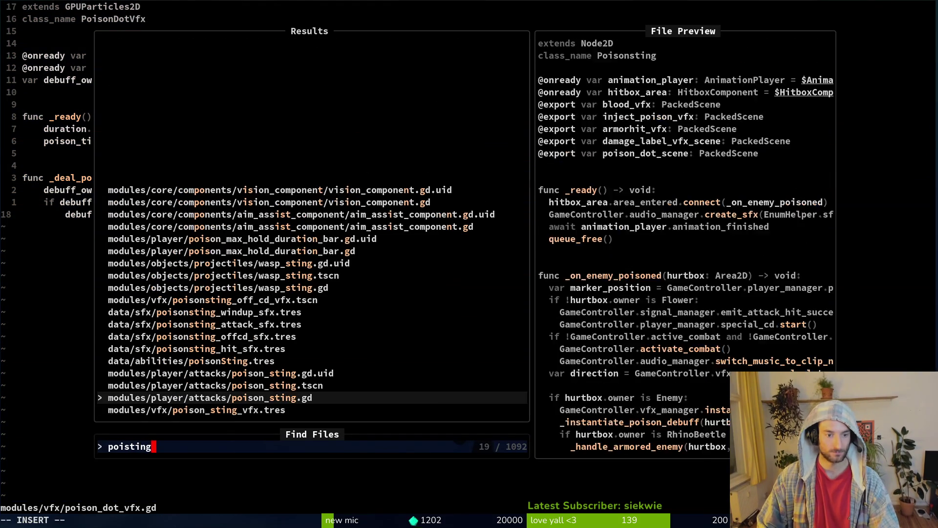
key(Return)
key(shift+v)
key(g)
key(g)
key(y)
key(ctrl+s)
key(ctrl+o)
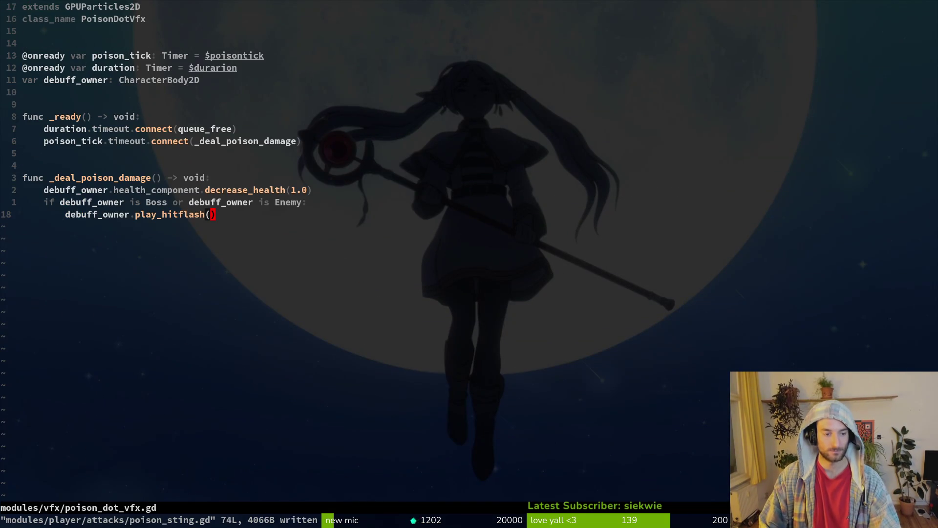
Open stinger.gd by mistake, paste and undo the code, and save it unchanged
key(space)
key(f)
key(f)
text(hornetsting)
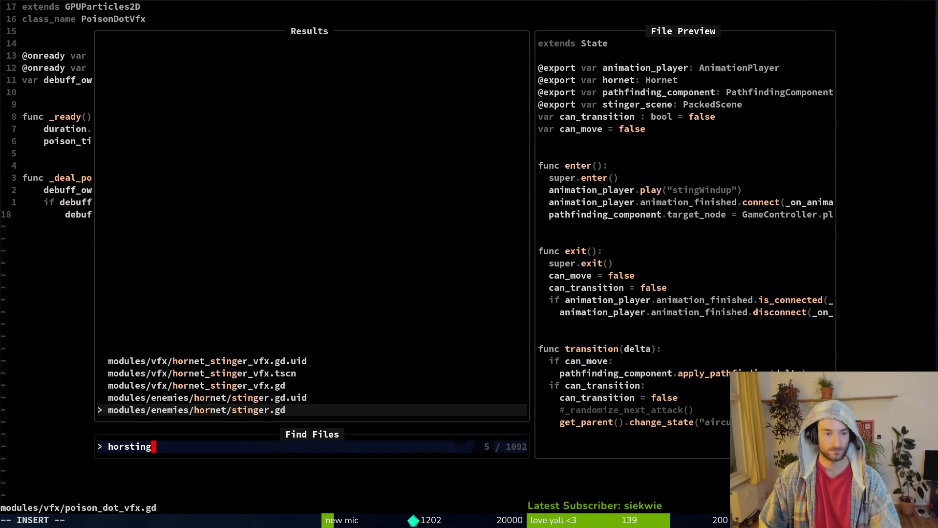
key(Return)
key(p)
key(u)
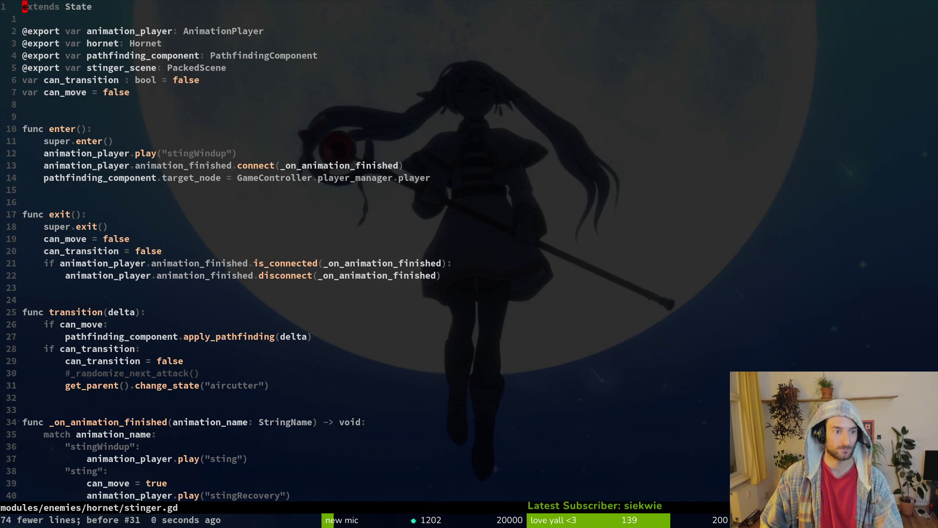
key(ctrl+s)
Find and open hornet_stinger_vfx.gd, which contains only extends Node2D
key(space)
key(f)
key(f)
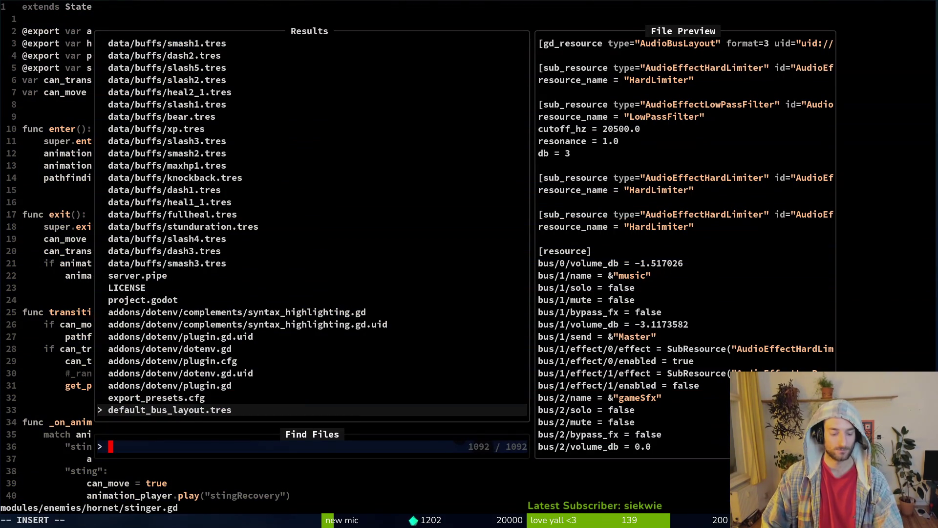
text(horstin)
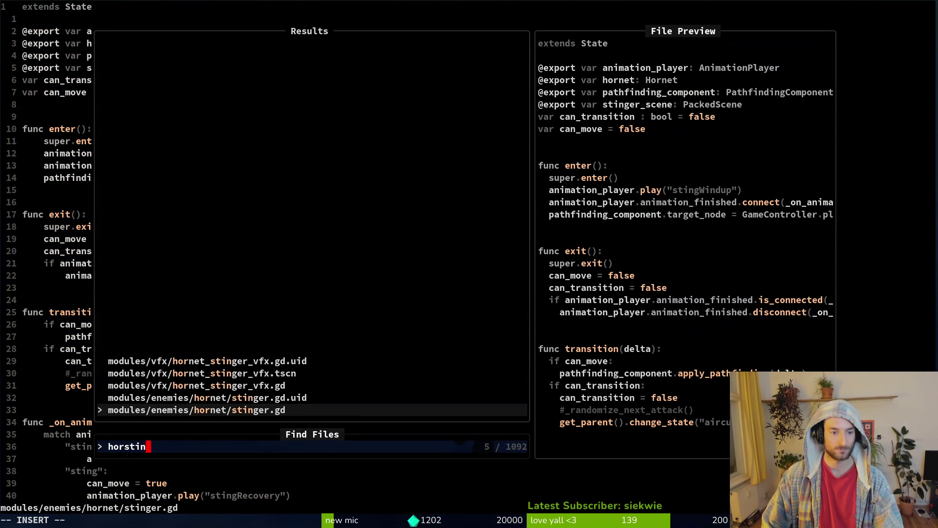
key(Up)
key(Up)
key(Return)
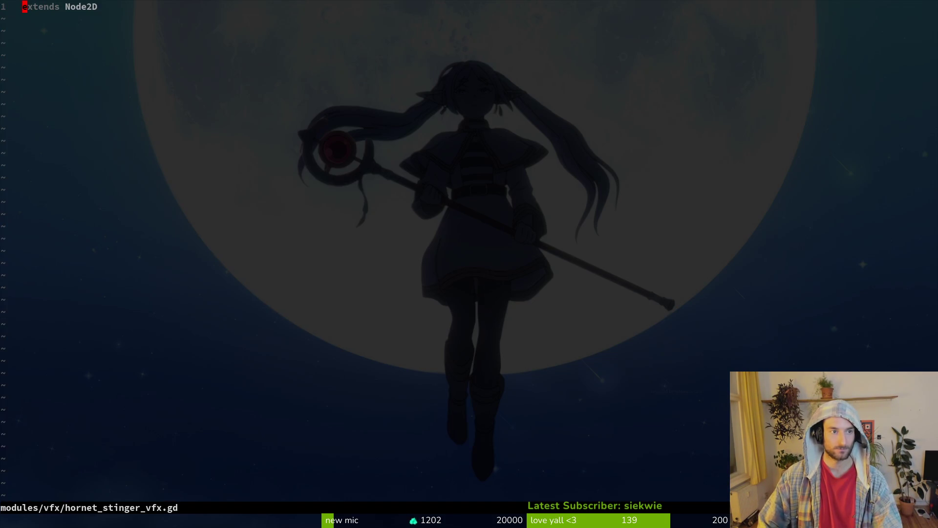
Change the class_name to HornetSting and save the file
click(35, 43)
text(kwcwHornet)
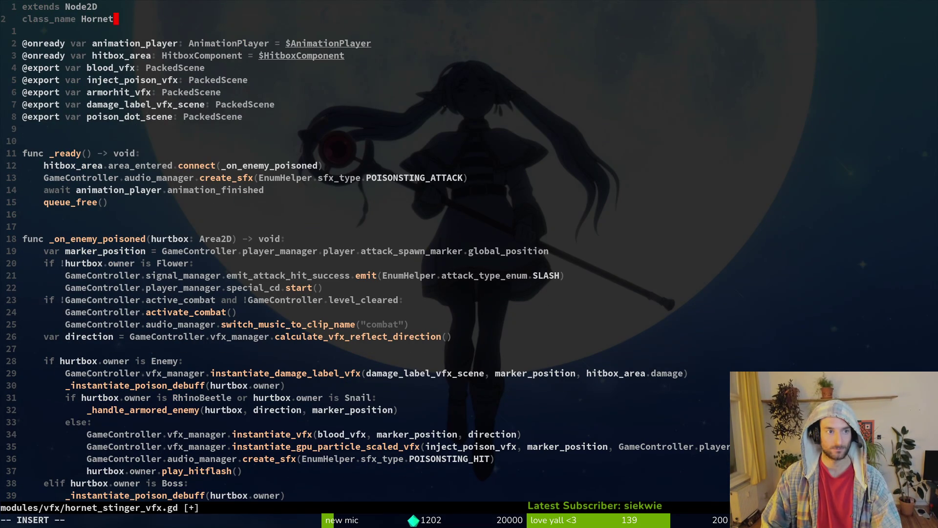
text(Sting)
key(Escape)
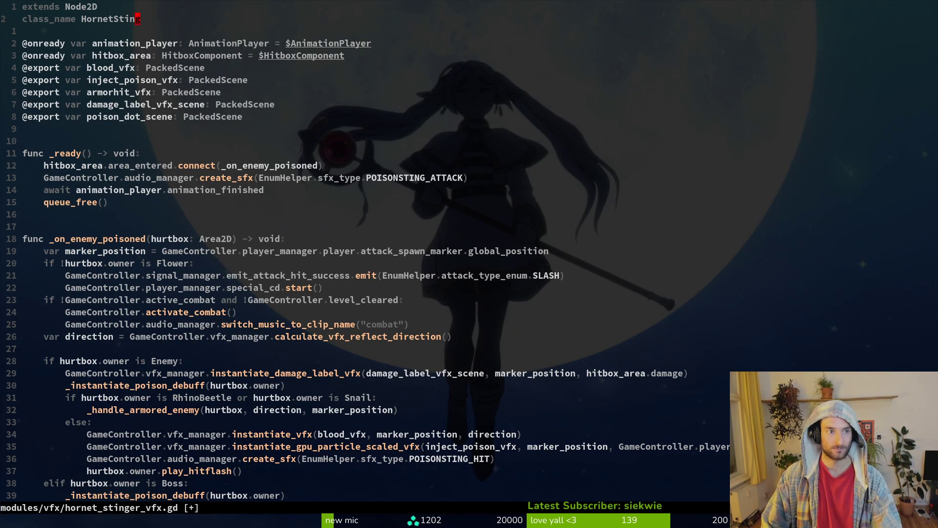
text(:w)
key(Return)
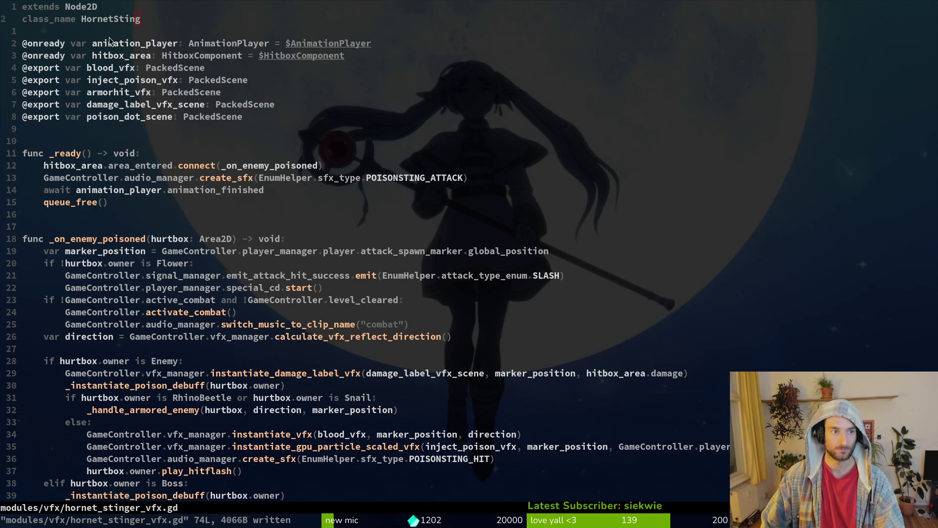
Delete the armorhit_vfx export line and save
click(113, 71)
click(107, 72)
key(j)
key(j)
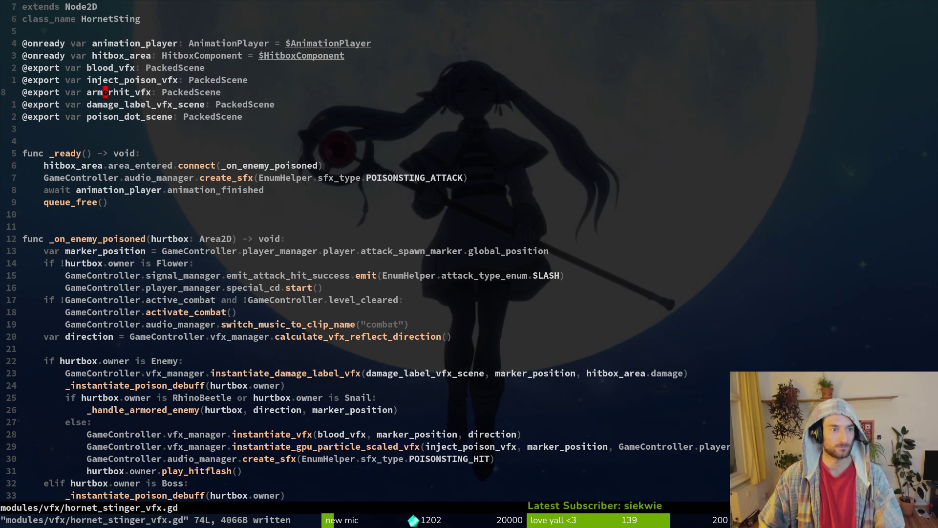
key(d)
key(d)
text(:w)
key(Return)
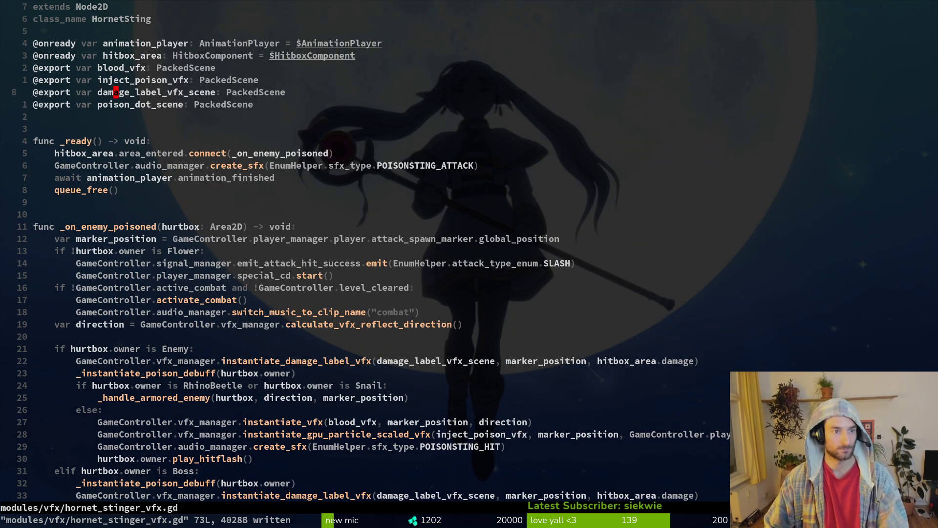
Search the project for uses of damage_label_vfx_scene
key(space)
key(f)
key(w)
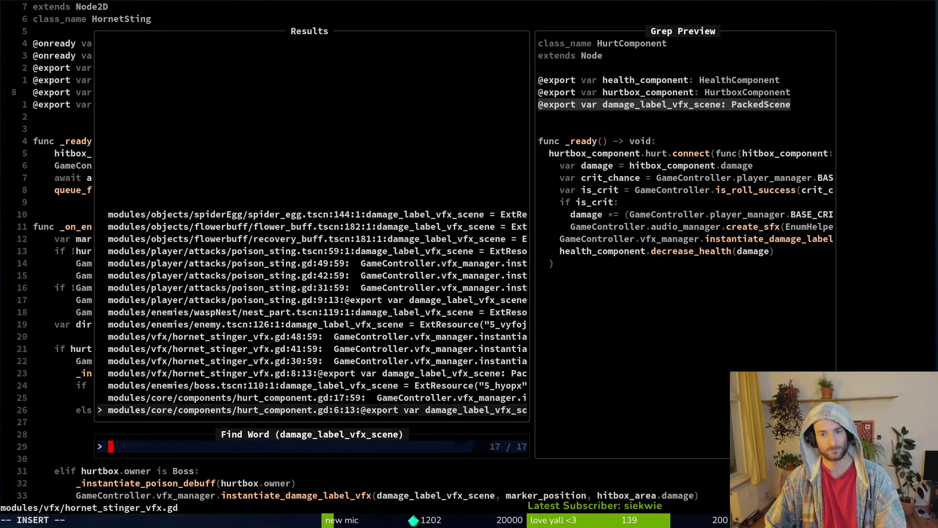
key(ctrl+p)
key(Escape)
key(Escape)
Rename the poison_dot_scene export to hornet_poison_scene and save
key(j)
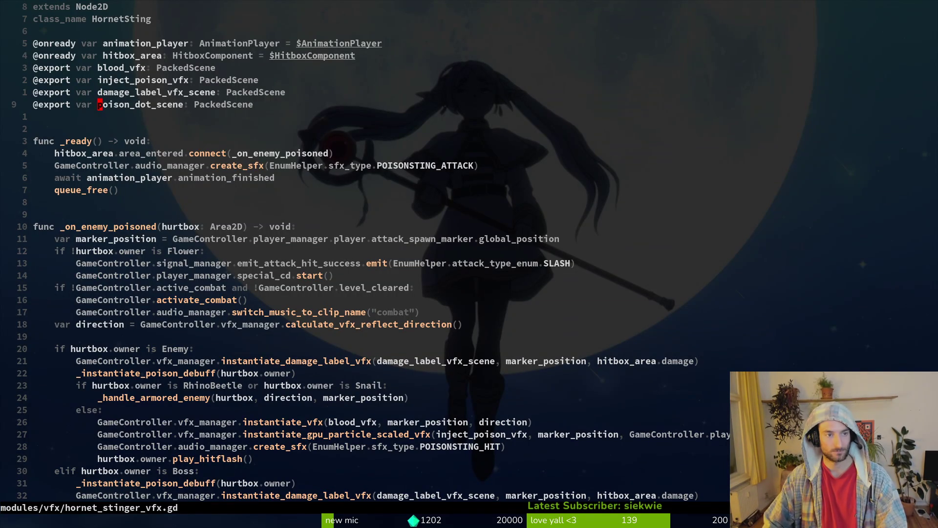
text(ve)
text(ciwhe)
key(Escape)
text(ciwhornet_poison_sc)
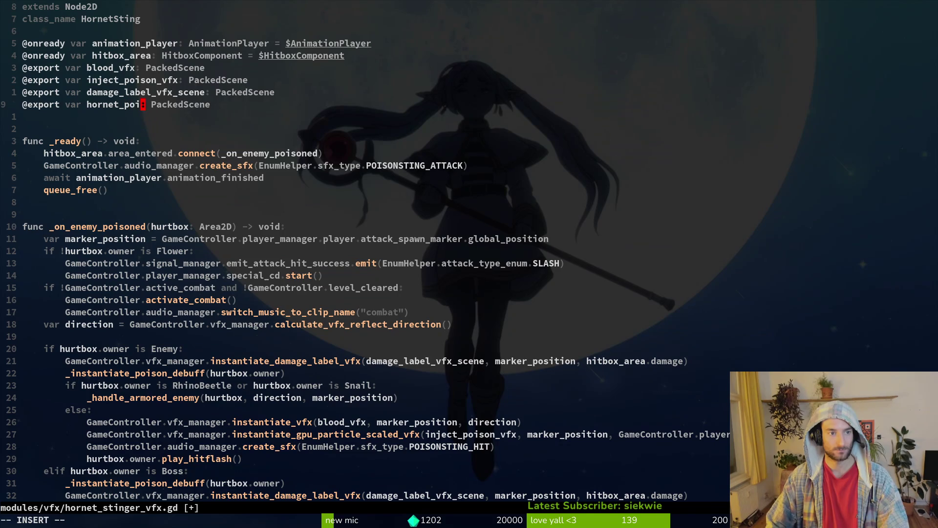
text(ene)
key(Escape)
text(:w)
key(Return)
key(j)
key(j)
key(j)
key(j)
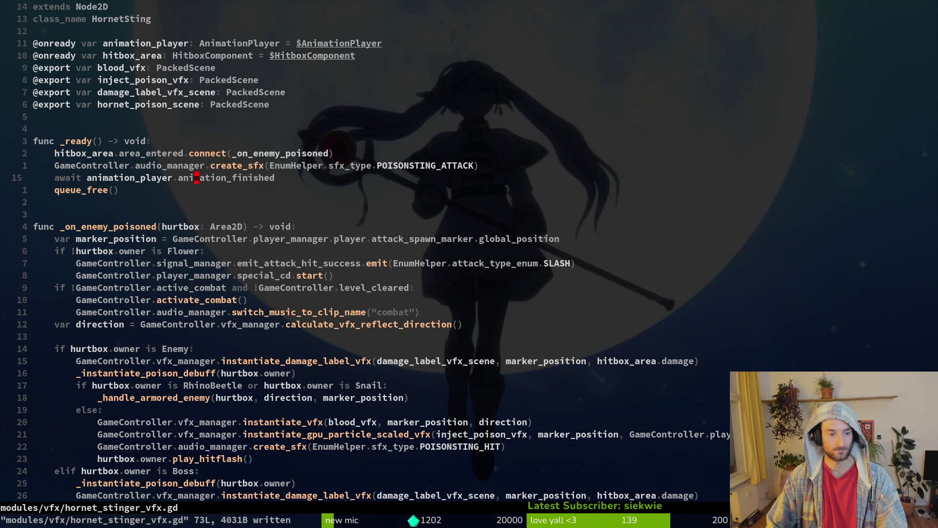
Move to the _on_enemy_poisoned function name to rename it
key(j)
key(j)
key(j)
key(j)
key(k)
key(F)
key(parenleft)
Rename the hit-handler function to _on_player_poisoned and save
text(bcw)
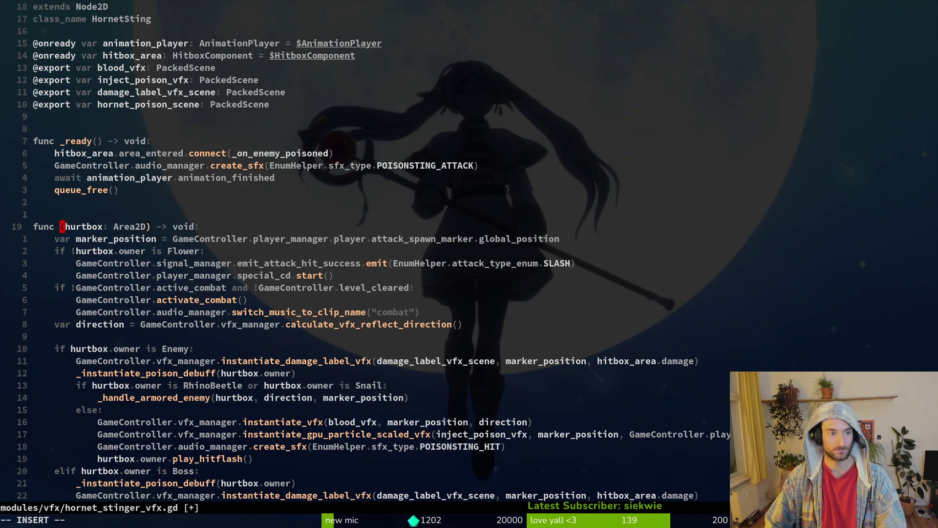
text(_on_player_poisoned)
key(Escape)
text(:w)
key(Return)
key(k)
Connect hitbox_area.area_entered to _on_player_poisoned in _ready and save the script
key(k)
key(k)
key(k)
key(k)
key(k)
key(k)
key(j)
key(j)
key(k)
key(f)
key(period)
key(f)
key(parenleft)
key(c)
key(i)
key(parenleft)
text(onpl)
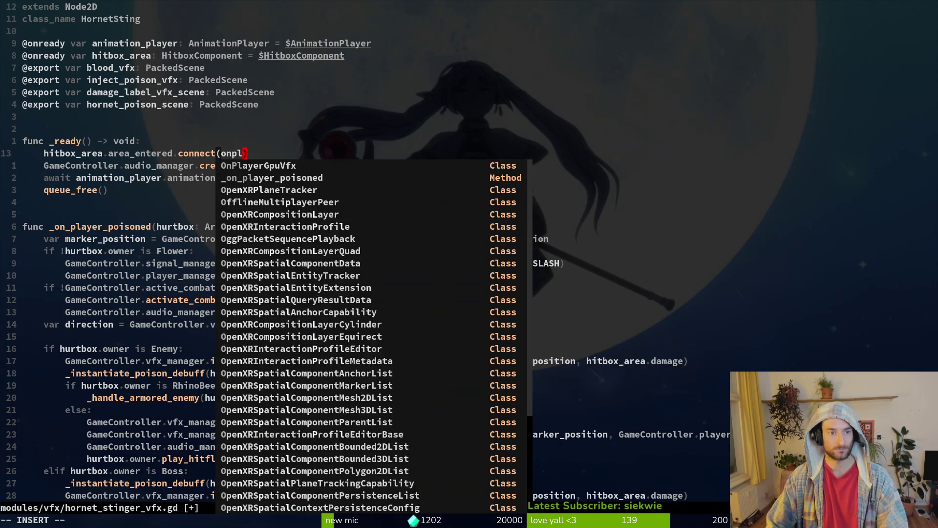
key(ctrl+n)
key(ctrl+y)
key(Escape)
text(:w)
key(Return)
key(j)
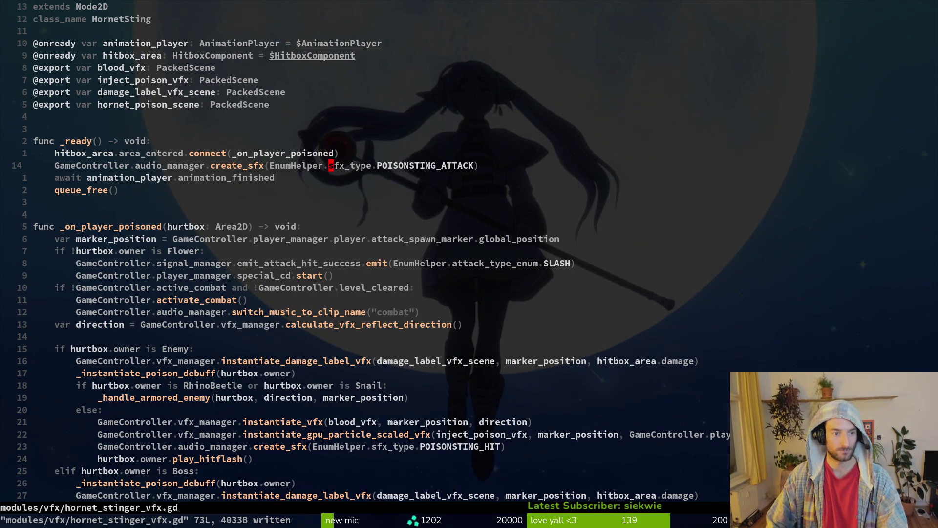
Move from the marker_position line back up through _ready to the exported scene variables
key(j)
key(j)
key(j)
key(k)
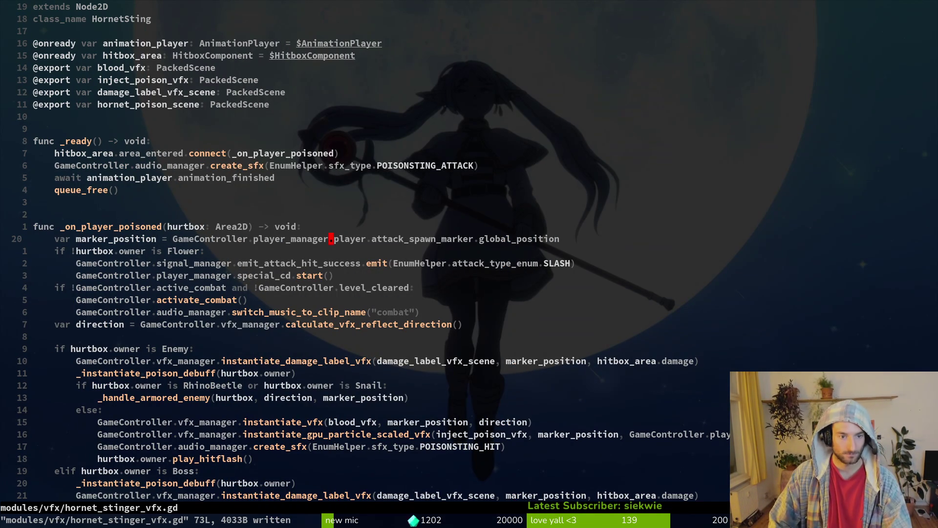
key(b)
key(b)
key(b)
key(k)
key(k)
key(k)
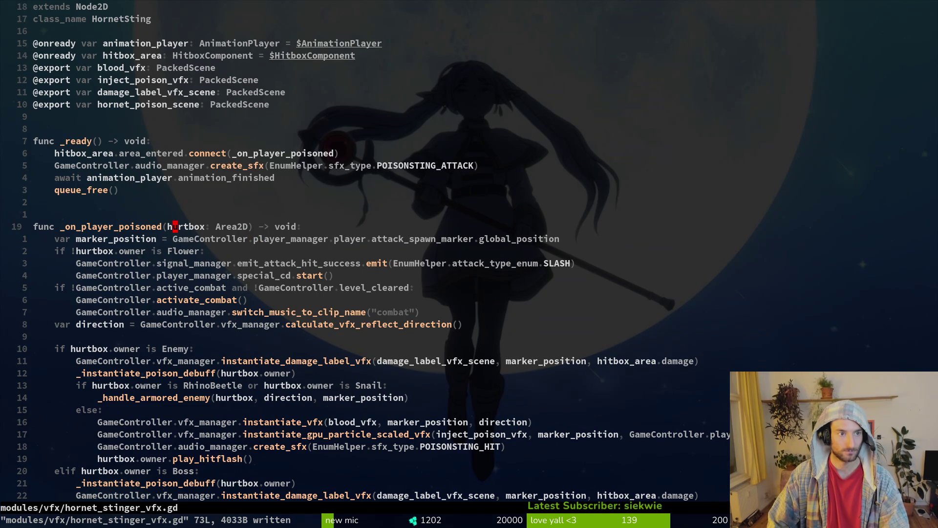
key(k)
key(k)
key(k)
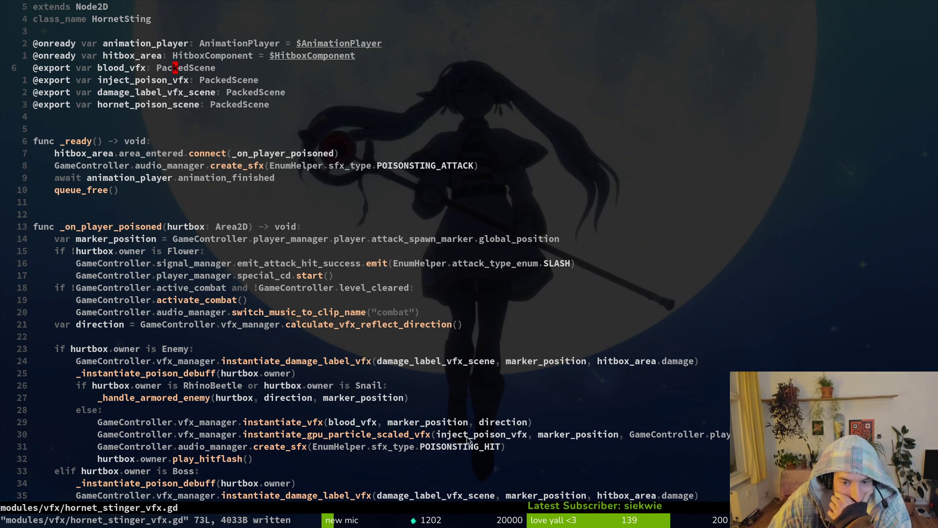
Add an 'if hurtbox.owner is Player:' check under the _on_player_poisoned header
scroll(575, 438, down, 3)
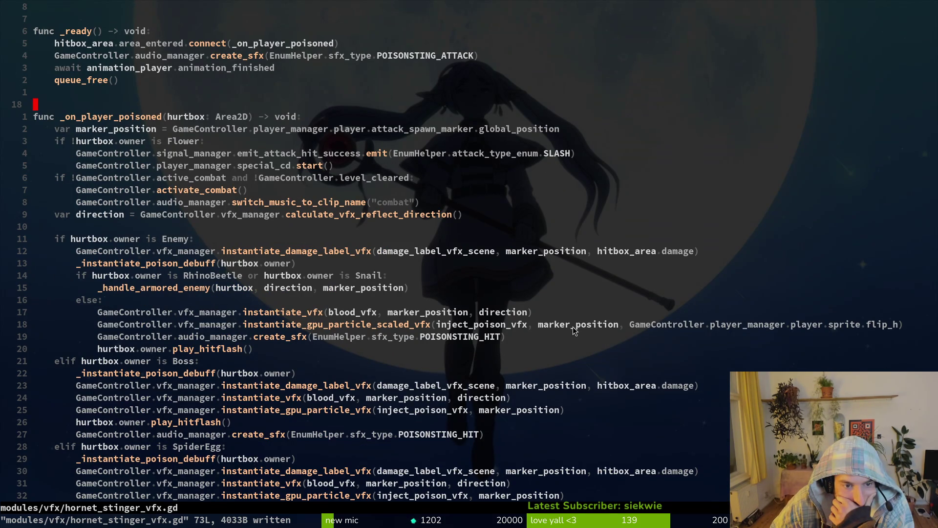
scroll(573, 326, up, 3)
click(143, 231)
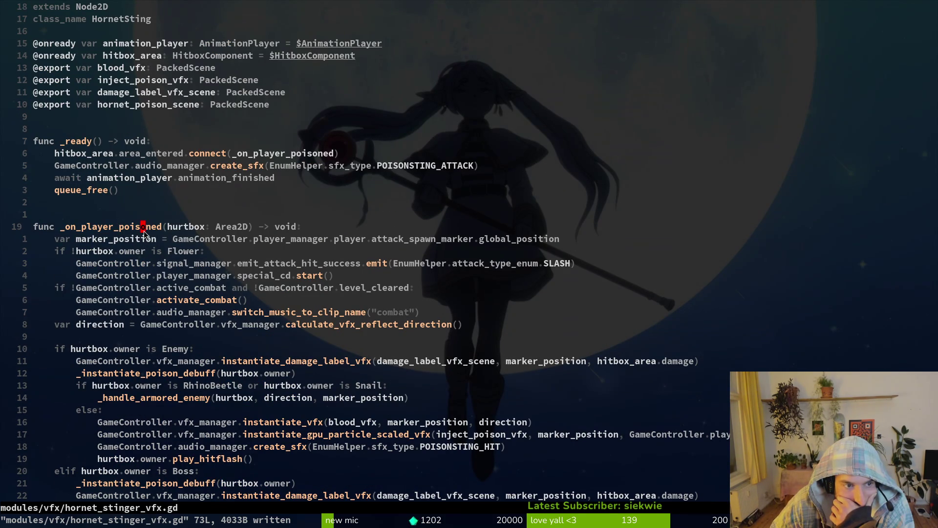
key(o)
key(Return)
key(Return)
key(Return)
key(Return)
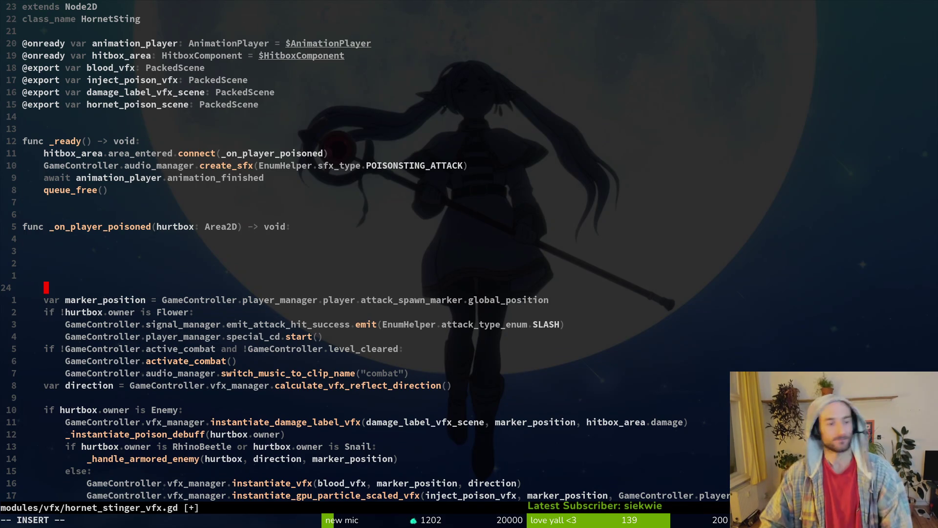
key(Escape)
key(j)
key(j)
key(j)
key(k)
key(k)
key(k)
key(k)
key(k)
key(p)
key(w)
key($)
key(i)
key(ctrl+w)
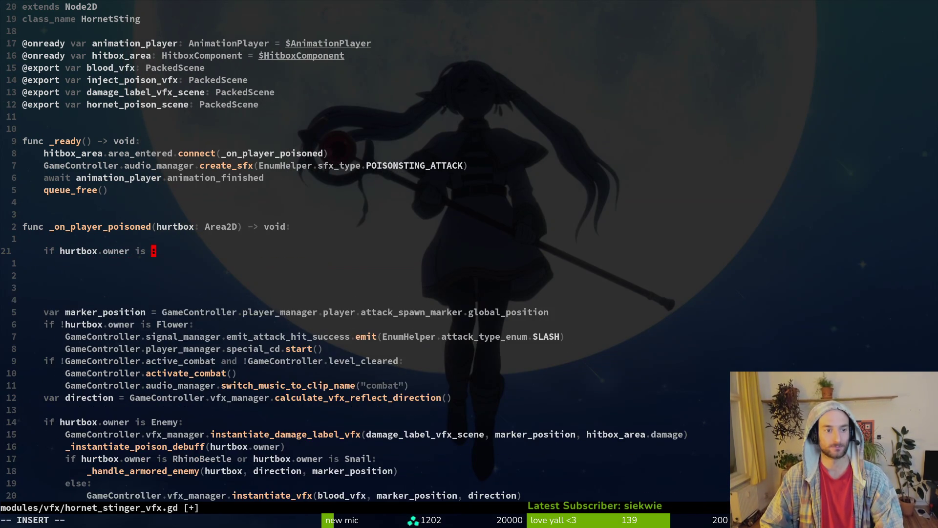
text(Player)
key(Escape)
Open an indented line inside the Player branch and save the script
key(o)
key(Tab)
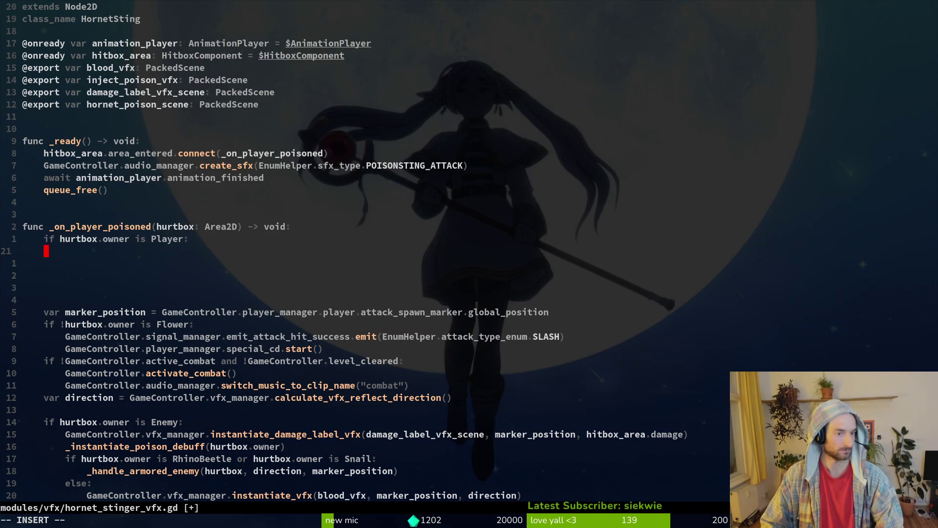
key(Escape)
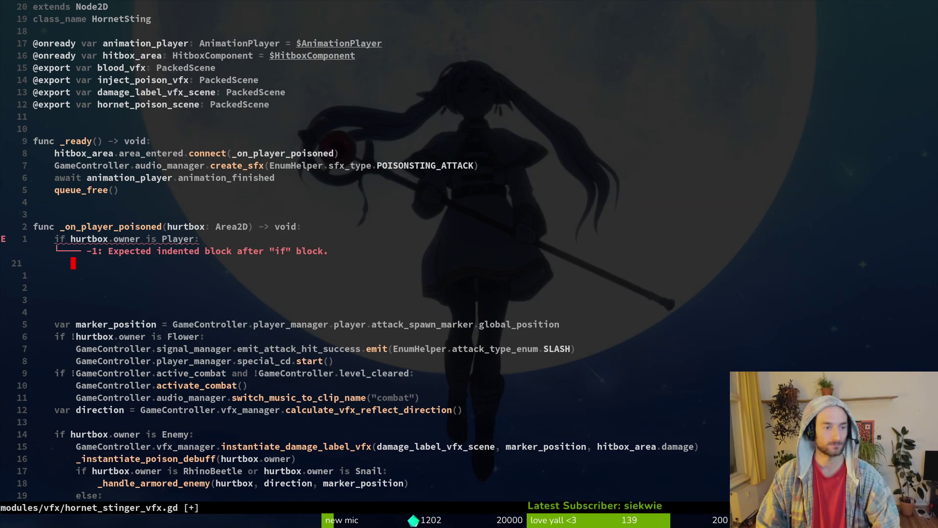
text(:w)
key(Return)
Copy the Boss branch's poison, blood, particle, hitflash and hit-sound effect lines
key(ctrl+d)
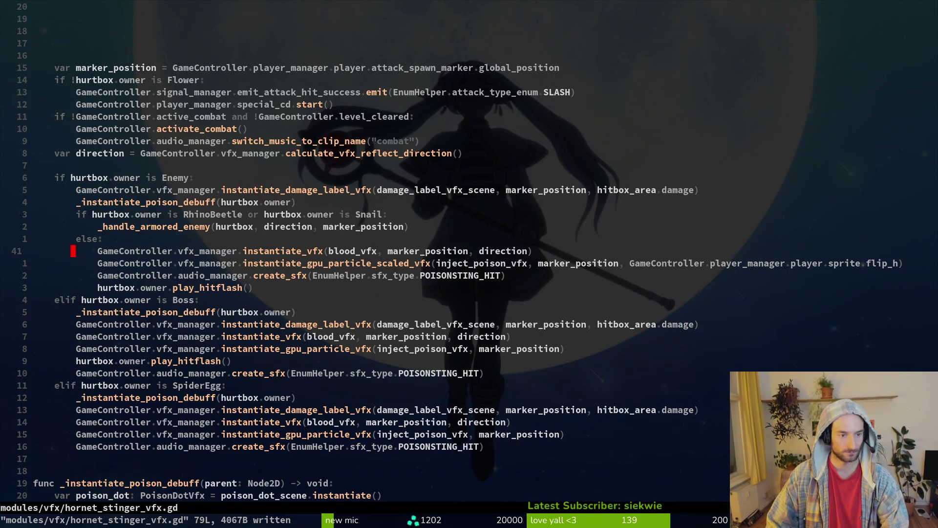
key(k)
key(k)
key(k)
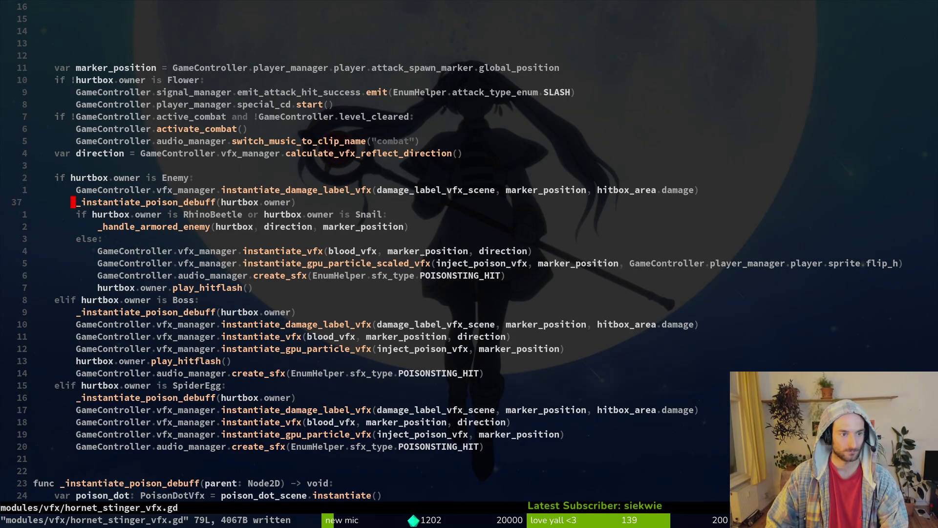
key(shift+v)
key(y)
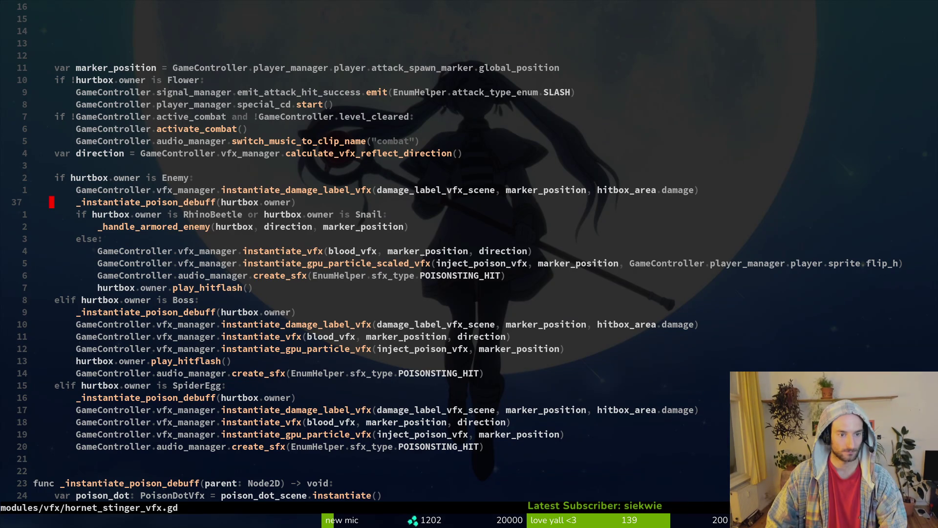
key(shift+v)
key(Escape)
key(k)
key(shift+v)
key(j)
key(j)
key(j)
key(j)
key(j)
key(j)
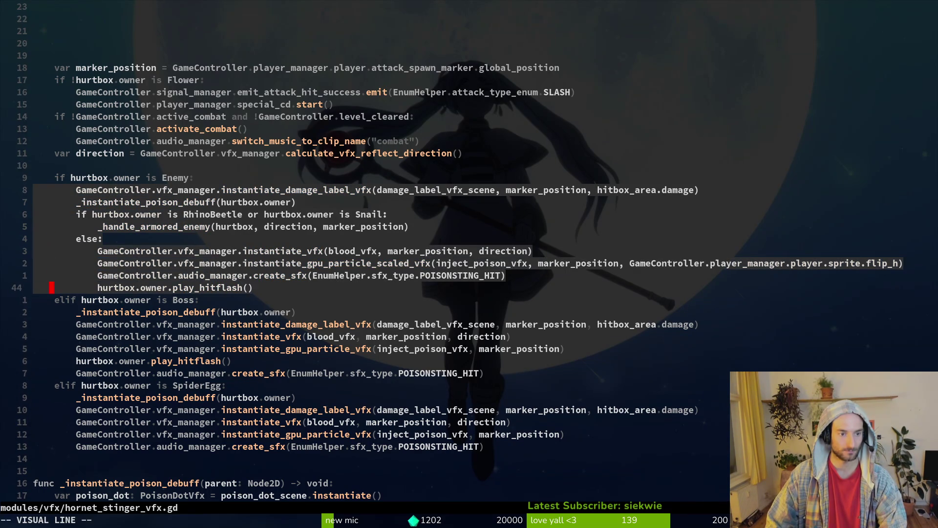
key(y)
key(j)
key(j)
key(j)
key(k)
key(shift+v)
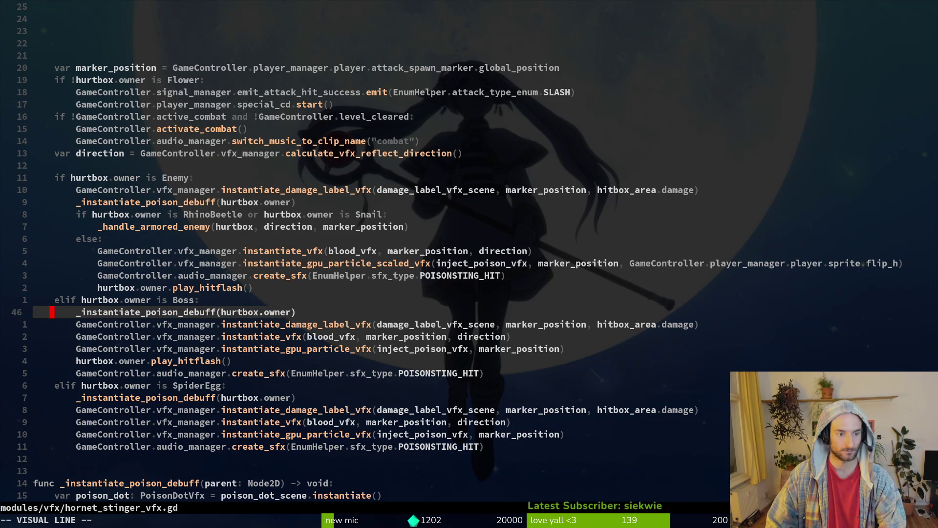
key(j)
key(j)
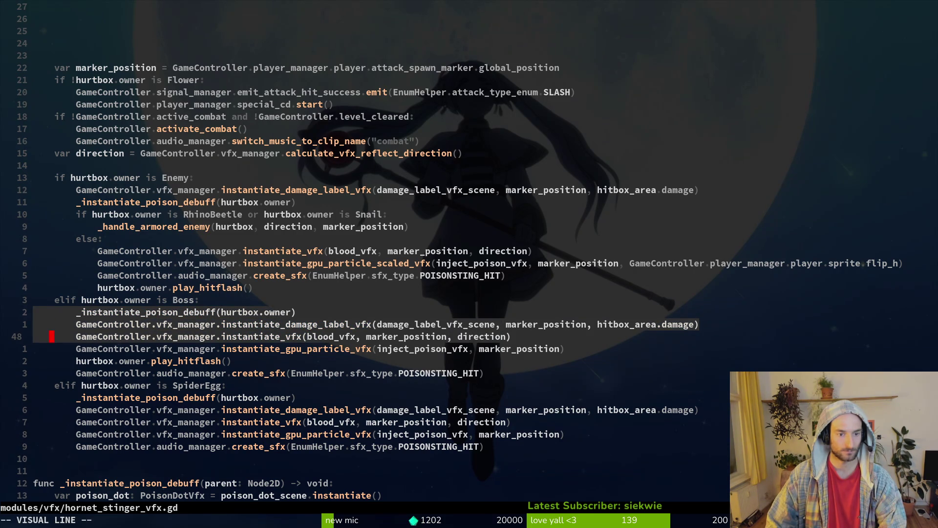
key(j)
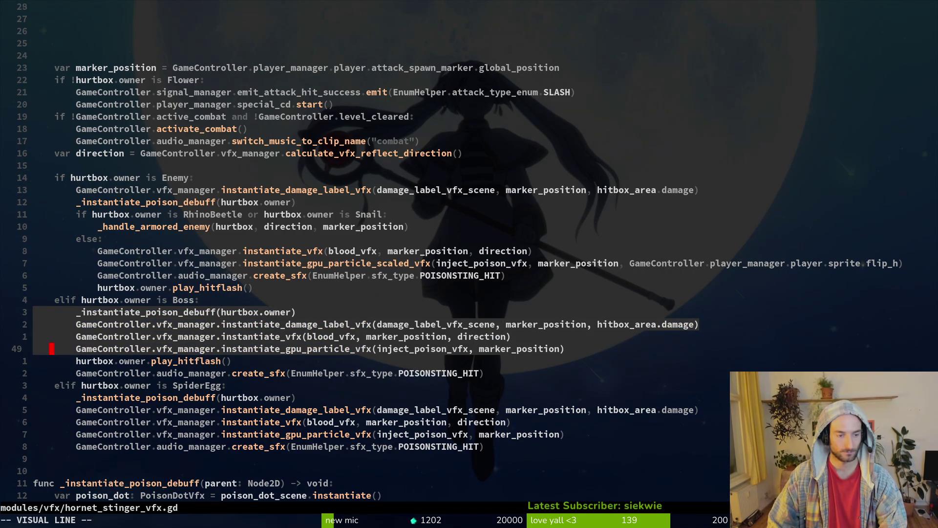
text(y20k:w)
key(Return)
Paste the Boss effect lines into the Player branch, drop the damage-label line, and save
key(4)
key(k)
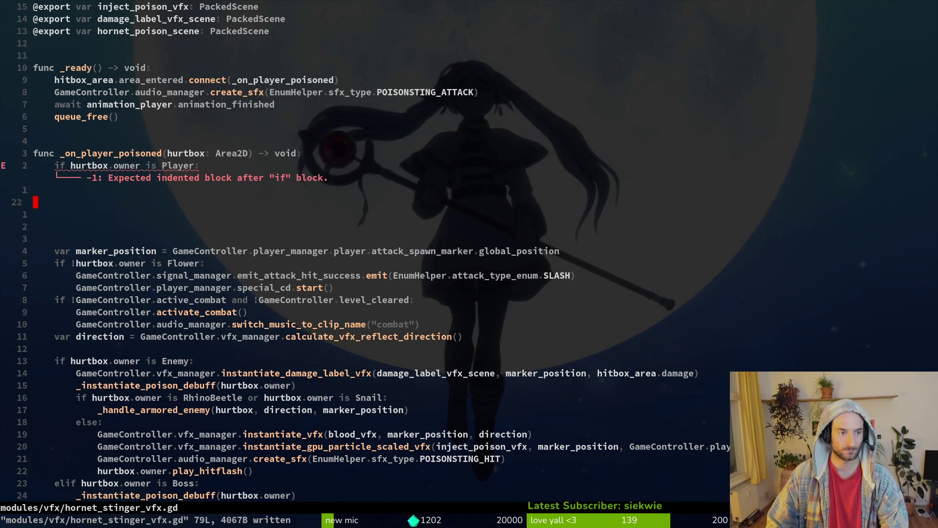
key(P)
key(j)
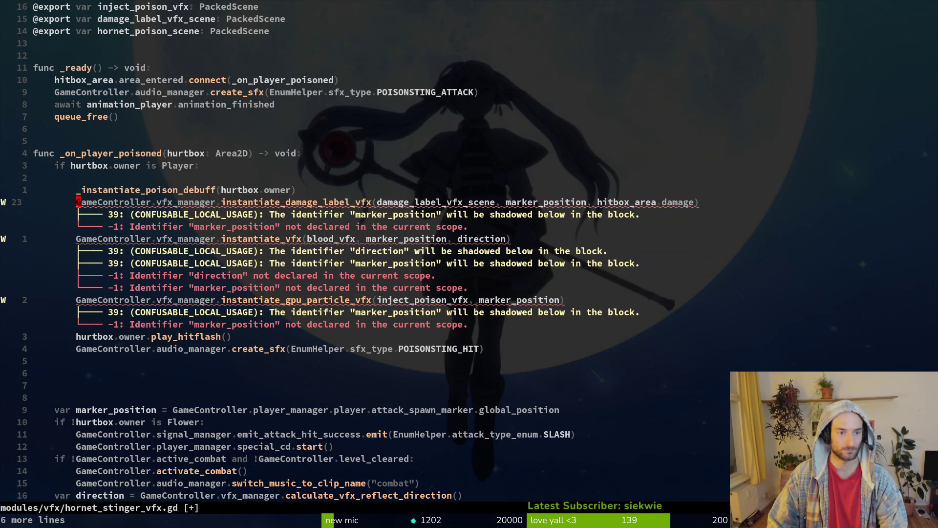
key(w)
key(w)
key(w)
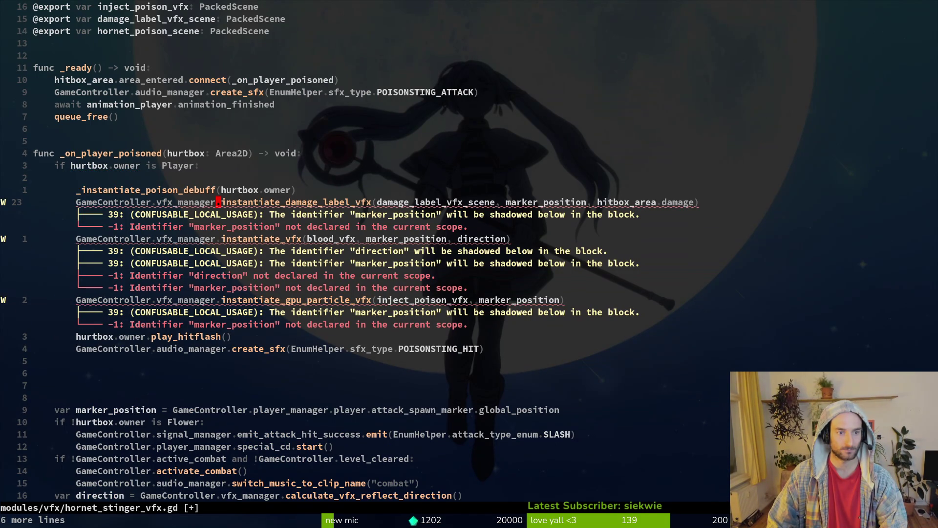
key(w)
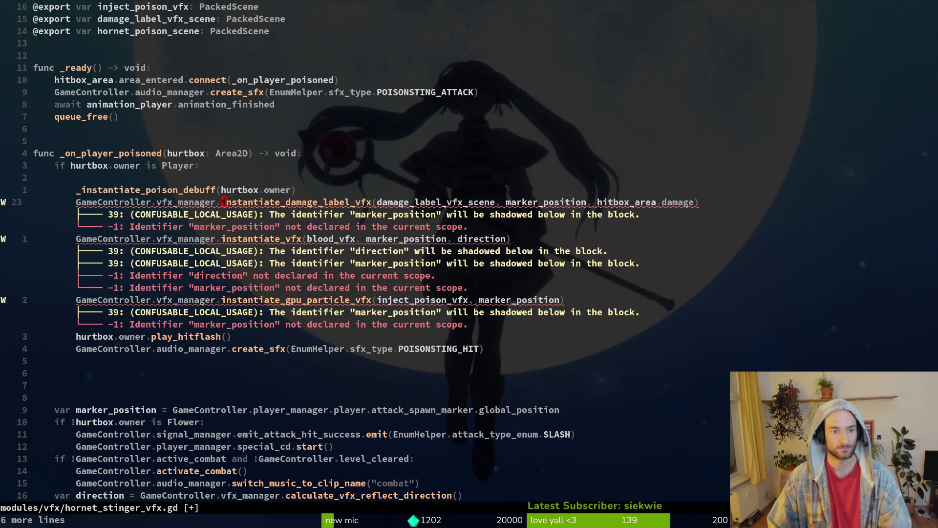
key(d)
key(d)
text(:w)
key(Return)
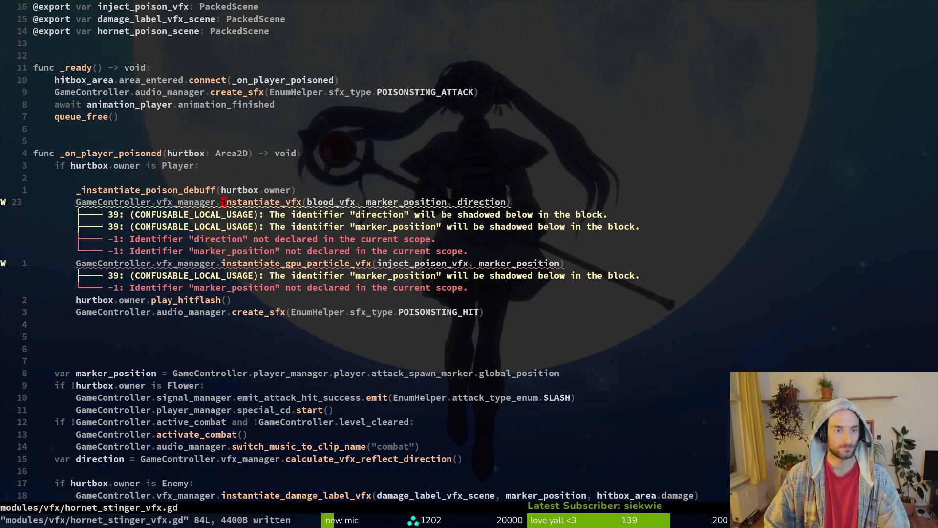
key(w)
key(w)
key(w)
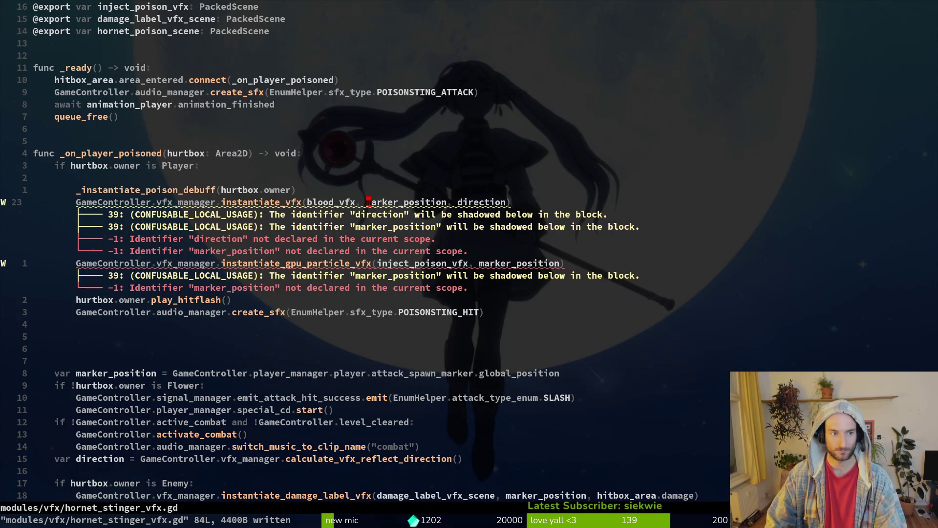
key(ctrl+d)
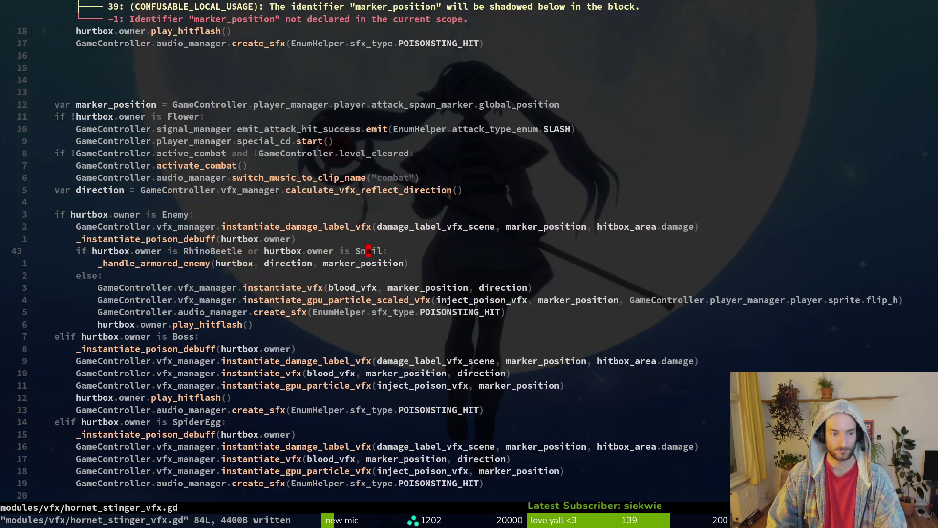
key(braceleft)
text(k:w)
key(Return)
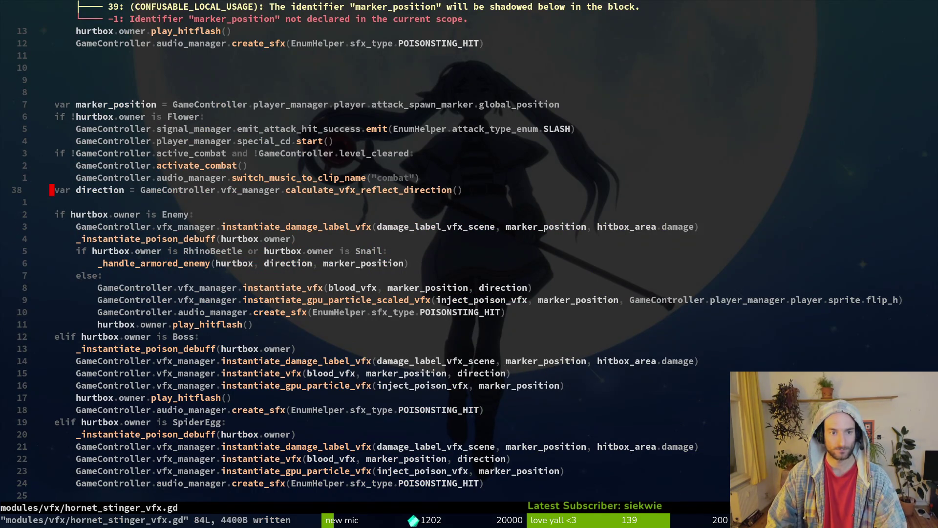
Paste the var direction line under the function header and start retyping it as Vector2
key(ctrl+u)
key(j)
key(j)
key(j)
key(j)
key(j)
key(braceleft)
key(k)
key(k)
key(p)
key(w)
key(w)
key(w)
key(j)
key(j)
key(j)
key(k)
key(k)
key(k)
key(v)
key(Escape)
text(ion = Vector2GameController.vfx_manager.calculate_vfx_reflect_direction()
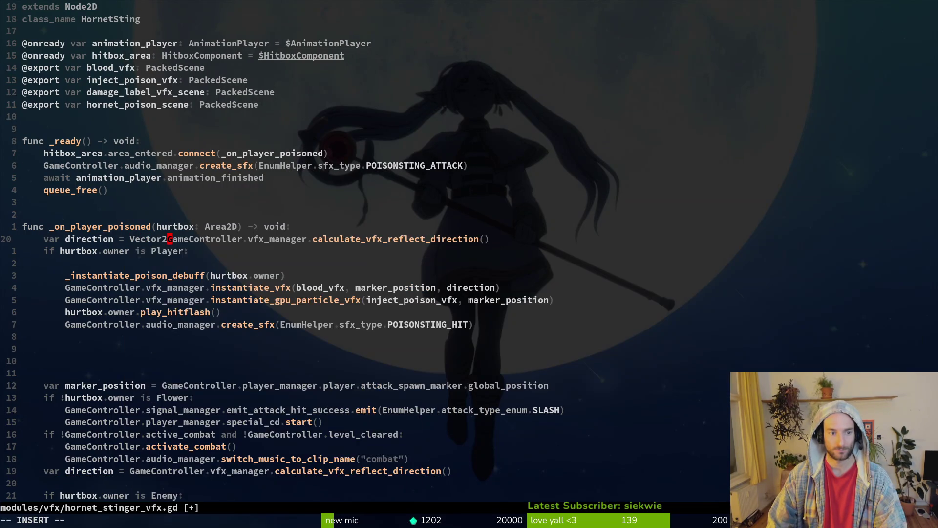
text(()
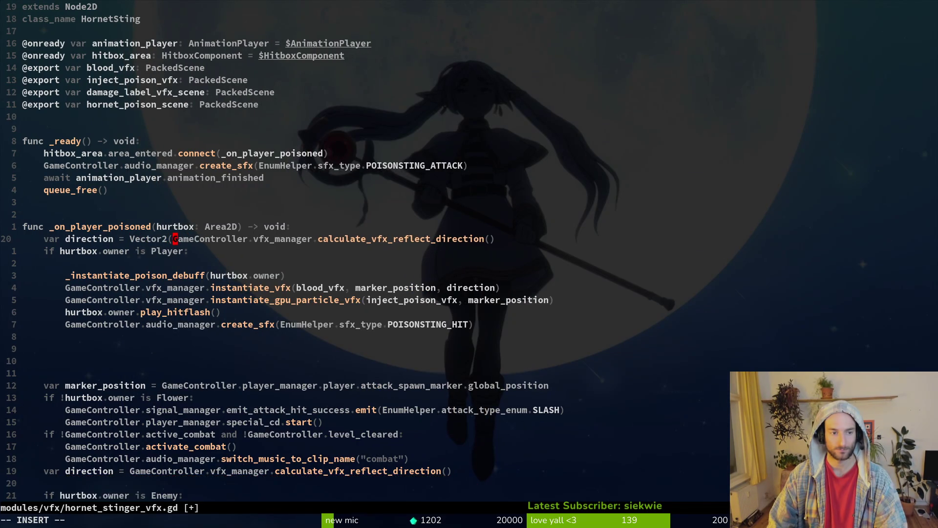
Set direction to player_manager.player.global_position - self.global_position and save the script
key(Escape)
key(w)
key(w)
key(w)
key(c)
key(t)
key(parenleft)
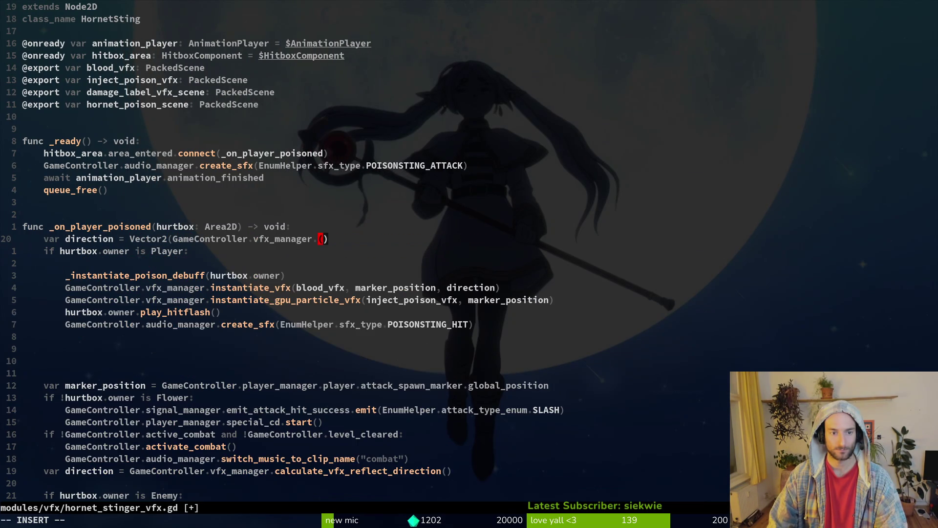
key(BackSpace)
key(BackSpace)
key(BackSpace)
key(BackSpace)
text(pl)
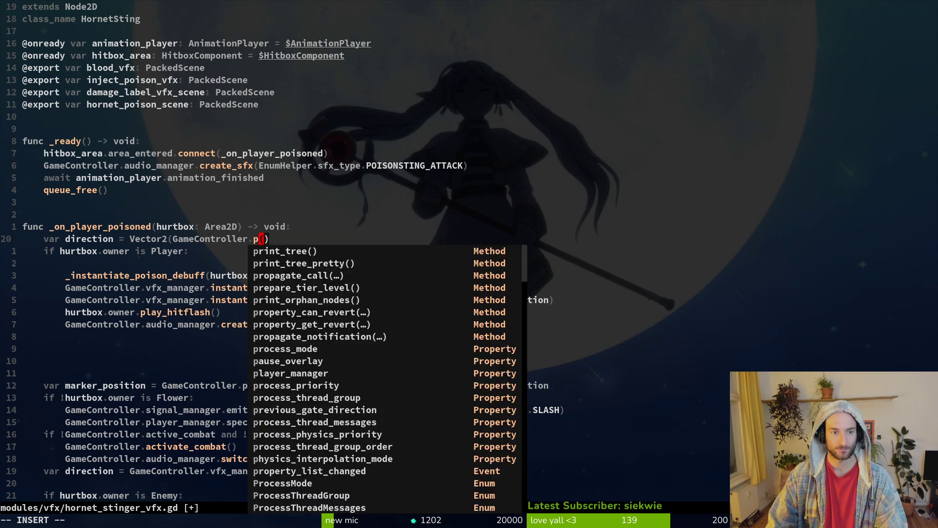
key(Return)
text(.player_manager.p)
key(Return)
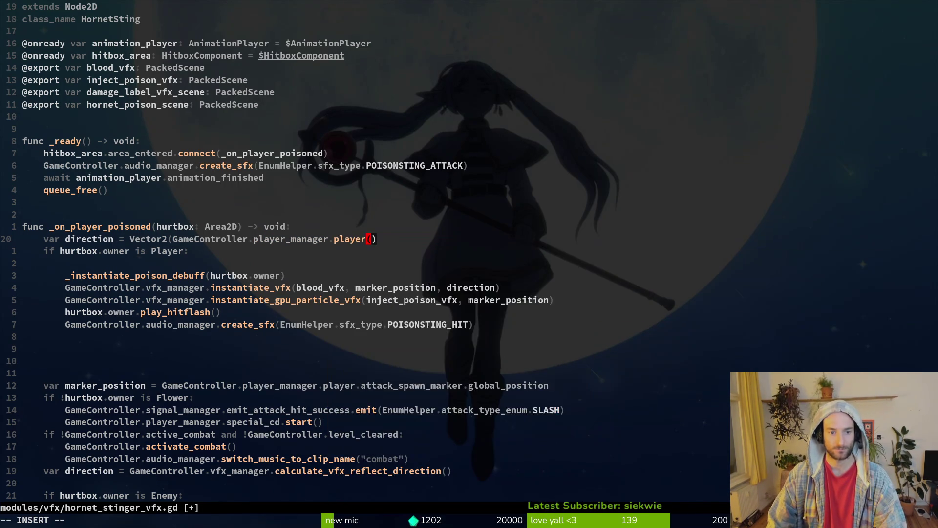
text(.glo)
key(Down)
key(Down)
key(Down)
key(Return)
text(- )
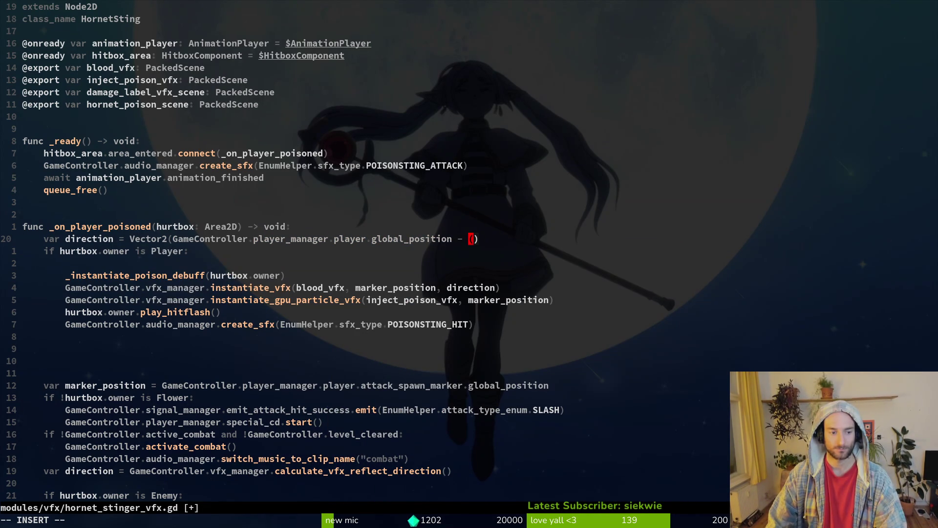
text(self.glo)
key(Return)
key(Delete)
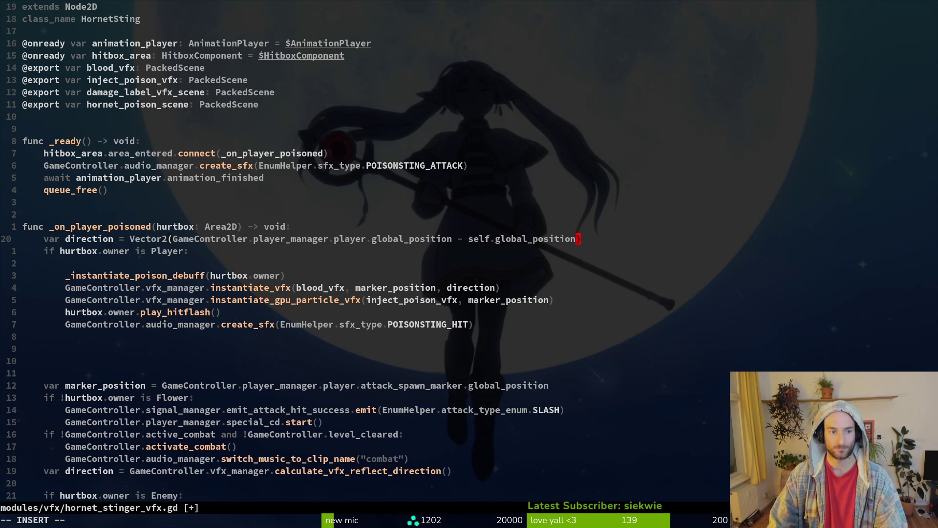
key(Escape)
text(:w)
key(Return)
key(j)
key(j)
key(j)
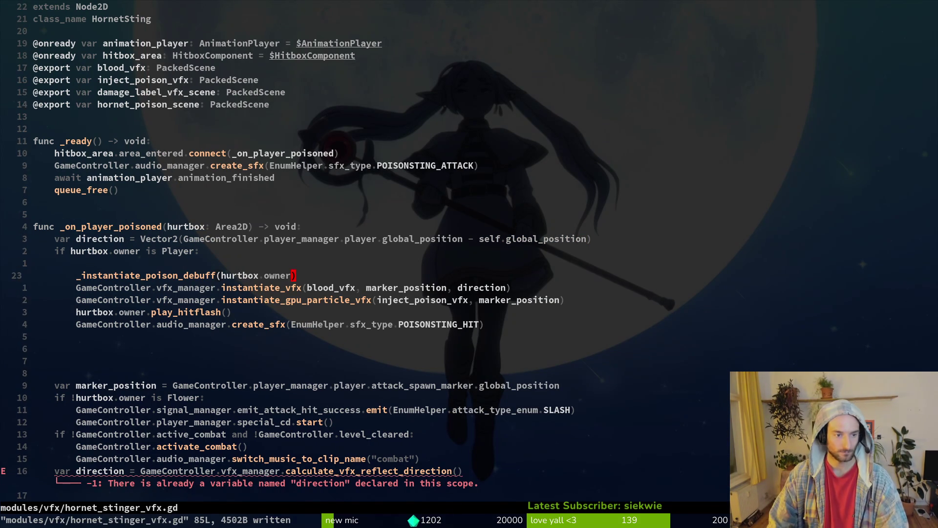
Try a deletion in the marker_position argument, undo it, and start searching for marker_position
key(h)
key(h)
key(h)
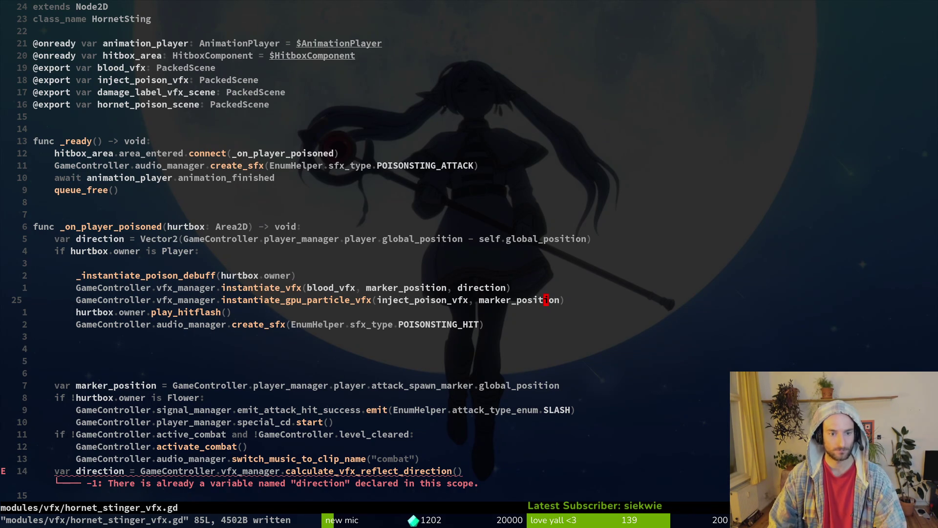
key(d)
key(b)
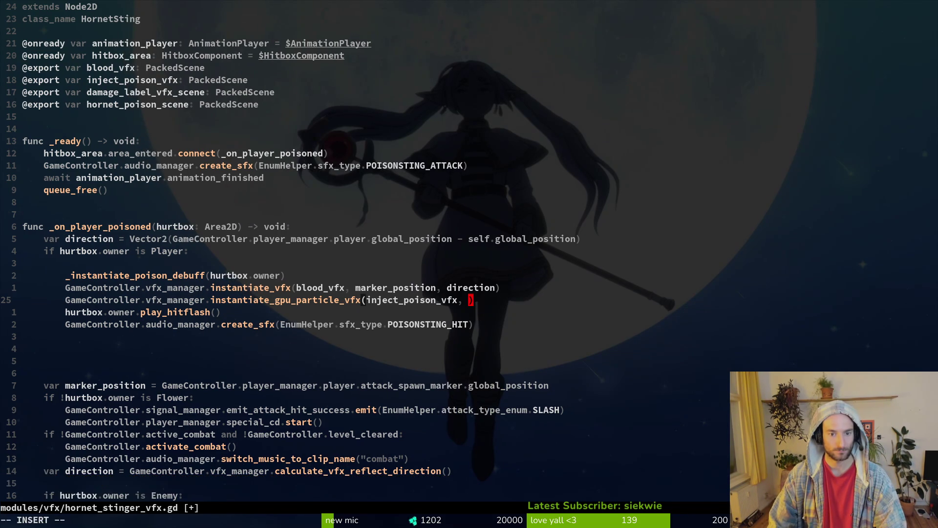
key(u)
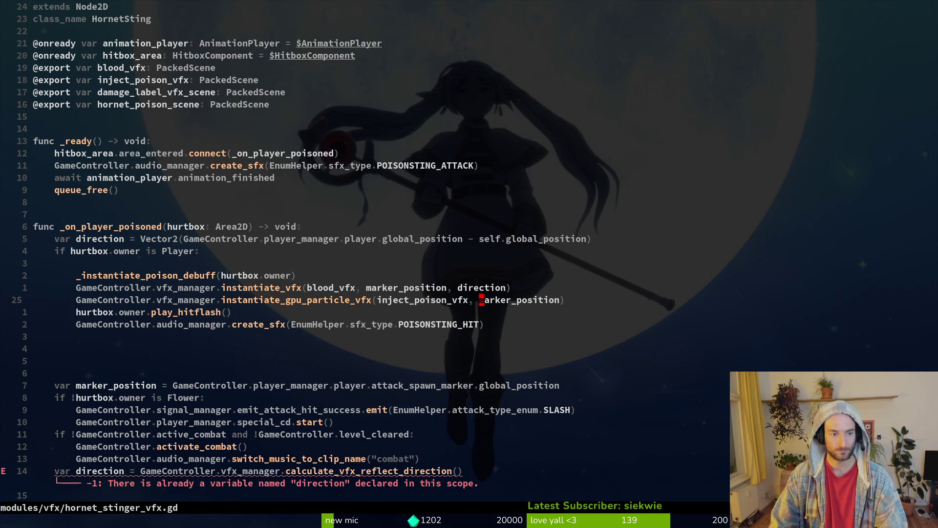
text(k)
text(j/marker_position)
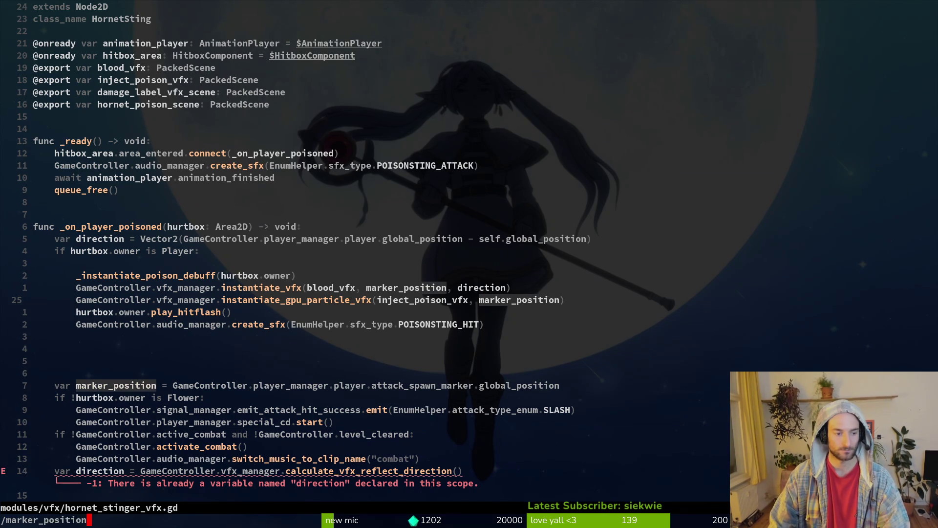
Step through the marker_position search matches to locate its declaration
key(Return)
key(n)
key(n)
key(n)
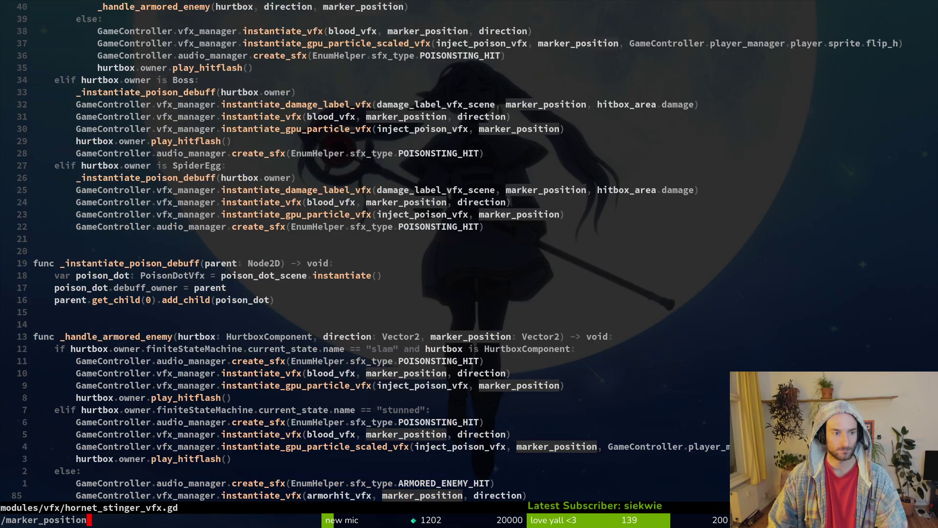
key(N)
key(N)
key(N)
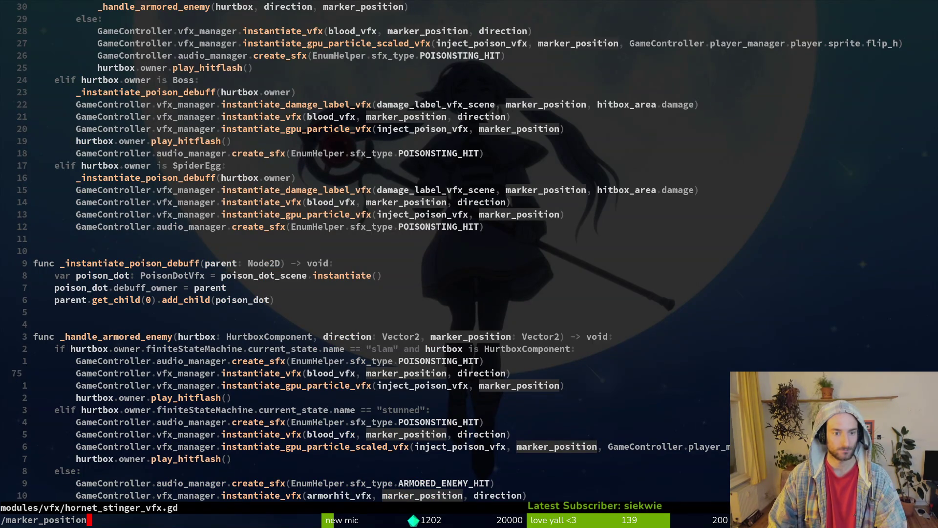
key(N)
key(N)
key(N)
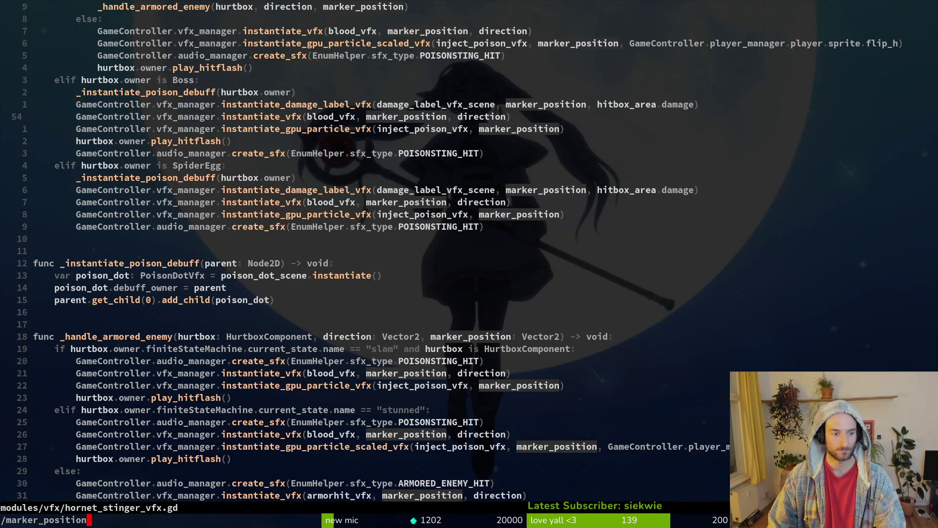
key(N)
key(slash)
key(Up)
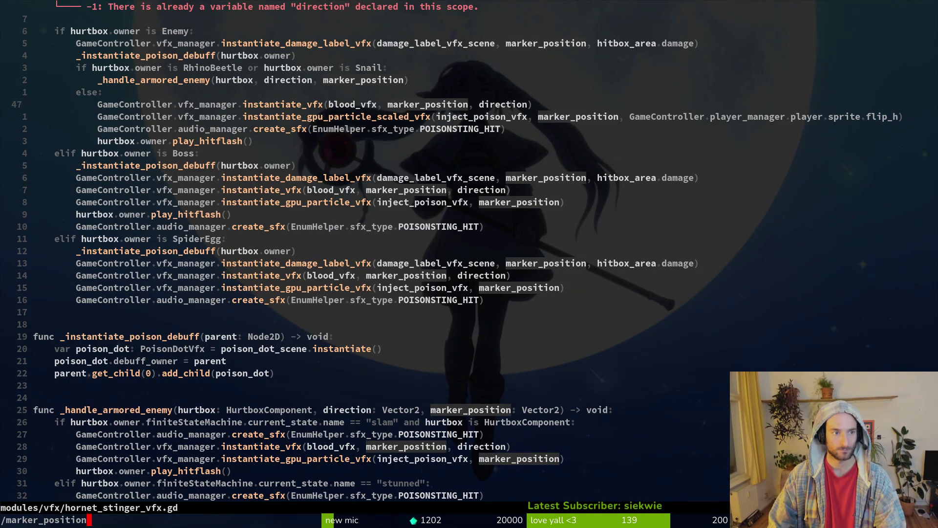
key(N)
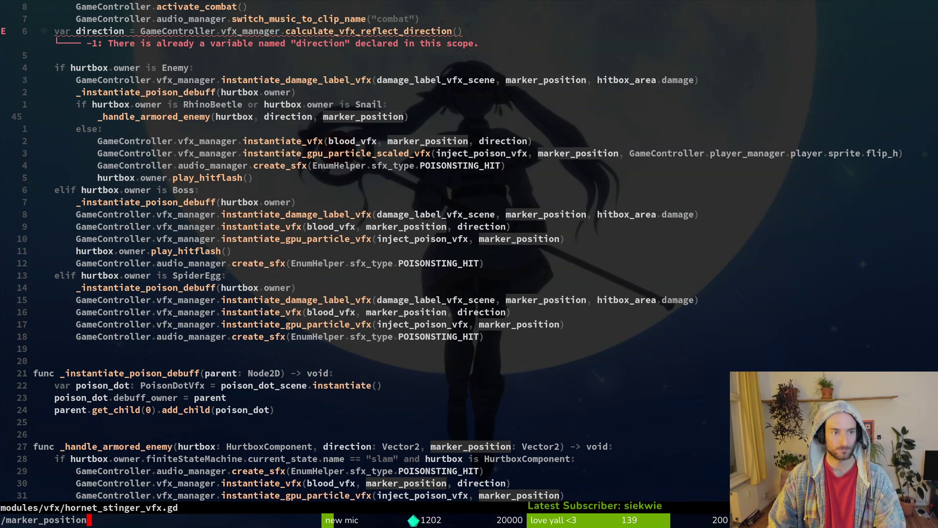
key(N)
key(N)
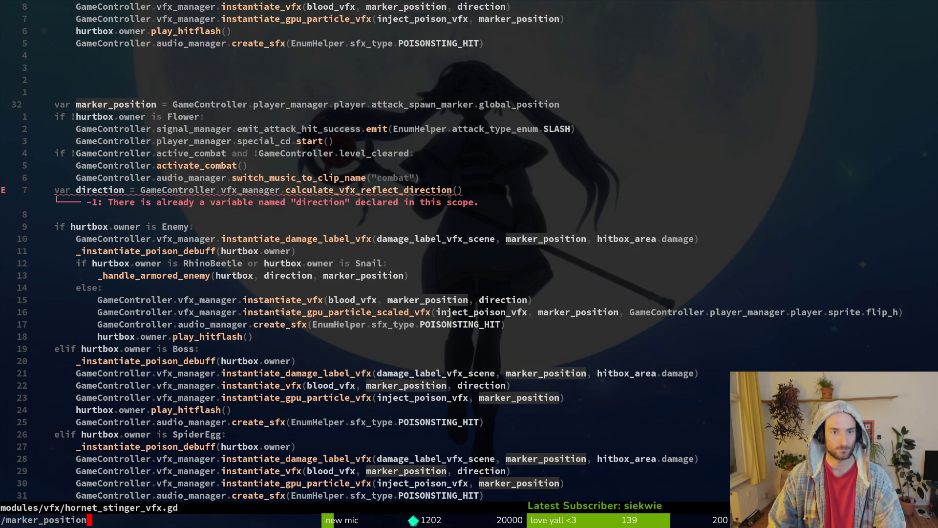
text(kj)
key(Escape)
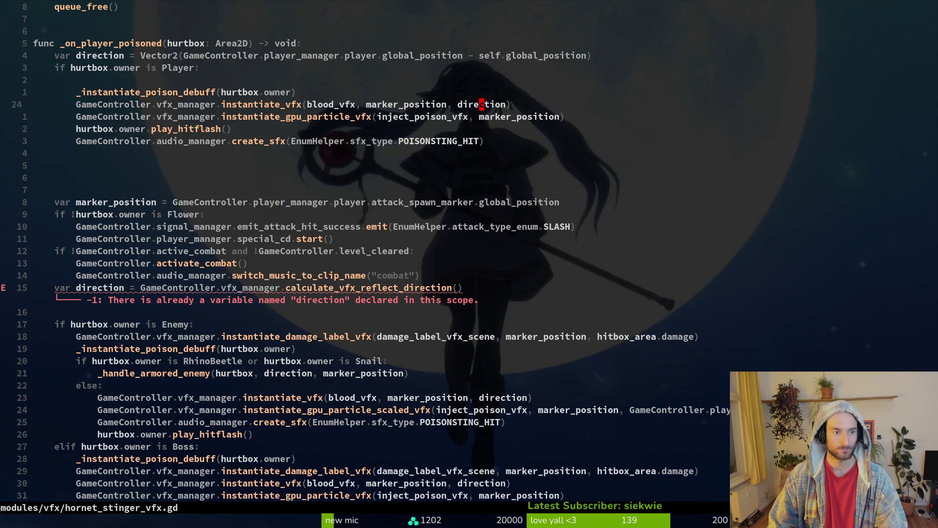
Move the marker_position declaration up under var direction and save the script
key(8)
key(j)
key(shift+v)
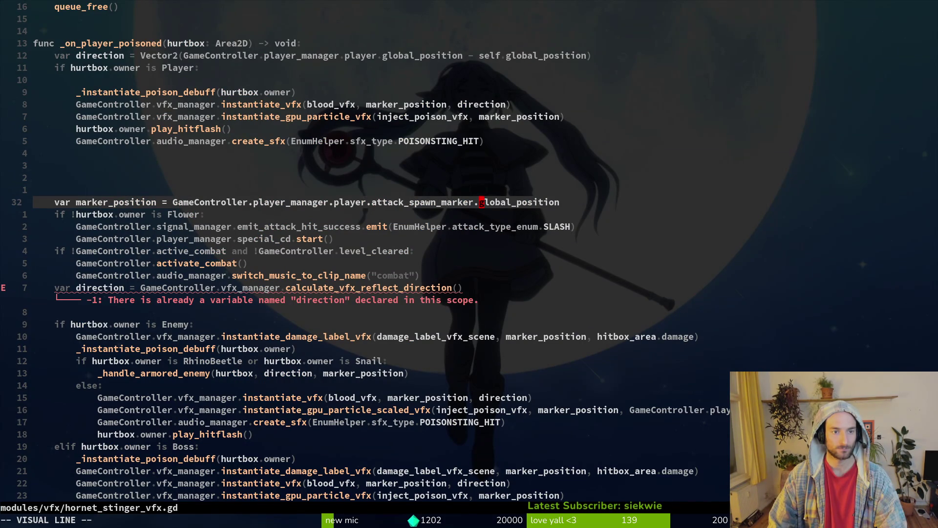
key(K)
key(K)
key(K)
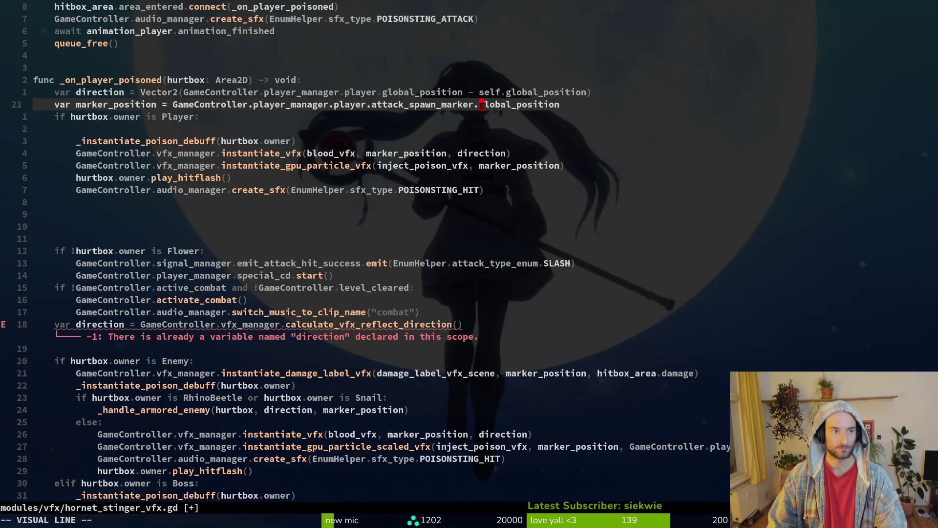
key(Escape)
text(:w)
key(Return)
key(b)
key(b)
key(b)
key(b)
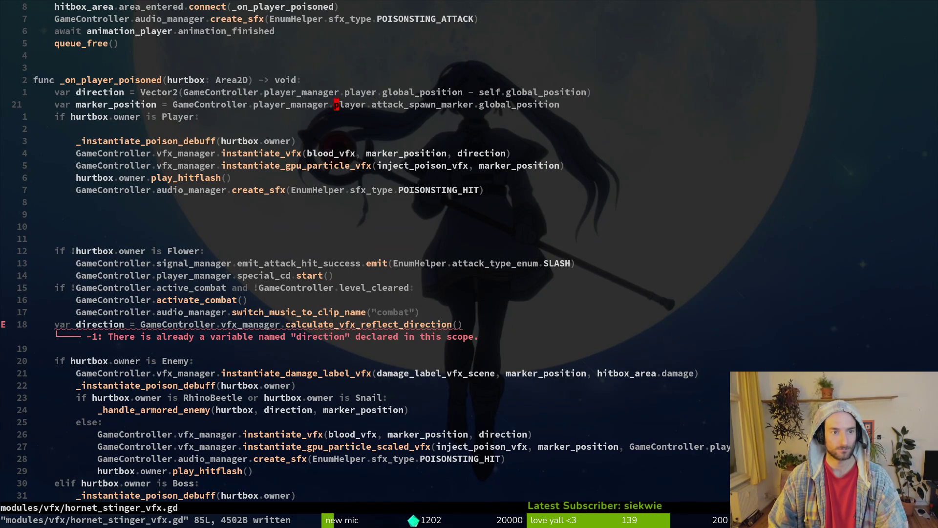
key(g)
key(g)
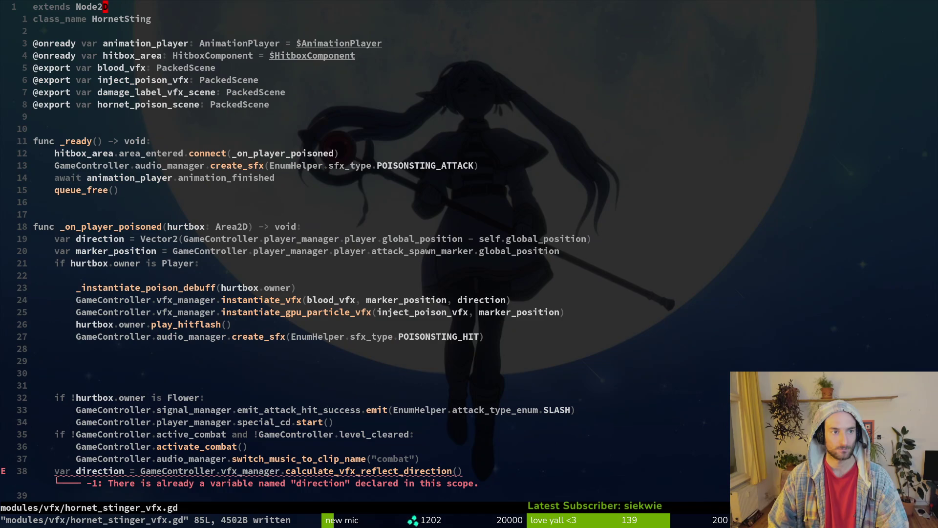
key(ctrl+o)
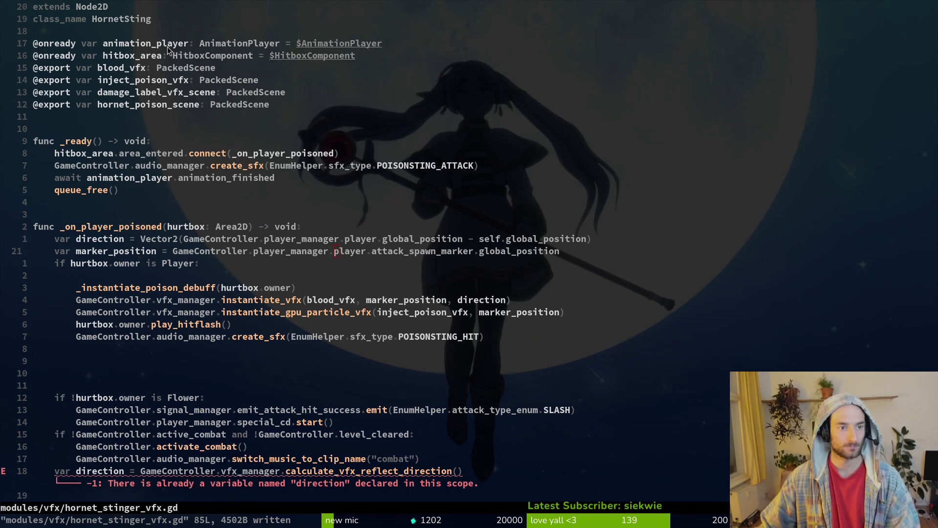
key(alt+Tab)
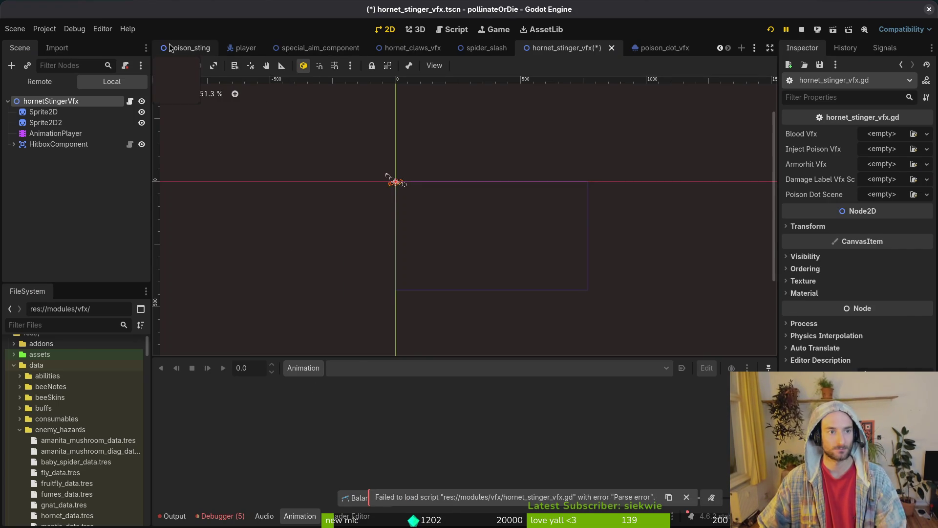
click(190, 48)
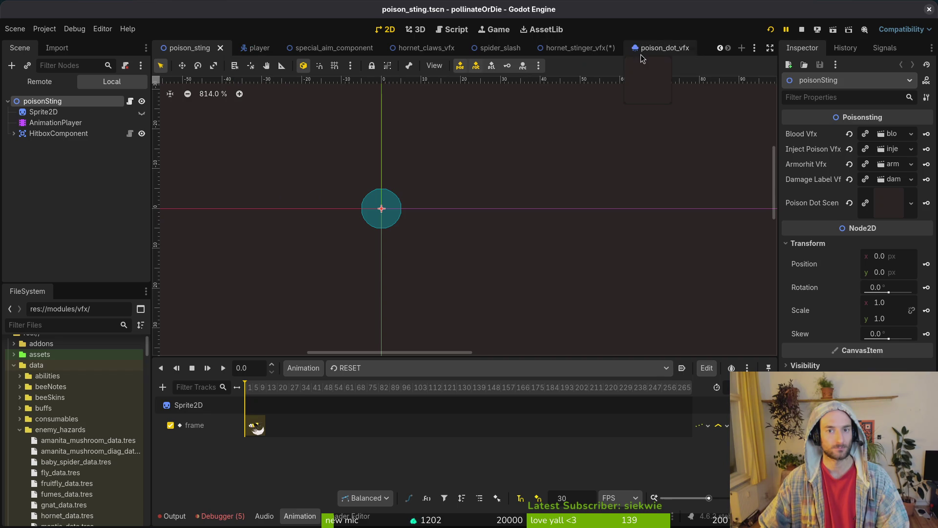
click(578, 53)
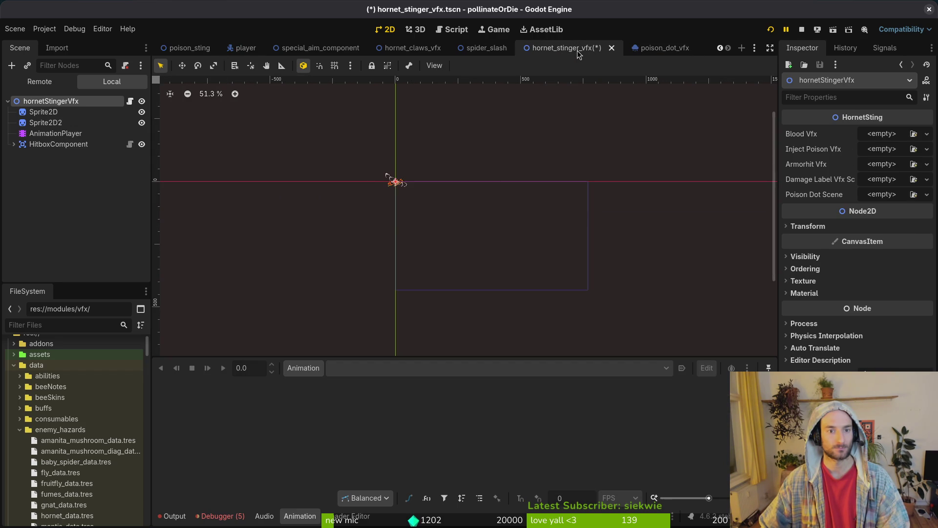
key(alt+Tab)
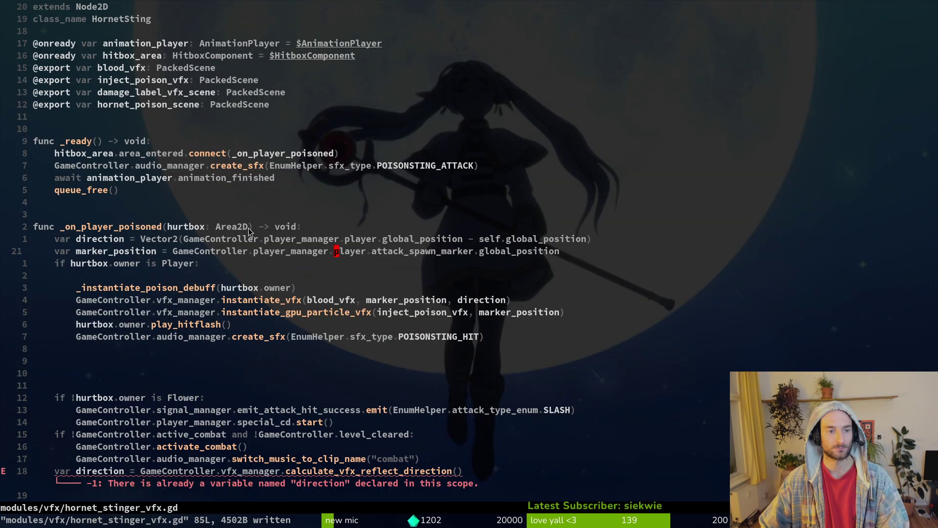
Delete the marker_position declaration line and save
click(219, 250)
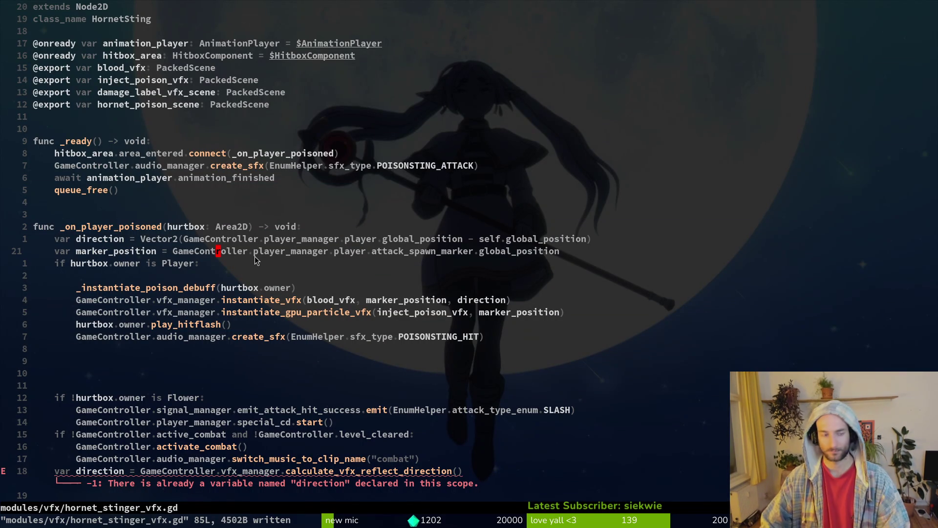
key(d)
key(d)
text(:w)
key(Return)
Replace marker_position with self.global_position in the particle and blood effect calls
click(197, 288)
key(j)
key(dollar)
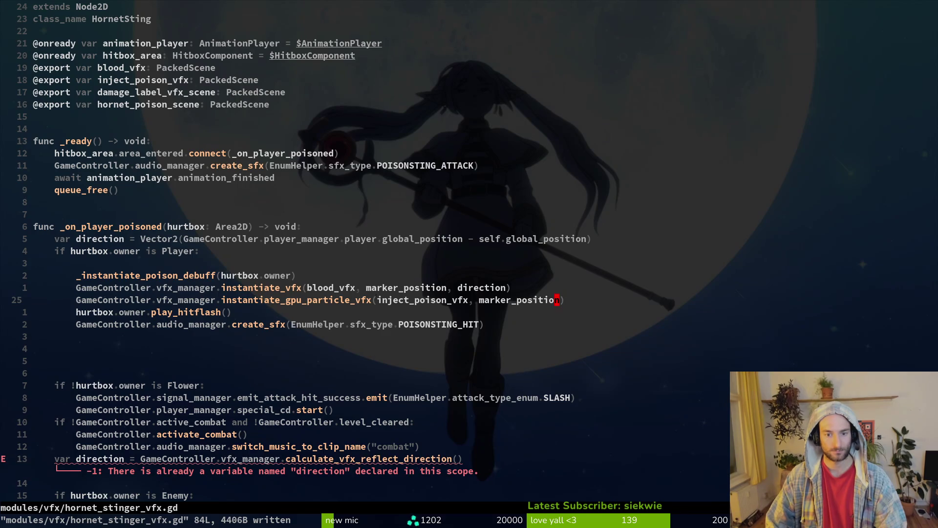
text(cb)
text(self.glo)
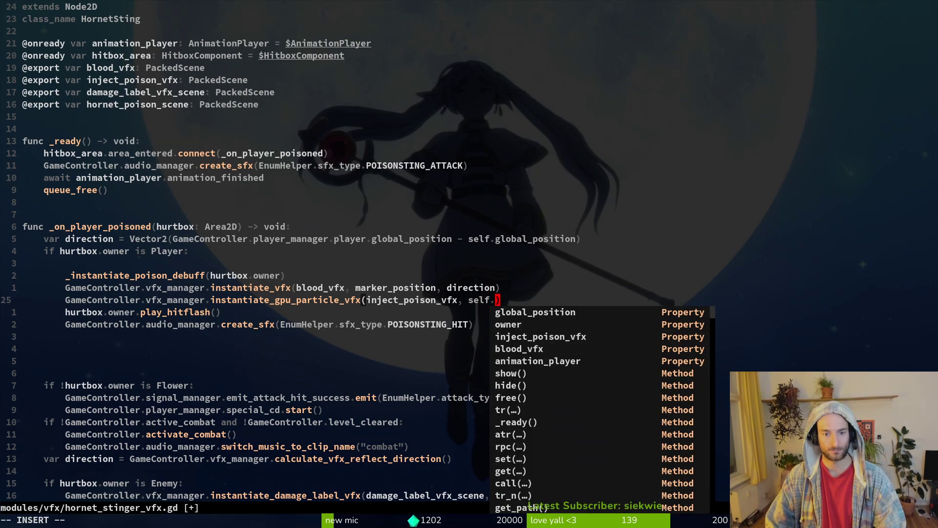
key(Return)
key(Escape)
text(:w)
key(Return)
text(kbbcwself.gl)
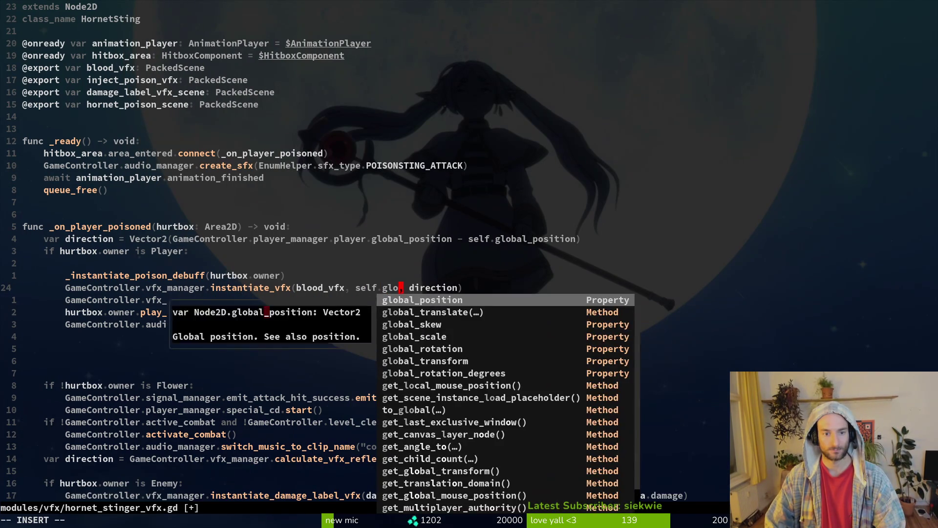
key(Return)
key(Escape)
key(Return)
Delete the old Flower, Enemy and Boss branches and save the script
key(j)
key(j)
key(j)
key(j)
key(j)
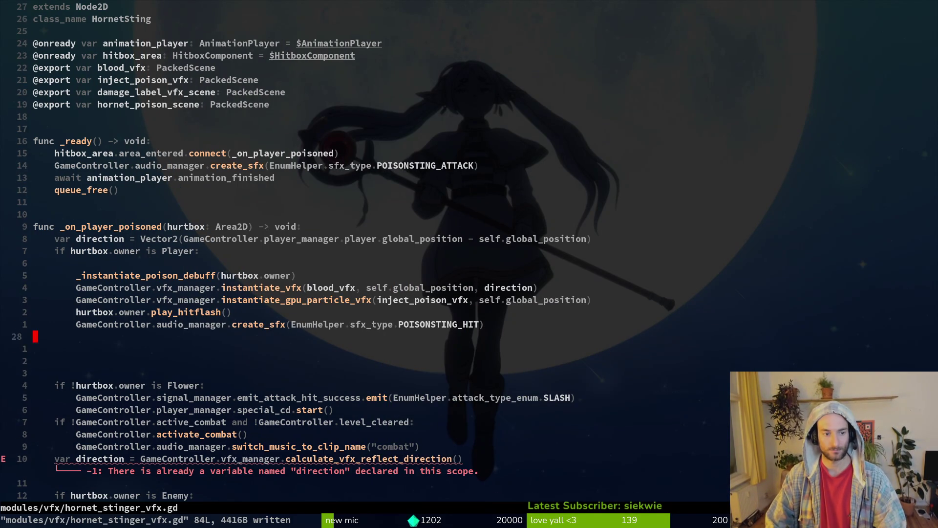
key(shift+v)
key(j)
key(j)
key(j)
key(j)
key(j)
key(j)
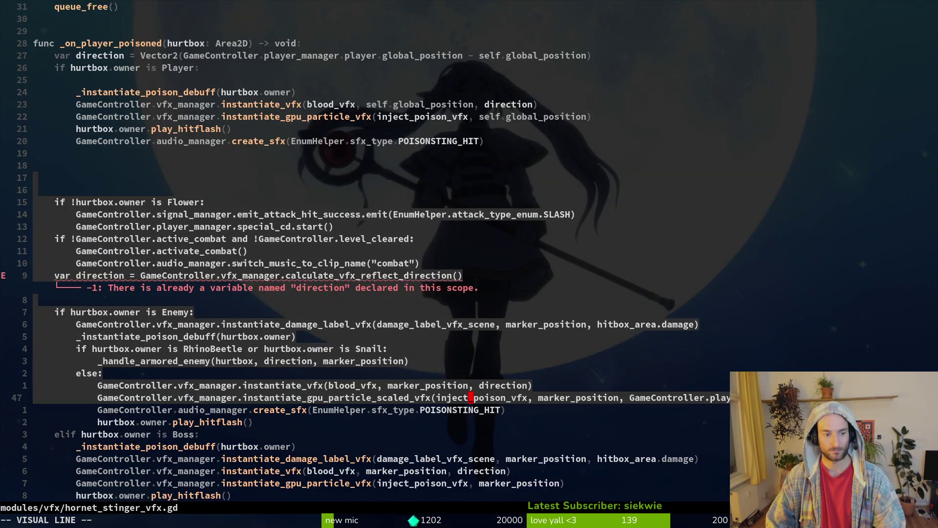
key(d)
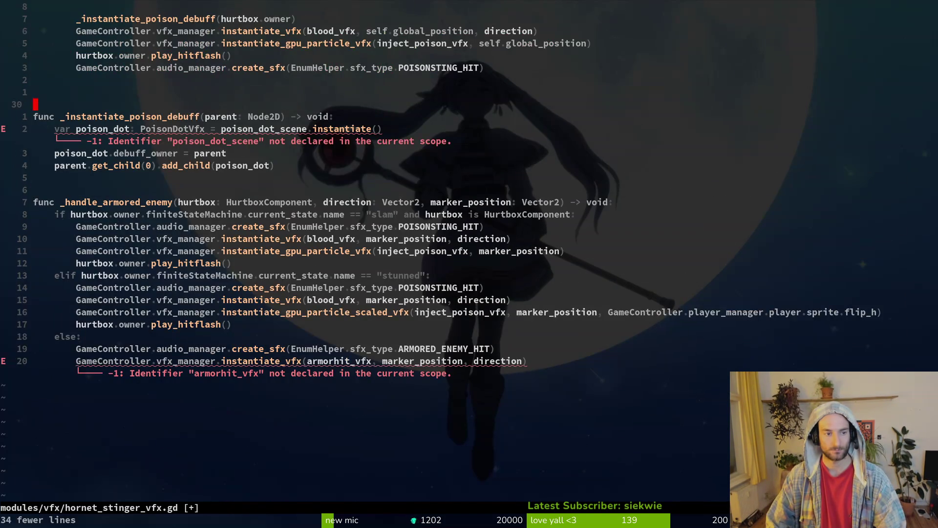
key(ctrl+s)
key(j)
key(j)
Change the poison debuff scene from poison_dot_scene to hornet_poison_scene and save
key(w)
key(w)
key(w)
key(w)
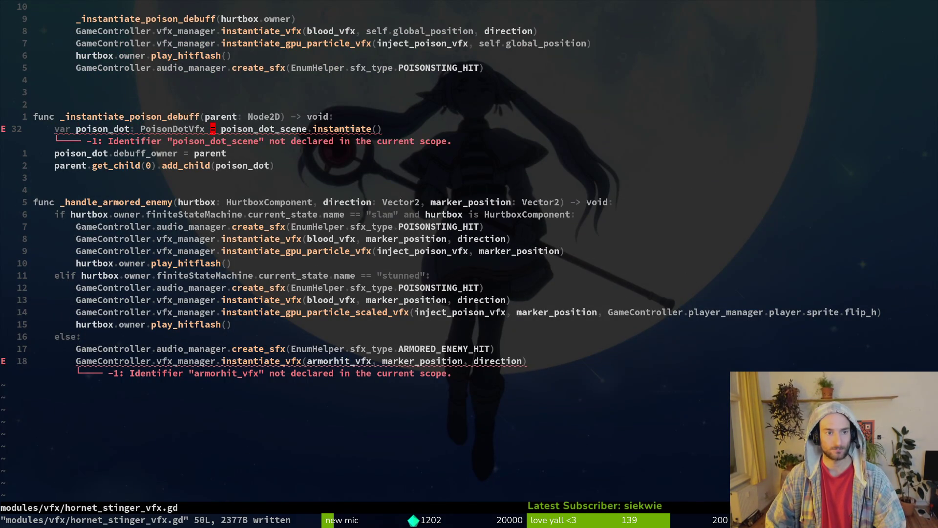
text(cwhor)
key(Return)
key(Escape)
key(ctrl+s)
Open poison_dot_vfx.gd with the 'poidovf' file-finder search
key(j)
key(k)
key(j)
key(k)
key(space)
key(f)
key(f)
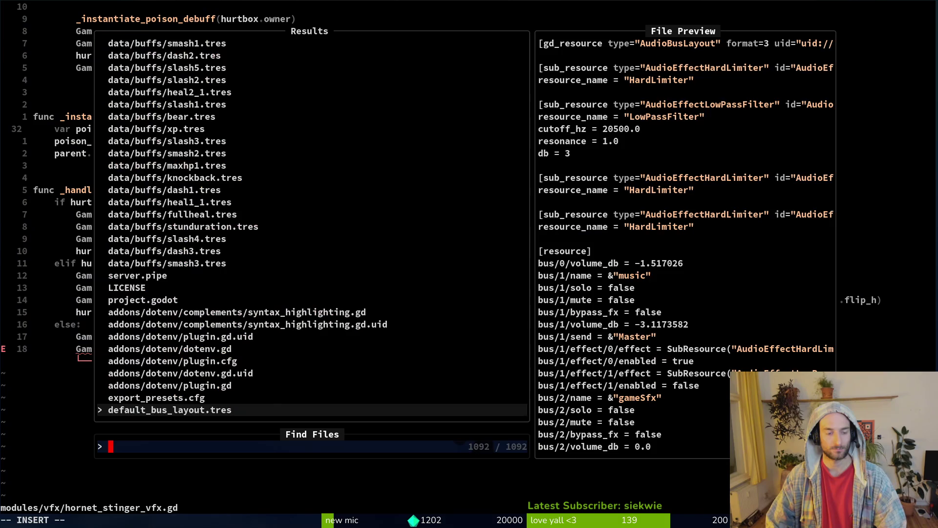
text(poidovf)
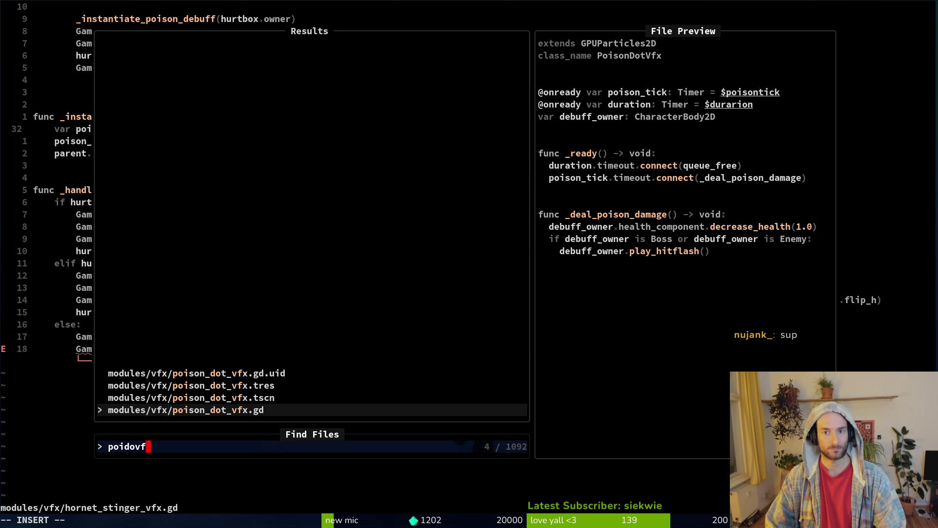
key(Return)
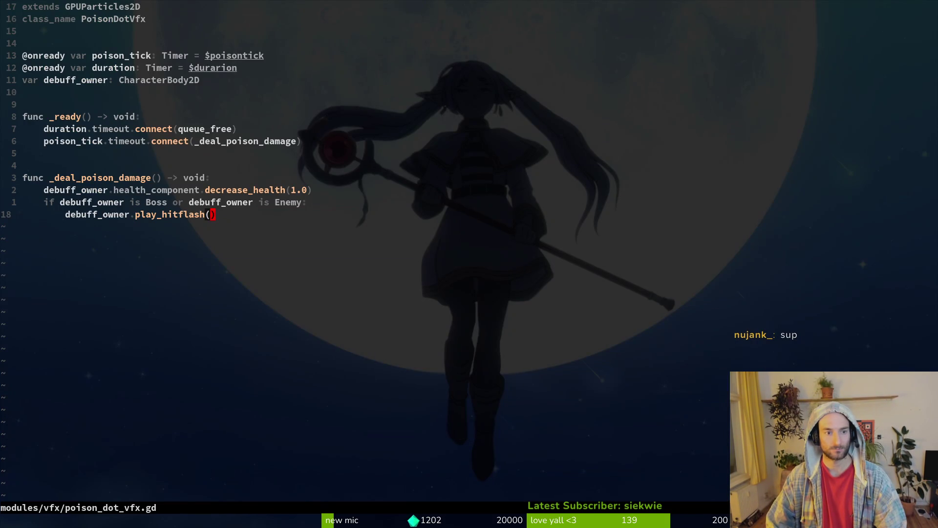
Append 'or debuff_owner is Player' to the hitflash condition on line 17 and save
key(k)
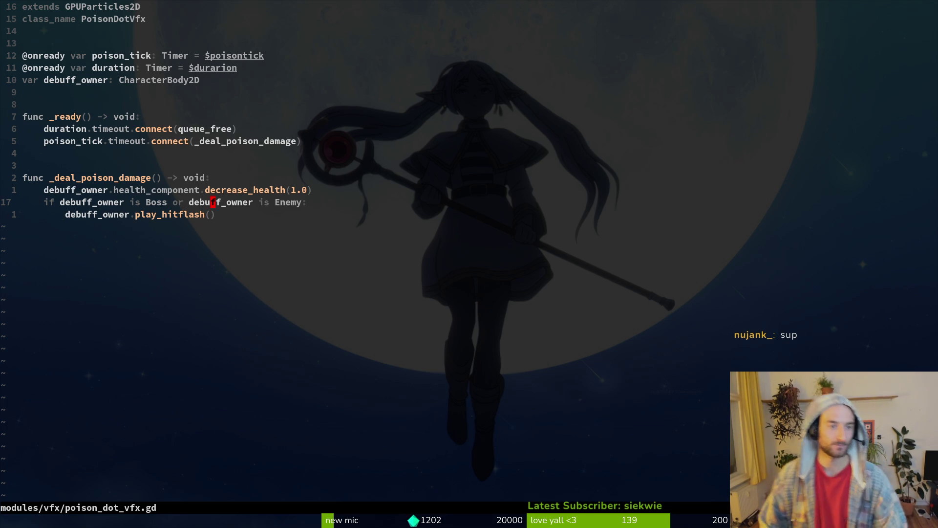
key(w)
key(w)
key(w)
text(is Boss or deb)
key(Tab)
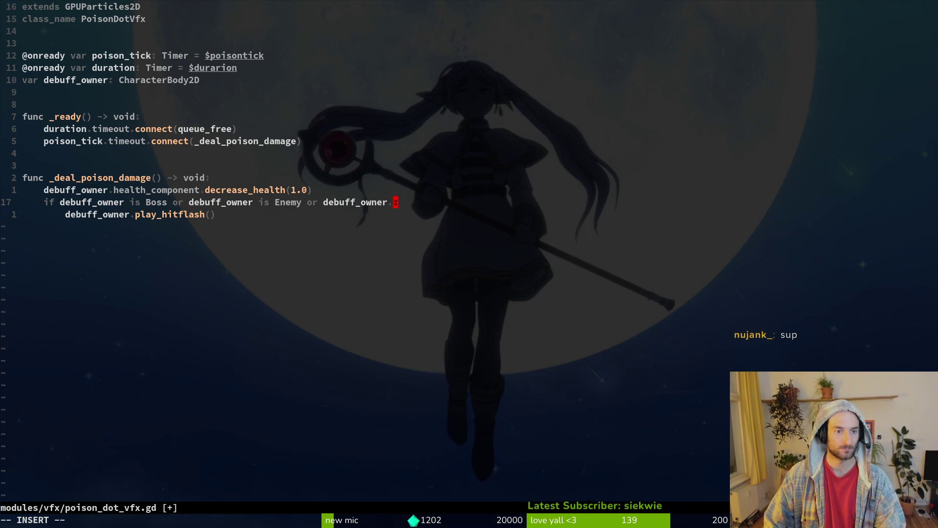
text(is Player)
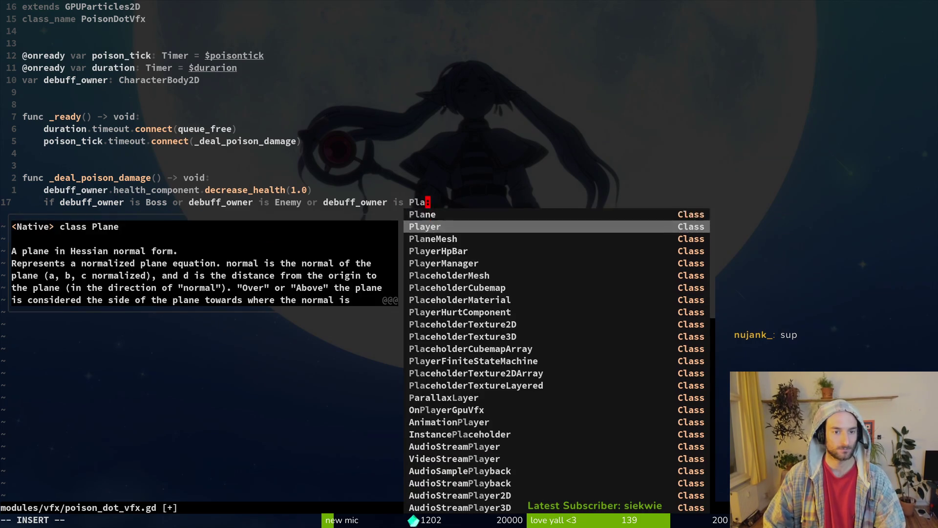
key(Escape)
text(:w)
key(Return)
key(j)
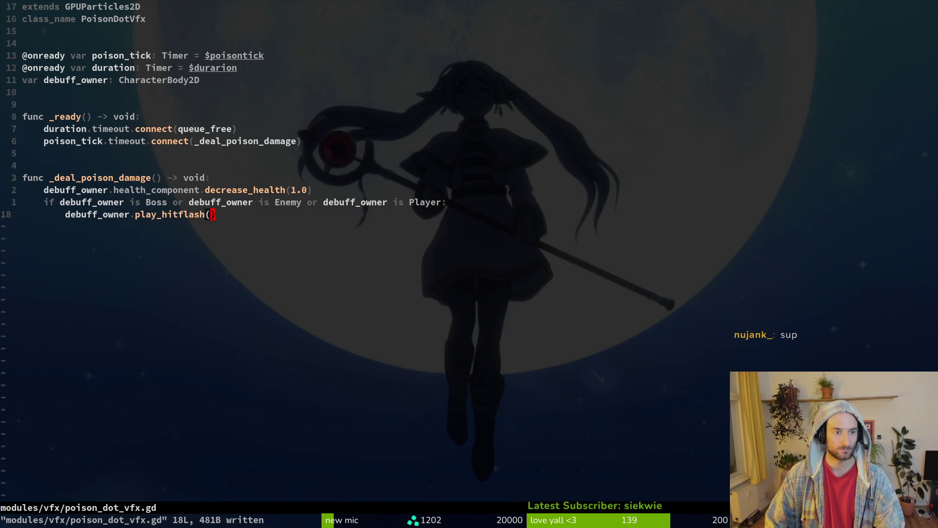
Open player.gd through the project file finder
key(space)
key(f)
key(f)
text(player)
key(Return)
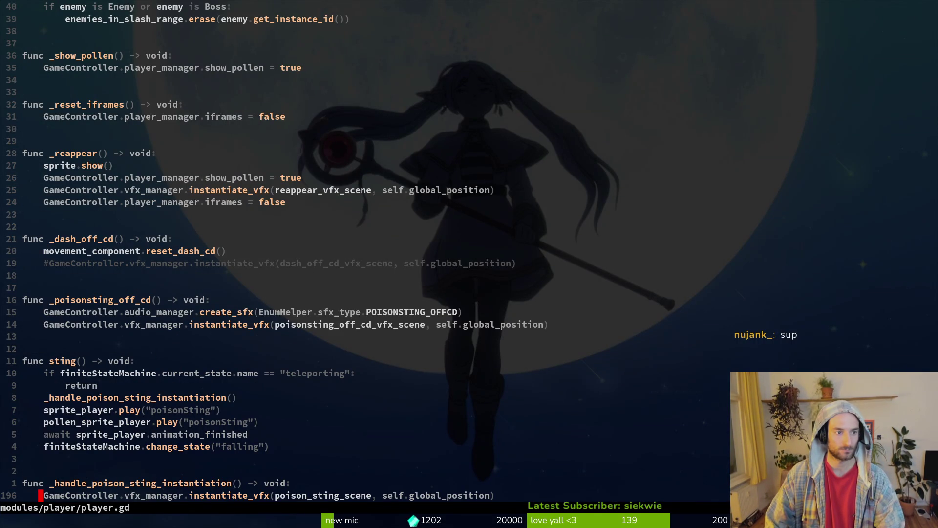
Move up in player.gd and search for play_hit, which isn't found
key(2)
key(8)
key(k)
key(2)
key(0)
key(k)
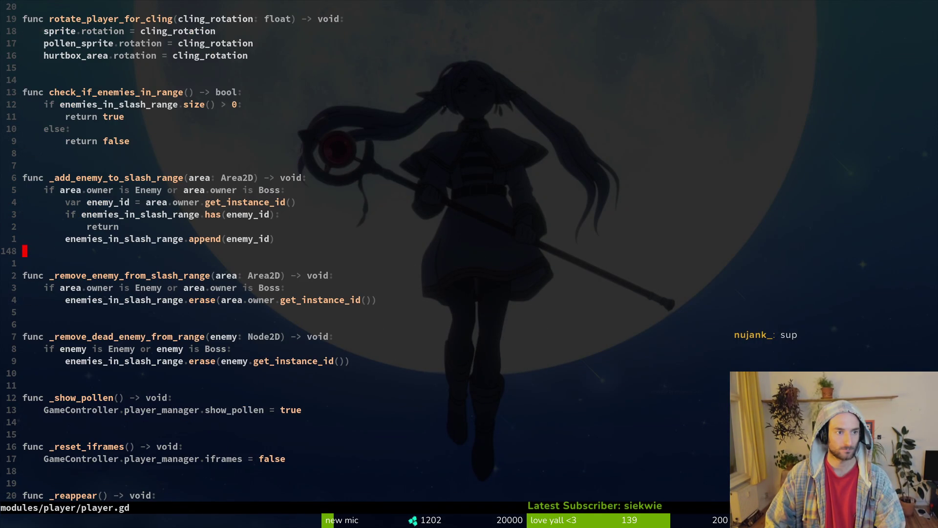
text(20k)
text(/play_hit)
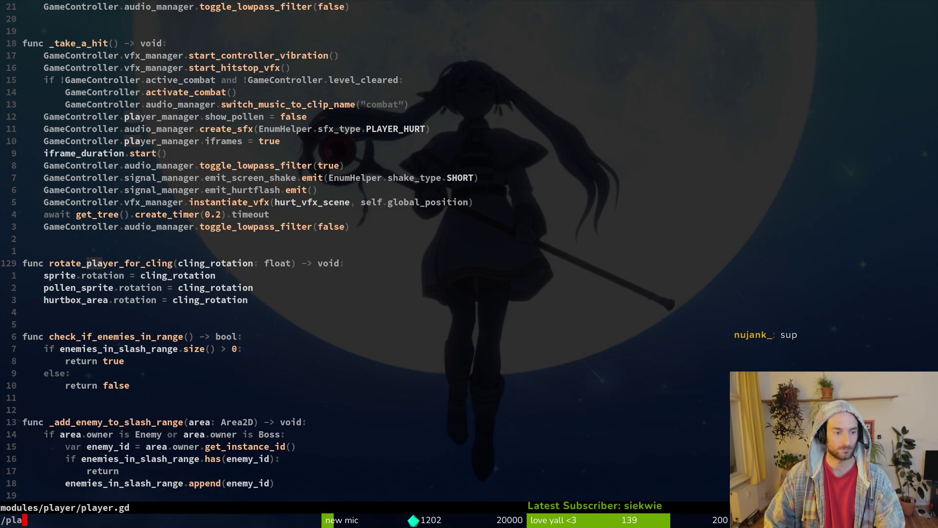
key(Return)
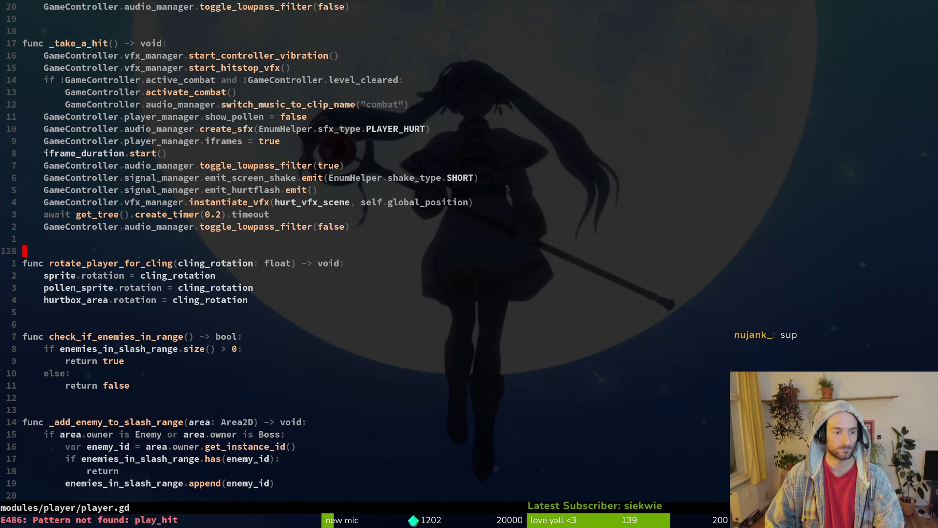
Open enemy.gd and yank its play_hitflash function
key(space)
key(f)
key(f)
text(enemy)
key(Return)
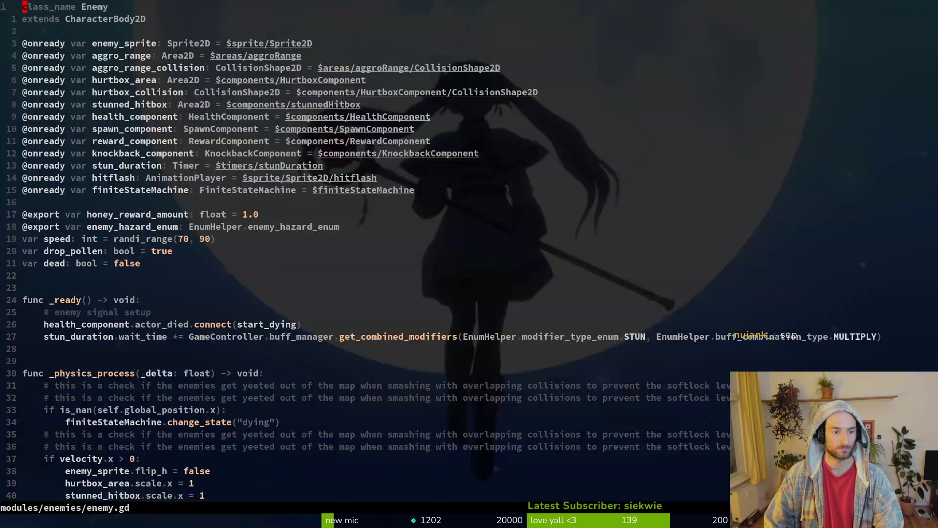
key(5)
key(6)
key(j)
text(9k)
text(yip:)
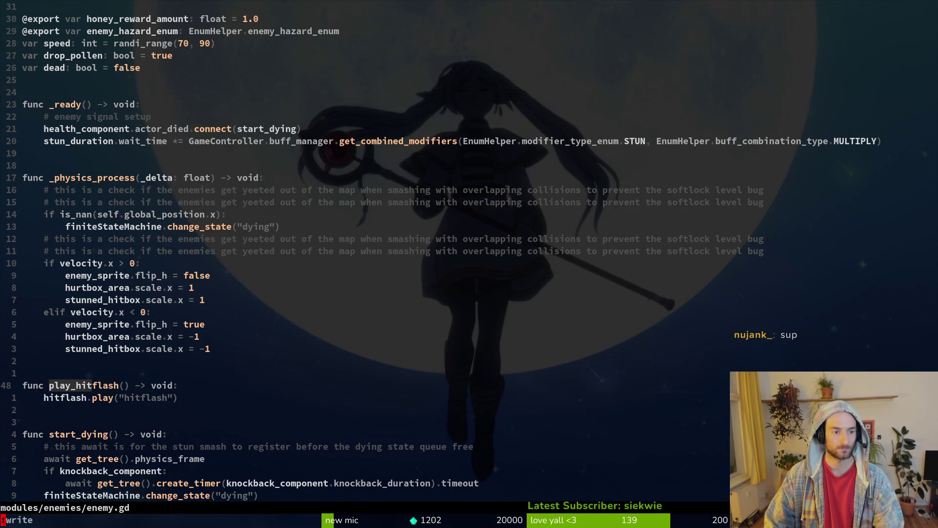
Save player.gd, then switch back to enemy.gd at play_hitflash
key(ctrl+asciicircum)
key(G)
key(ctrl+s)
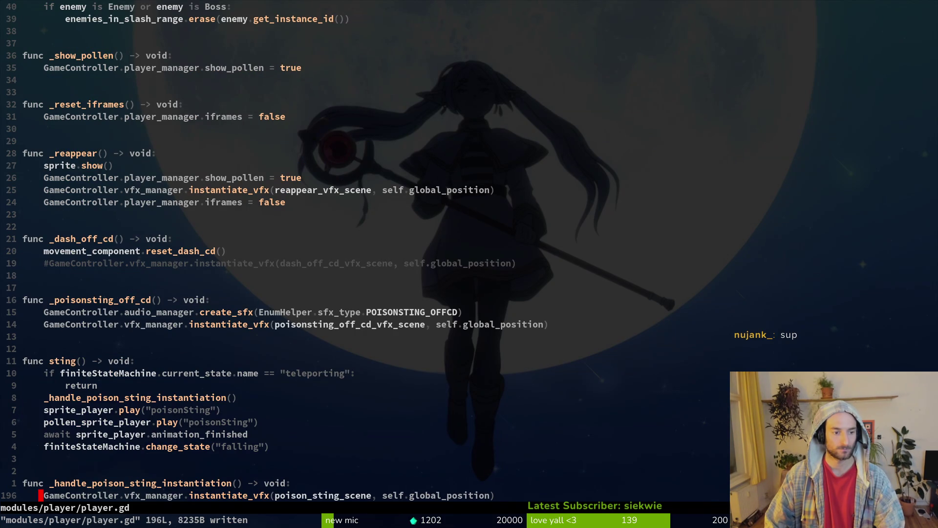
key(k)
key(k)
key(k)
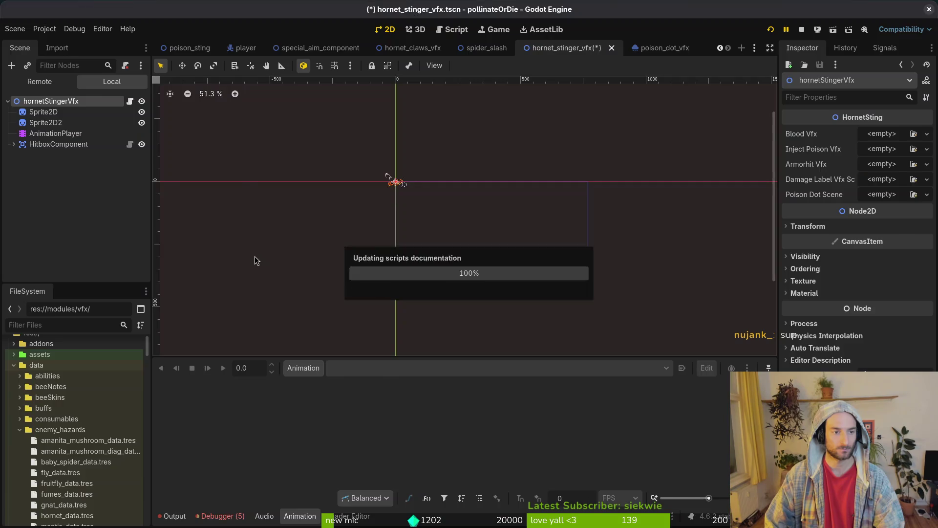
key(ctrl+asciicircum)
key(space)
In poison_dot_vfx.gd, undo the Player condition and add an 'elif debuff_owner is Player' line
key(f)
key(f)
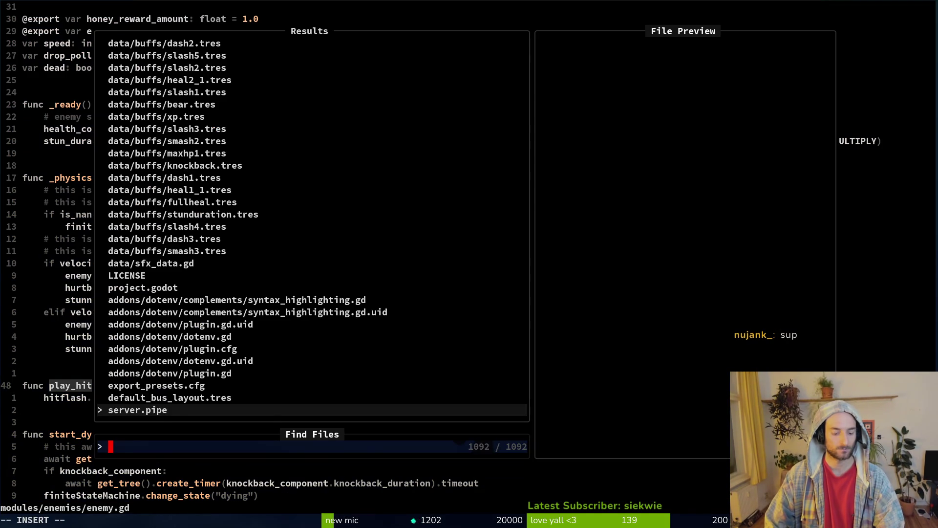
text(poidot)
key(Return)
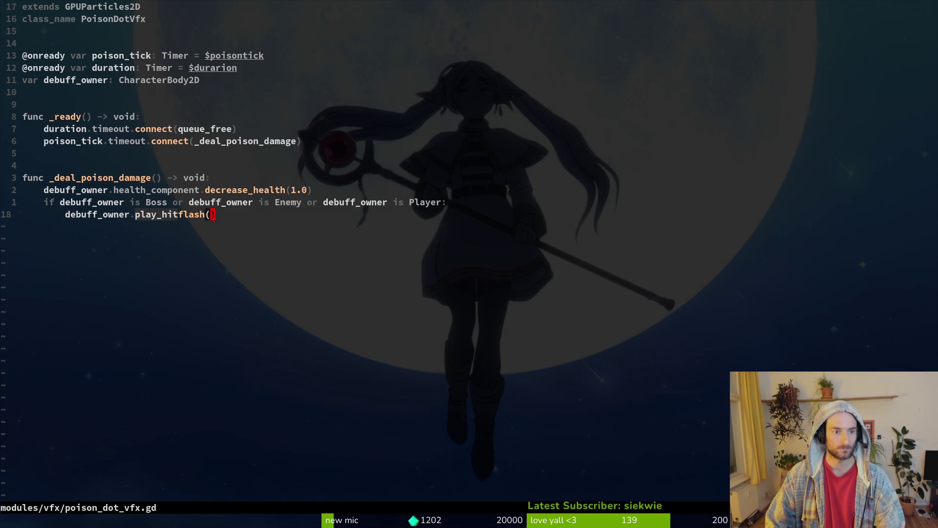
key(u)
key(j)
text(o)
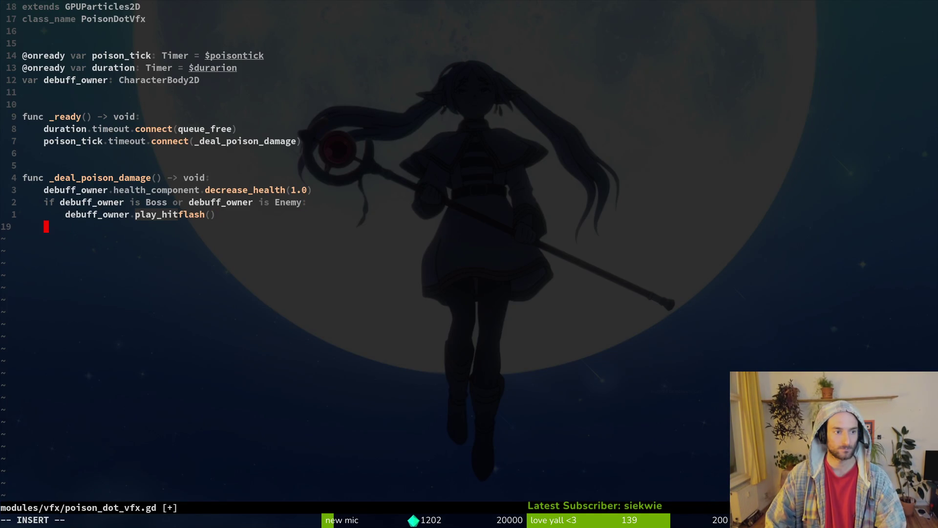
text(elif)
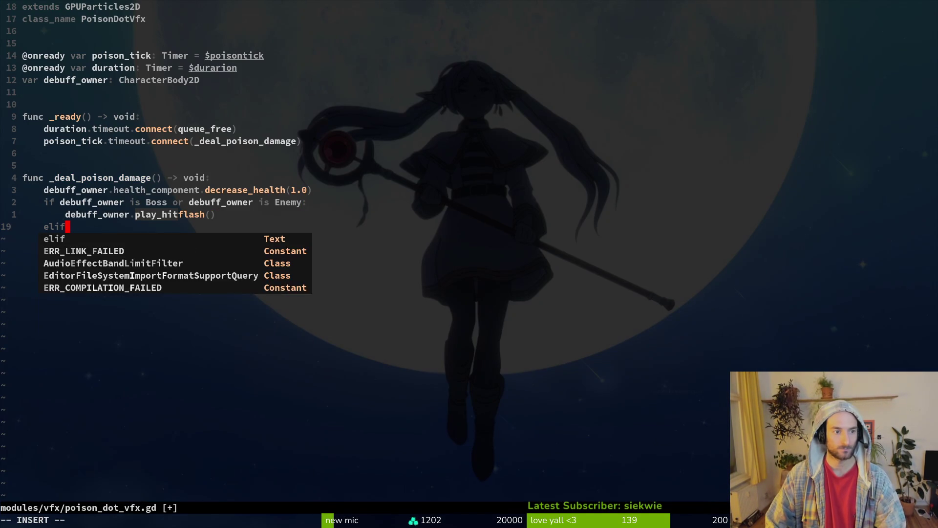
text( debuff_owner is Pl)
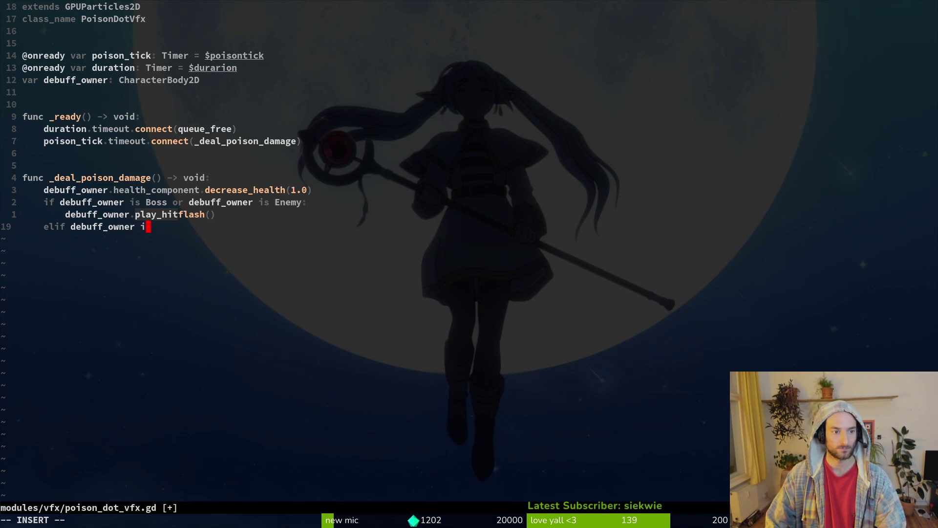
key(Return)
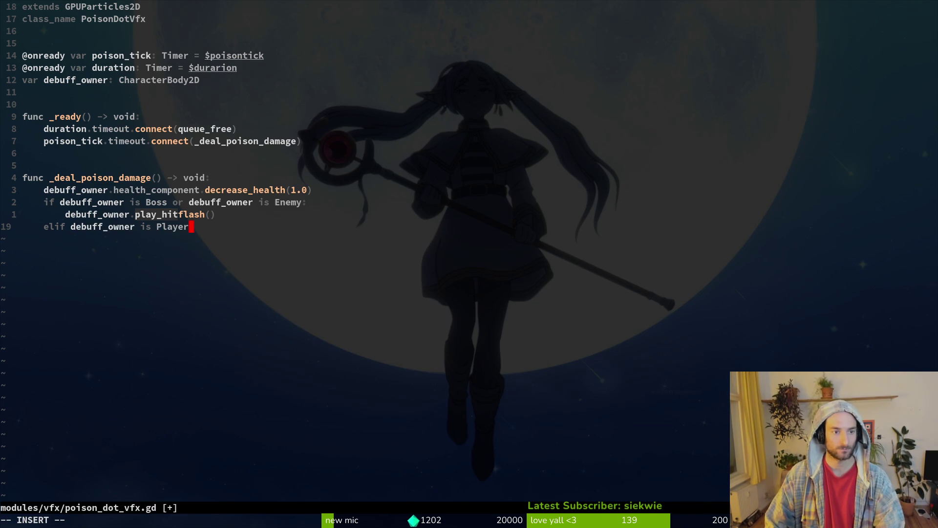
key(Escape)
Copy the play_hitflash call into the new elif branch and save the file
key(k)
key(y)
key(y)
text(jplay_hitflash()
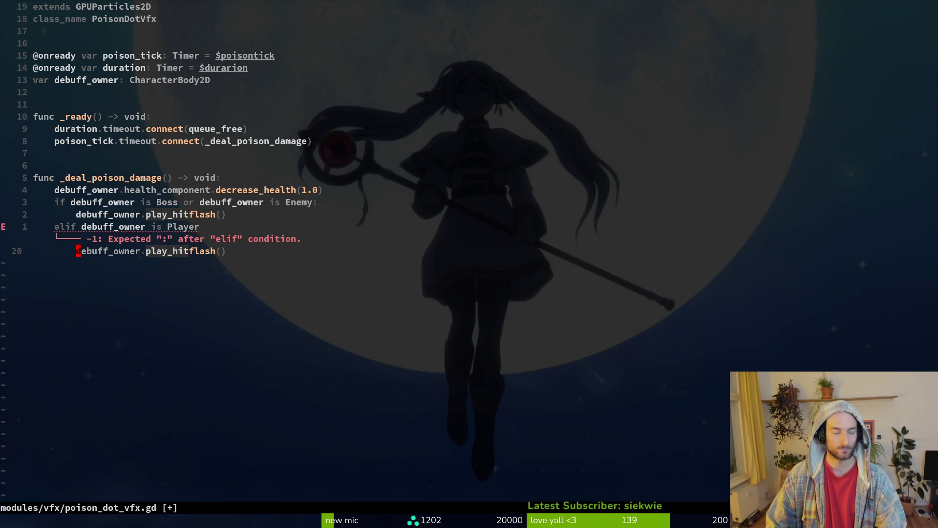
text(:w)
key(Return)
key(w)
key(w)
key(g)
key(d)
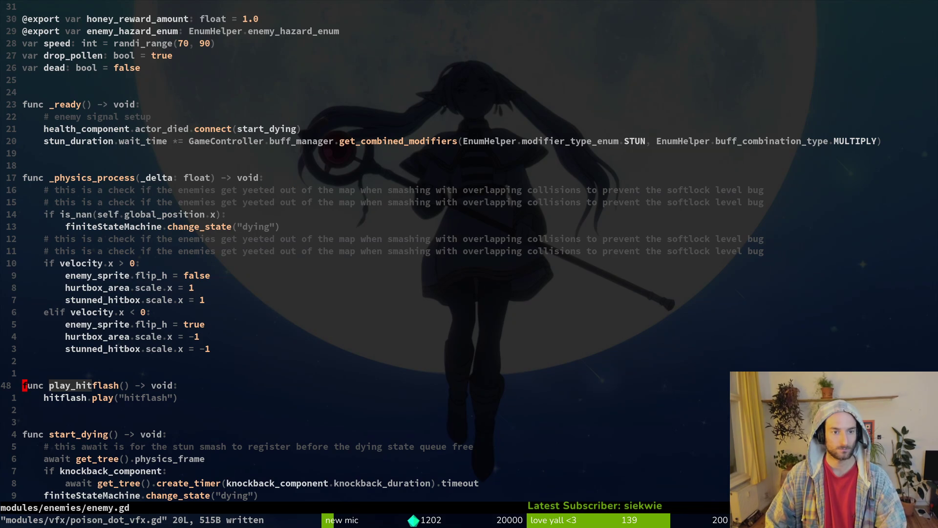
key(space)
In player.gd, yank the emit_hurtflash line from _take_a_hit and save the file
key(f)
key(f)
text(plpl)
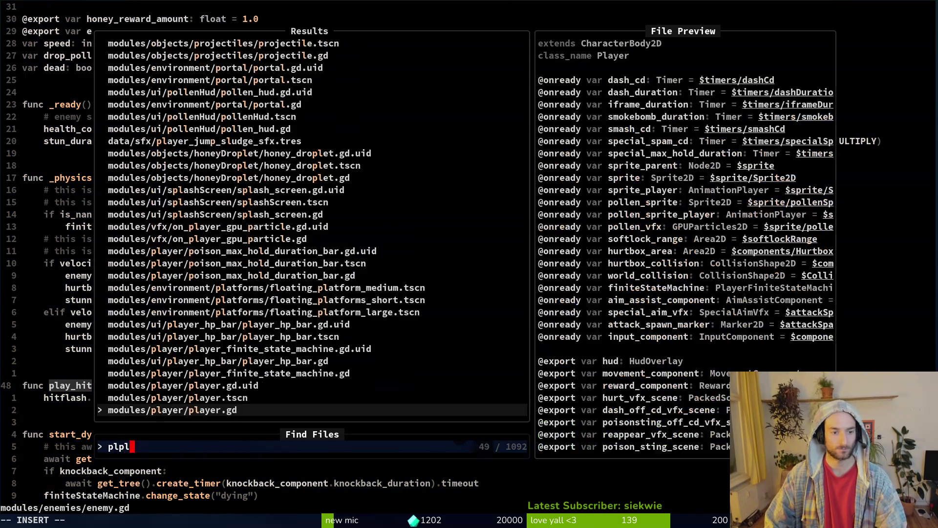
key(Return)
key(ctrl+d)
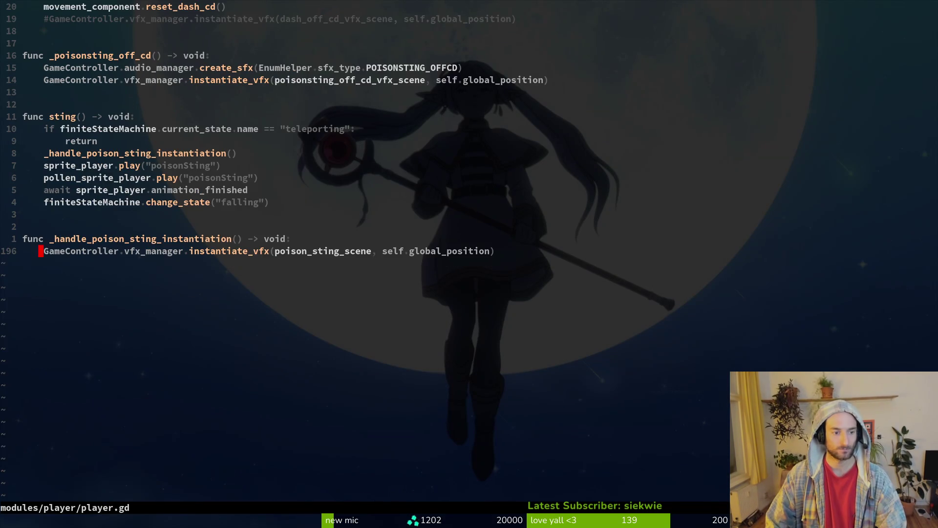
key(ctrl+u)
key(ctrl+u)
key(ctrl+u)
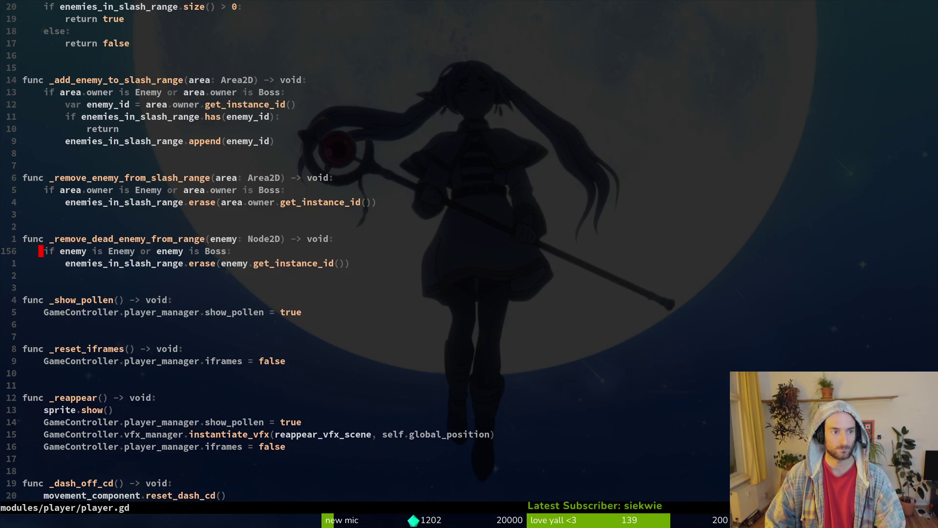
key(ctrl+u)
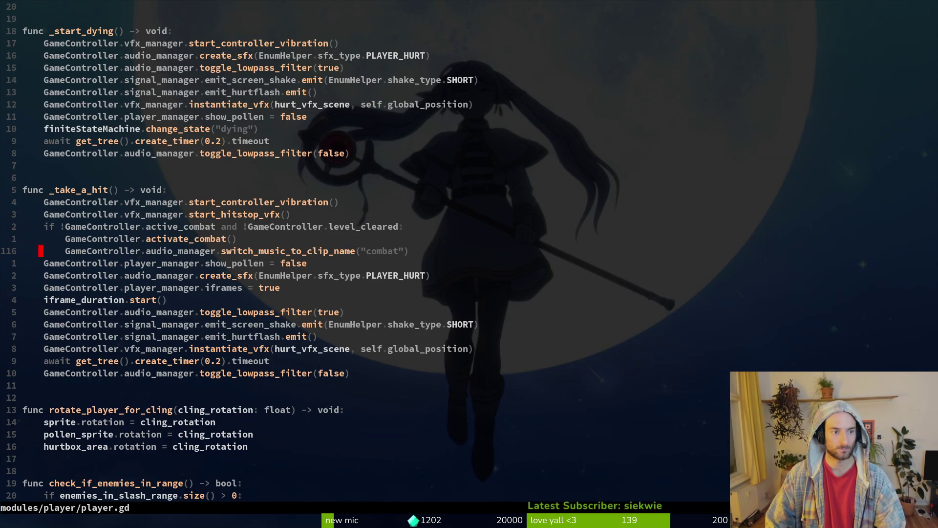
key(k)
key(k)
key(k)
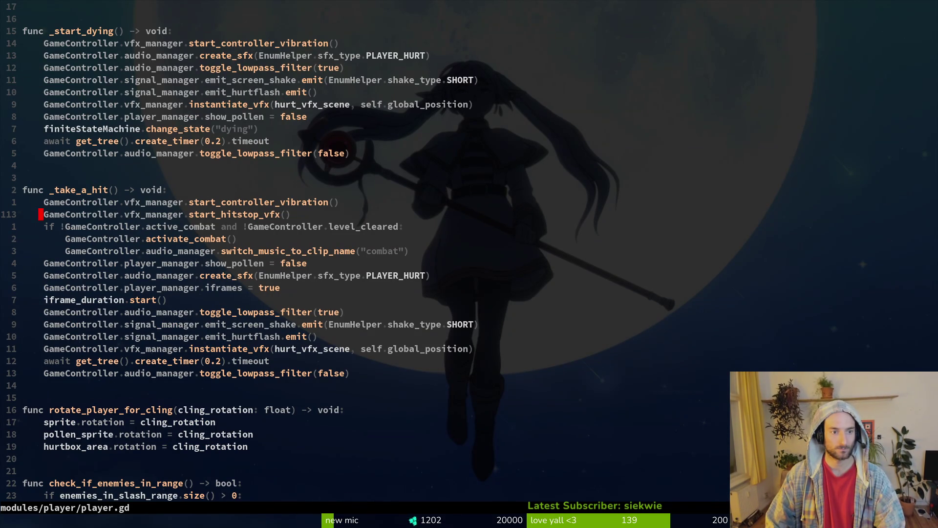
key(j)
key(j)
key(j)
text(:w)
key(Return)
key(ctrl+o)
key(ctrl+i)
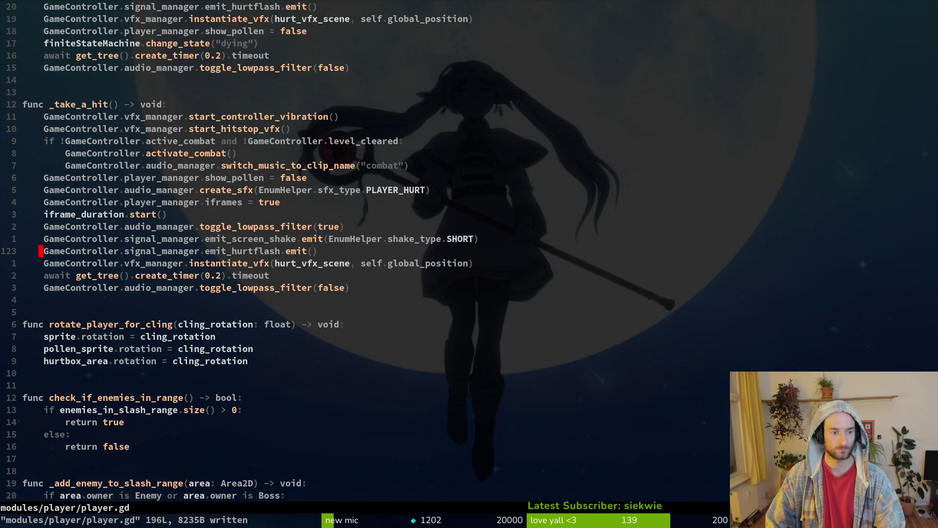
In poison_dot_vfx.gd, replace the elif branch's play_hitflash call with the emit_hurtflash line
key(space)
key(f)
key(f)
text(podot)
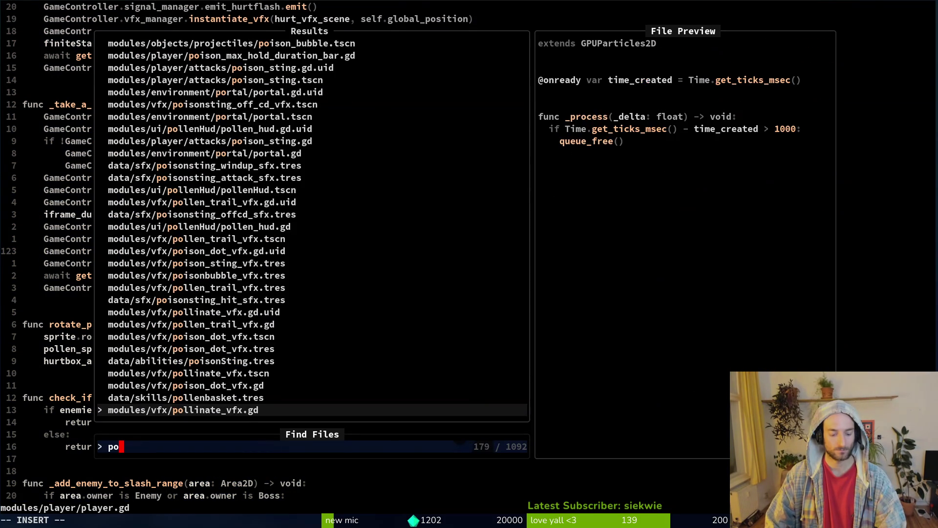
key(Return)
key(P)
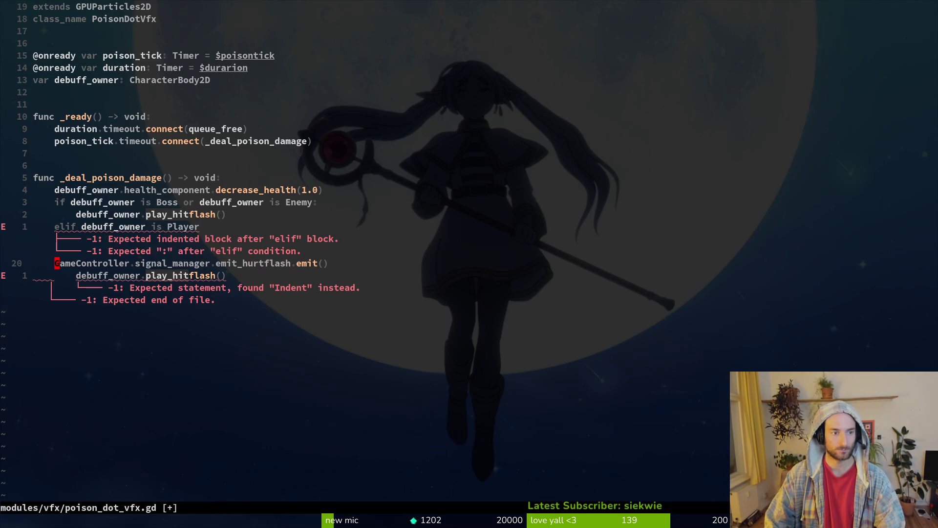
key(j)
key(d)
key(d)
text(:w)
key(Return)
Add the missing colon to the elif Player line and save again
key(k)
key(k)
text(jA:)
key(Escape)
text(:w)
key(Return)
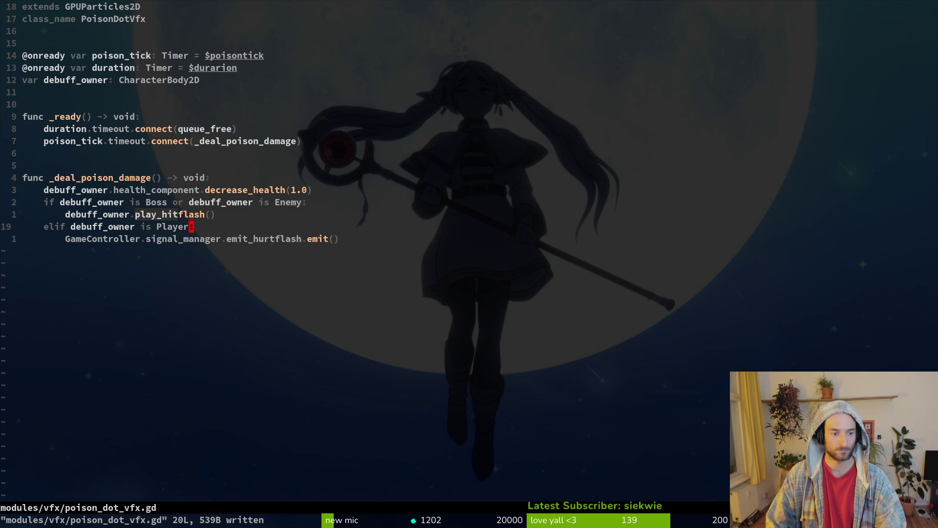
key(k)
key(k)
key(k)
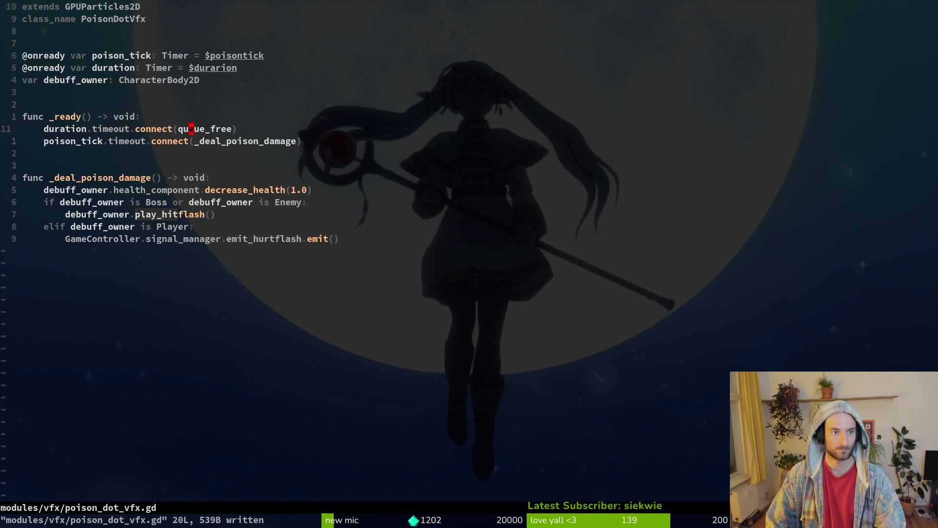
key(k)
key(space)
Open poison_sting.gd and look over _instantiate_poison_debuff
key(f)
key(f)
text(poisting)
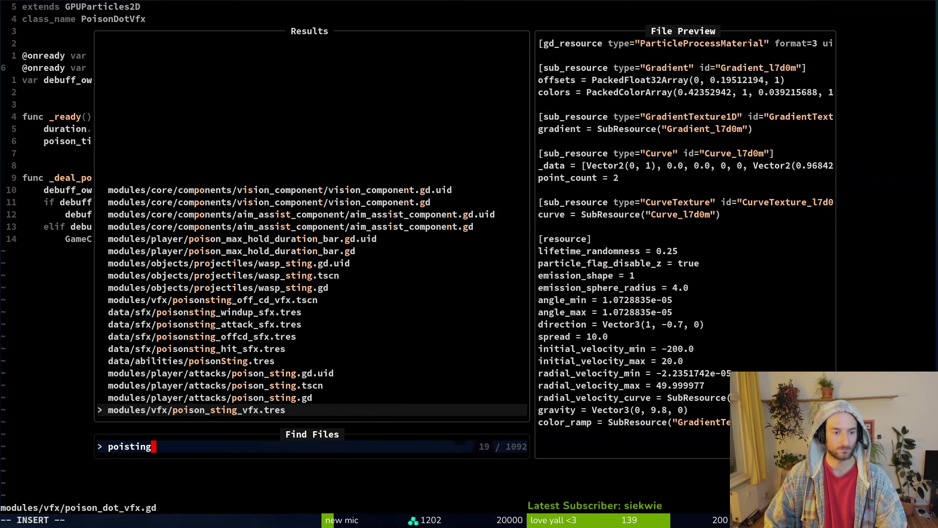
key(ctrl+p)
key(Return)
key(ctrl+d)
key(ctrl+d)
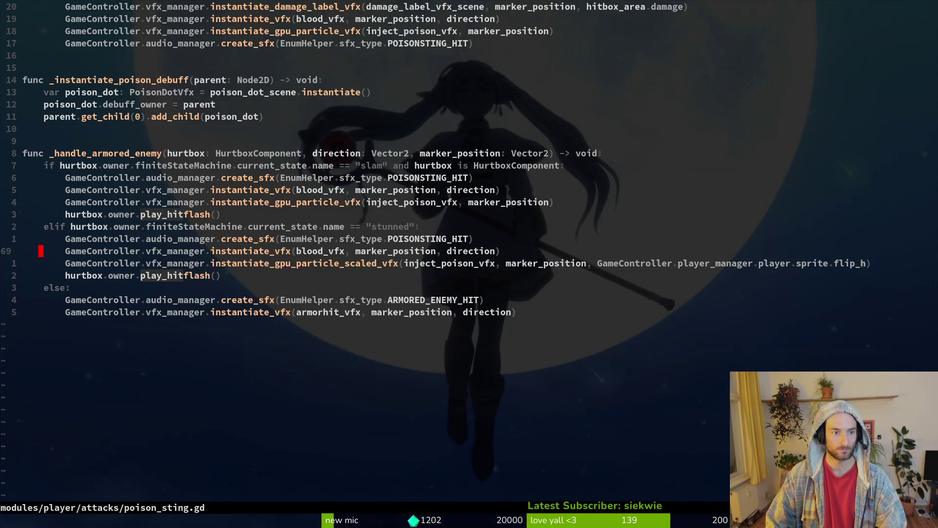
key(k)
key(k)
key(k)
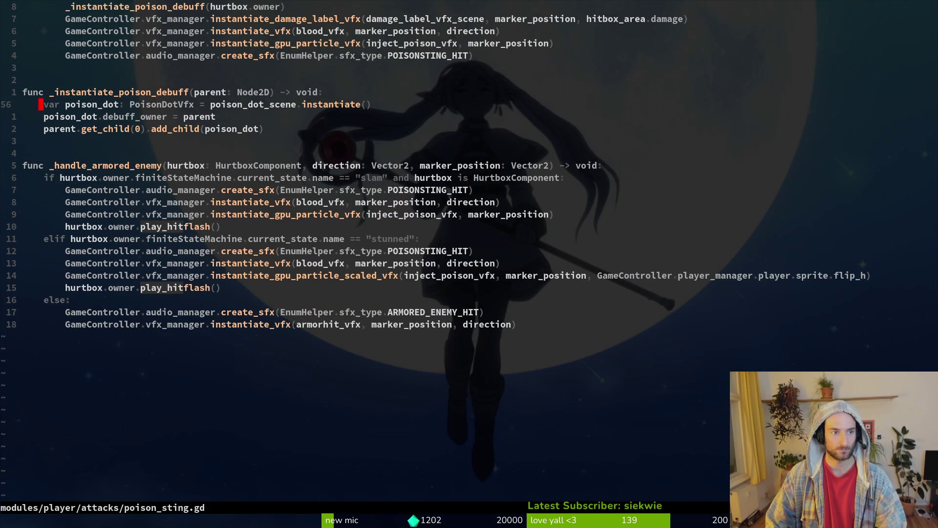
key(shift+v)
key(j)
key(j)
key(j)
key(Escape)
Open modules/vfx/hornet_stinger_vfx.gd from a 'hosting' file search
key(ctrl+p)
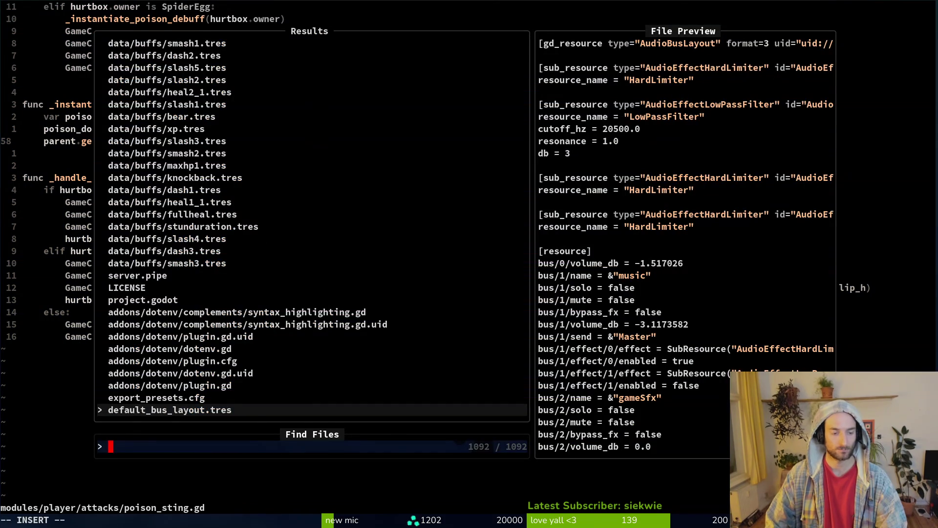
text(hosting)
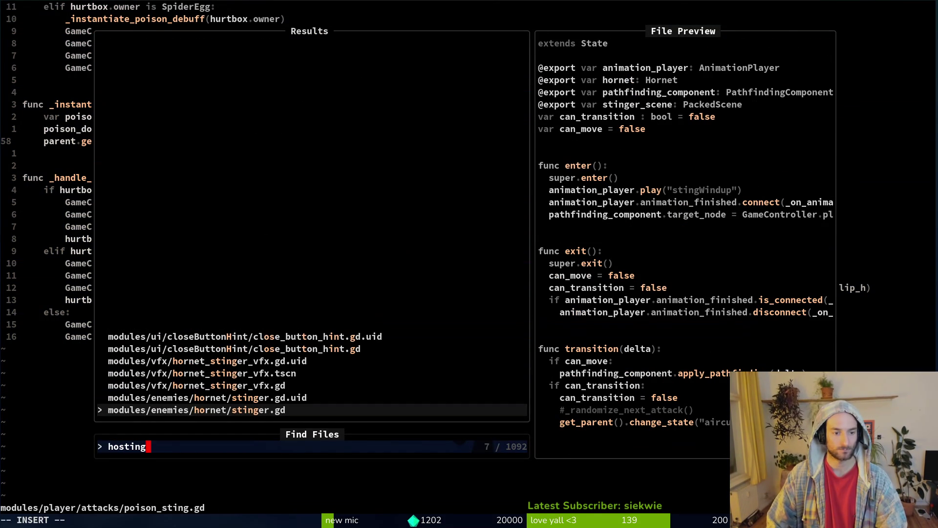
key(Up)
key(Up)
key(Up)
key(Up)
key(Down)
key(Down)
key(Return)
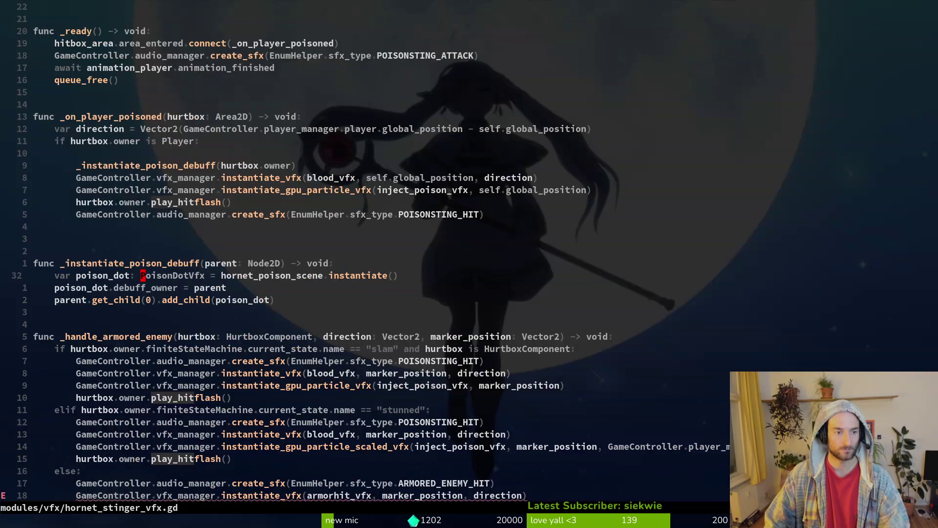
Add 'poison_dot.duration = 3.0' below the debuff_owner line and save
text(jopo)
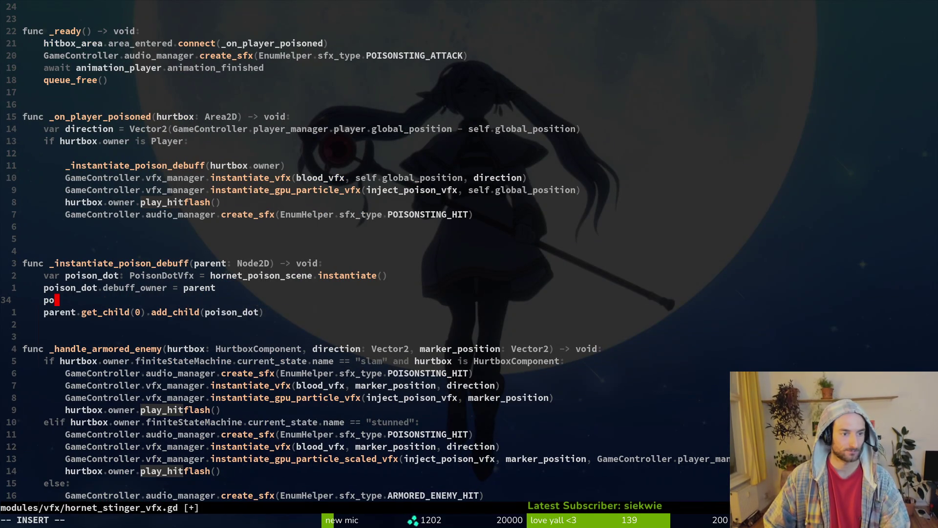
text(ison_dot.duration )
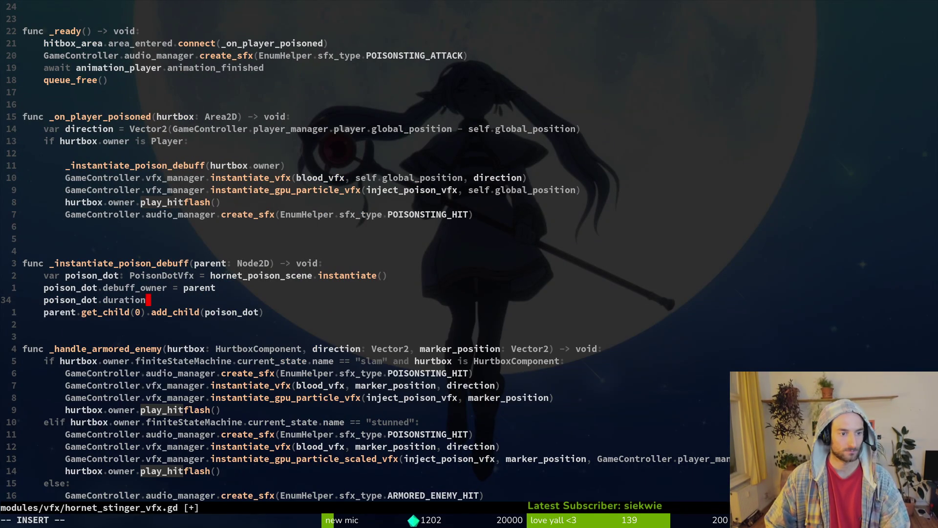
text(= 3.0)
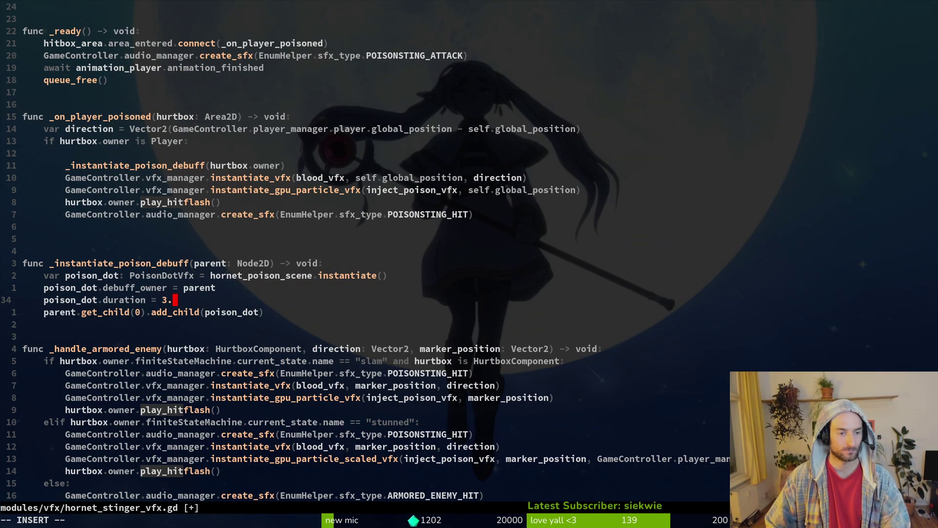
key(Escape)
text(:write)
key(Return)
Correct the line to poison_dot.duration.wait_time = 3.0 and save the script
key(h)
key(h)
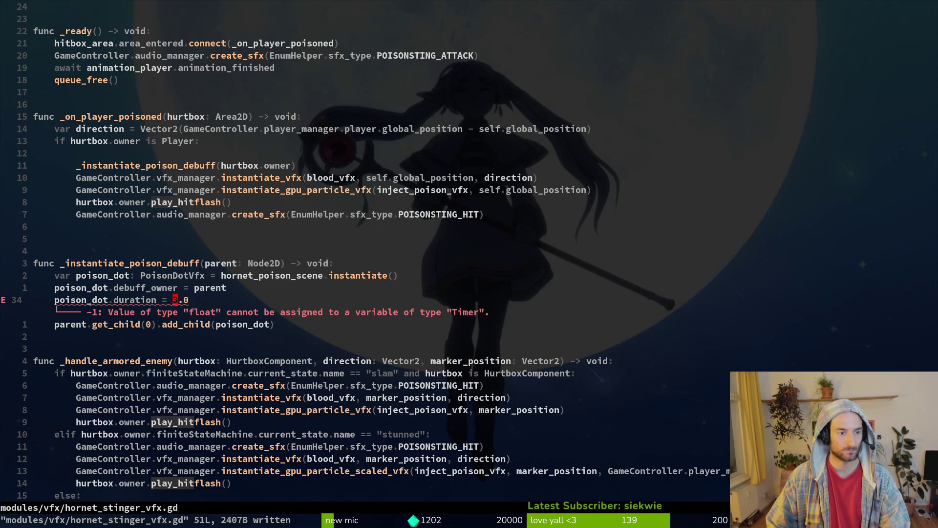
key(h)
key(h)
key(h)
text(ion.wait_time)
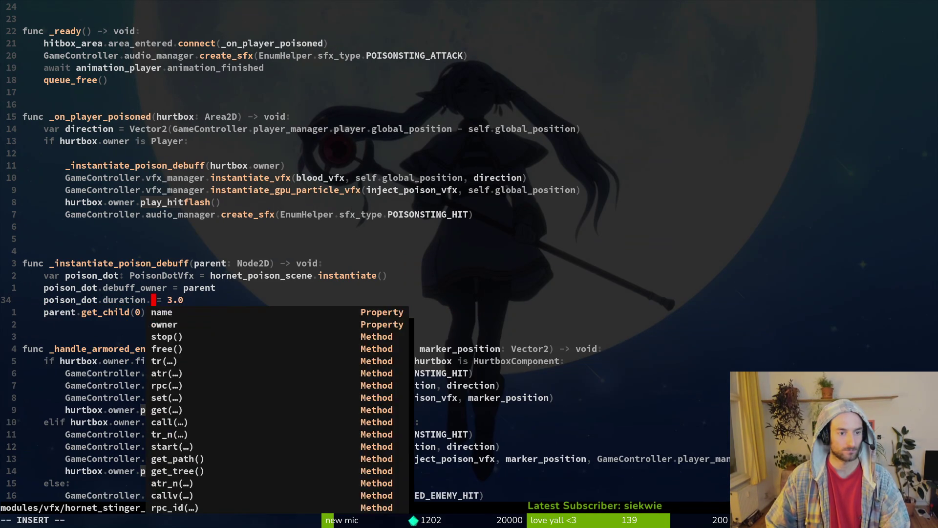
key(Escape)
text(:w)
key(Return)
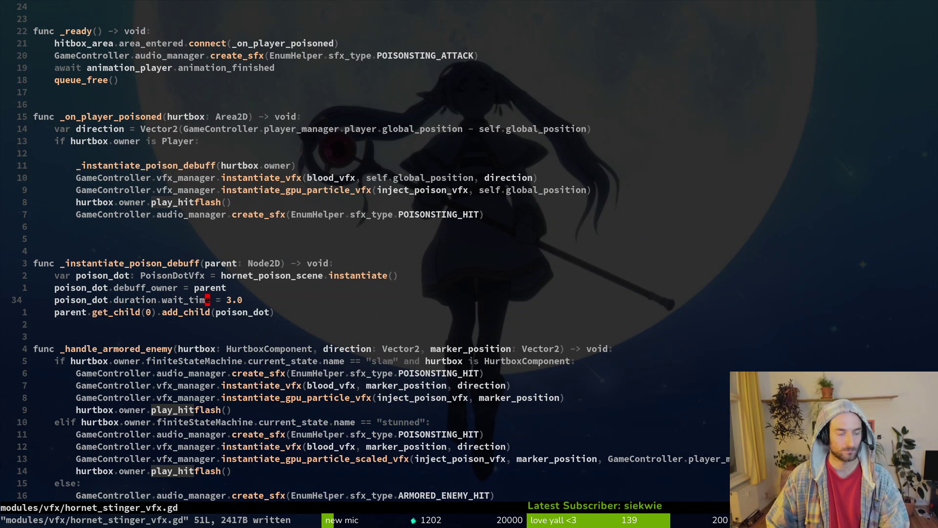
key(shift+g)
key(shift+v)
Delete the _handle_armored_enemy function and the trailing empty line, saving the script
key(k)
key(k)
key(k)
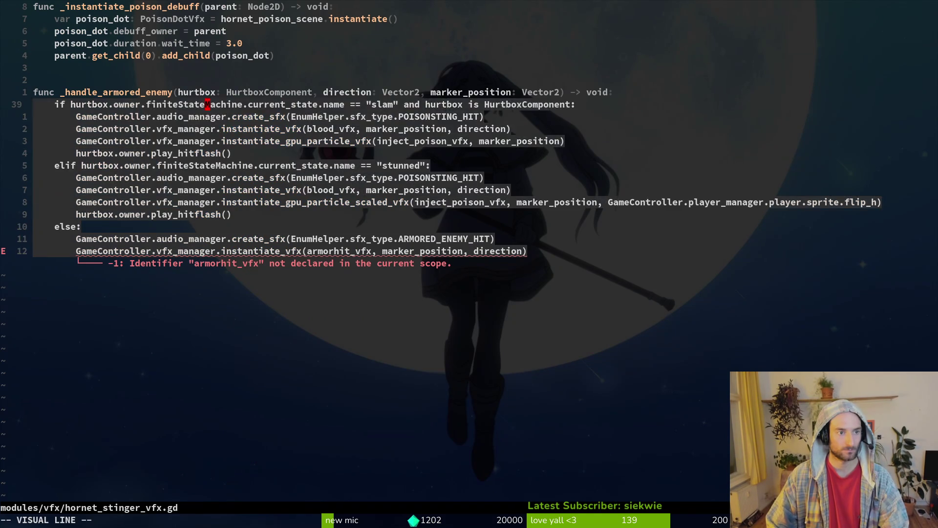
text(d:w)
key(Return)
key(d)
key(d)
text(:w)
key(Return)
key(ctrl+u)
Remove the extra blank lines, including the one under the Player check, and save
key(j)
key(6)
key(j)
key(5)
key(j)
key(d)
key(d)
text(:w)
key(Return)
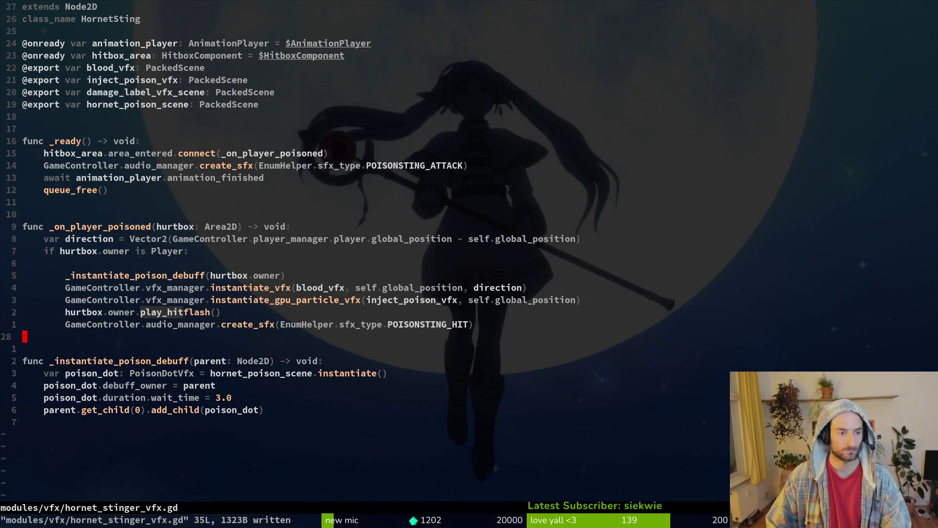
key(k)
key(k)
key(k)
key(d)
key(d)
text(:w)
key(Return)
Delete the damage_label_vfx_scene export line and save the script
key(k)
key(k)
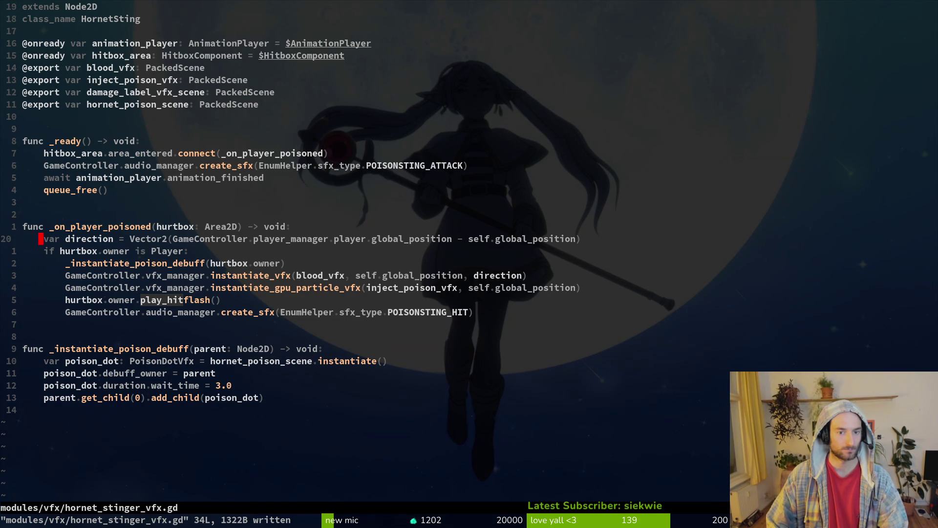
key(k)
key(j)
key(k)
key(j)
key(k)
key(j)
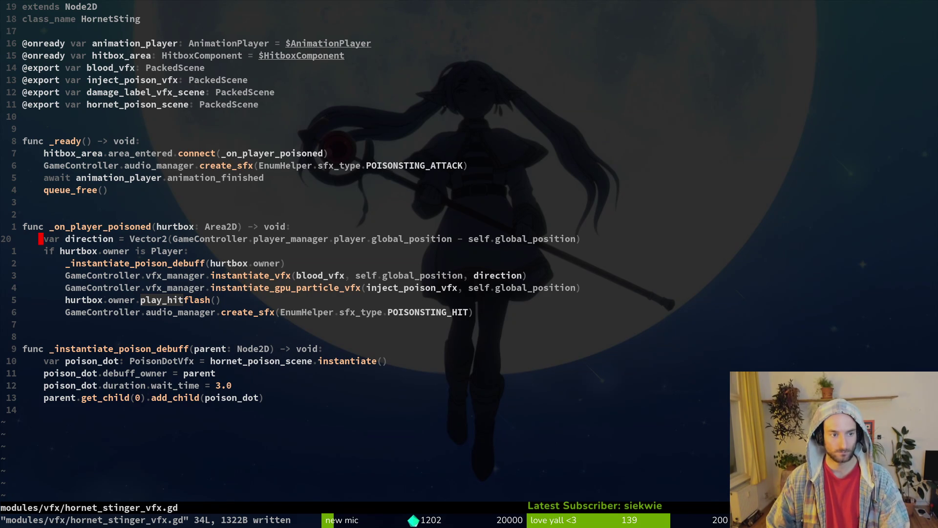
key(k)
key(k)
key(k)
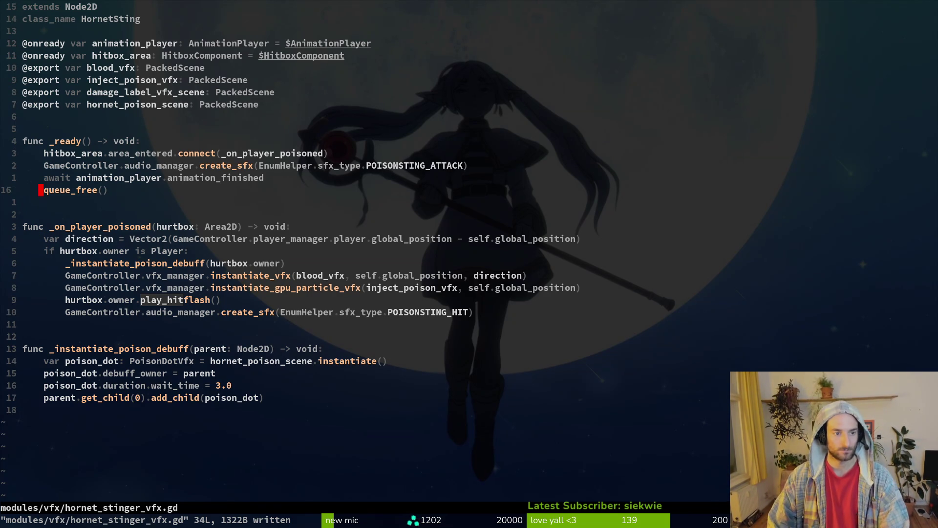
key(k)
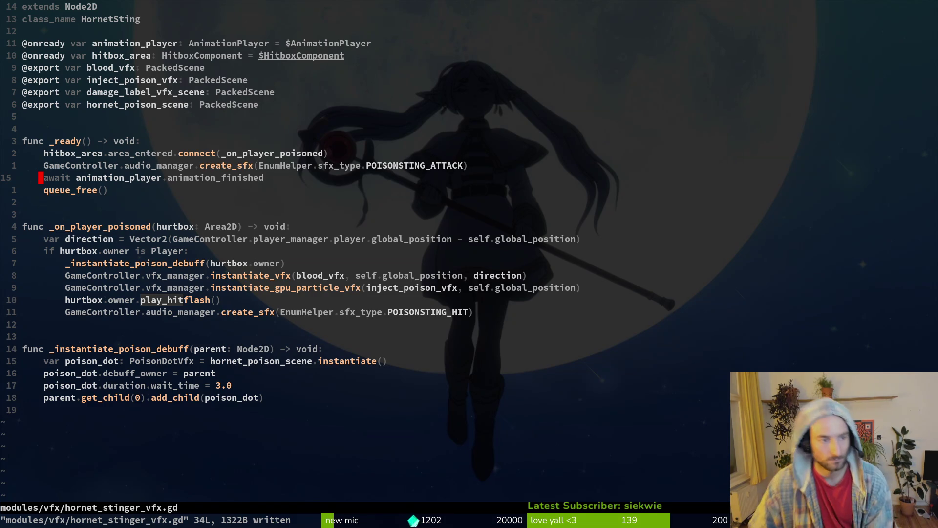
key(k)
key(k)
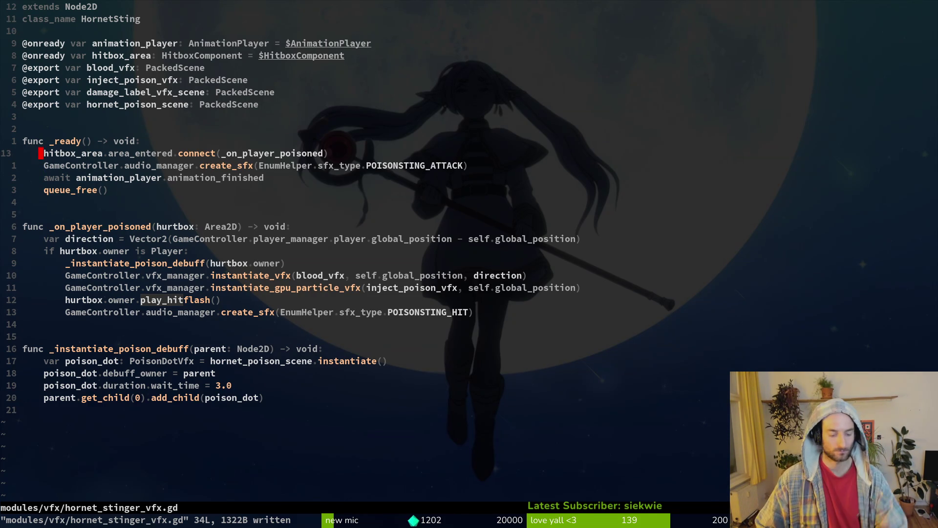
key(k)
key(k)
key(k)
key(k)
Trial-delete the inject_poison_vfx, hitbox_area and animation_player lines, undo each, and save
key(k)
key(k)
key(j)
key(j)
key(k)
key(d)
key(d)
text(:w)
key(Return)
key(k)
key(d)
key(d)
key(u)
key(k)
key(d)
key(d)
key(u)
key(k)
key(d)
key(d)
text(u)
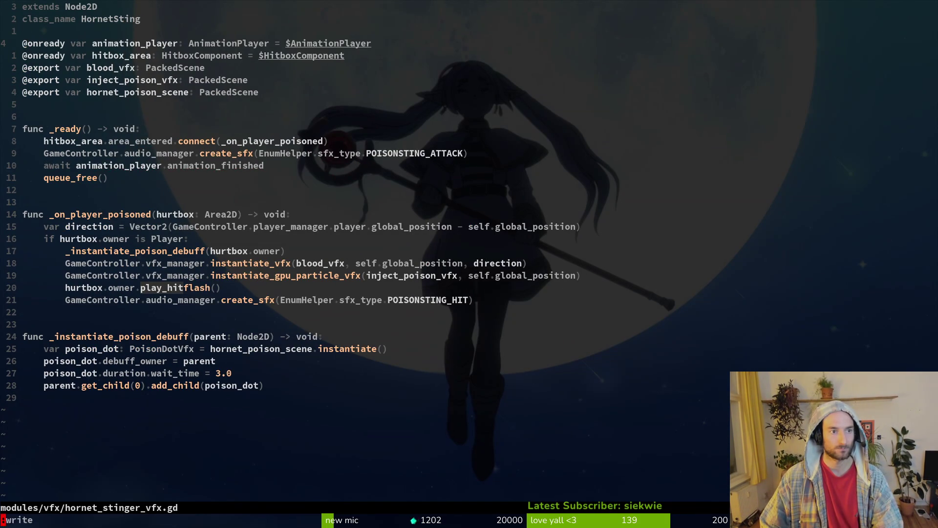
text(:w)
key(Return)
Quit Neovim and return to the Godot editor
text(:q)
key(Return)
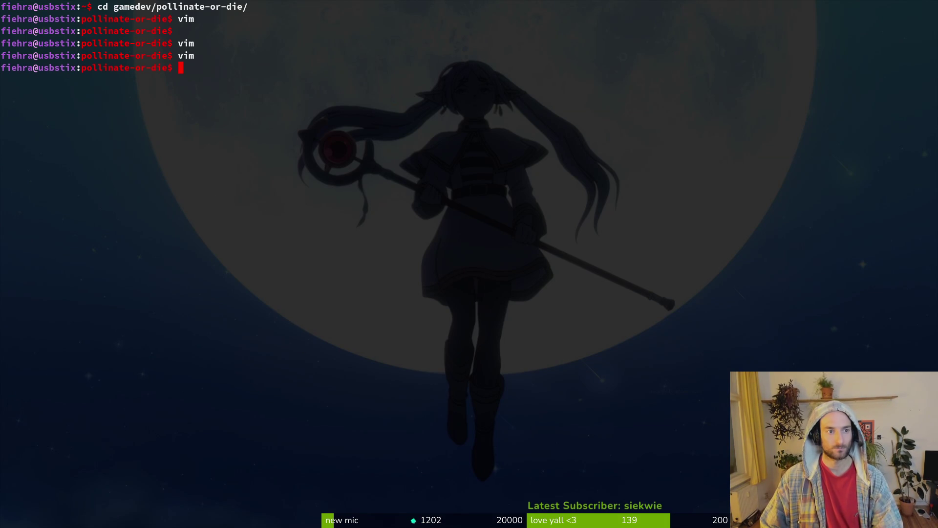
key(alt+Tab)
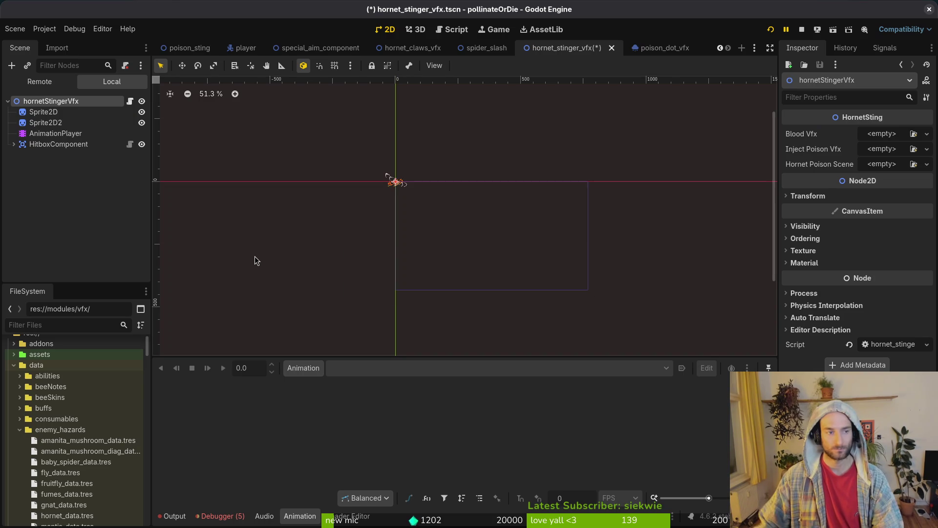
Save the hornet_stinger_vfx scene
click(247, 49)
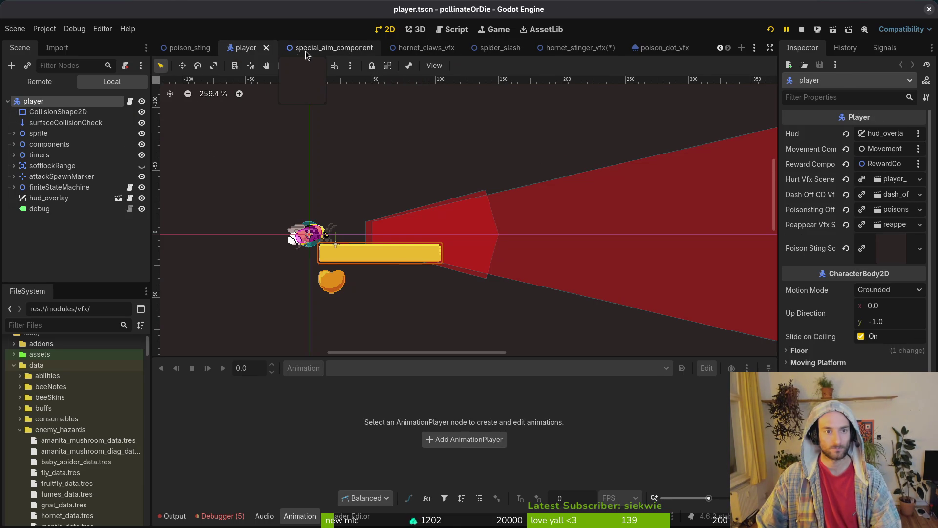
click(567, 49)
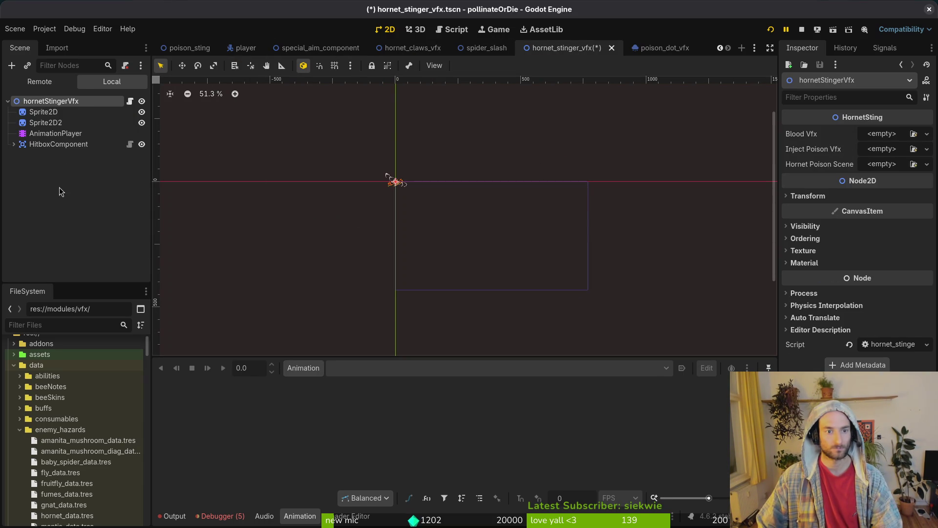
key(ctrl+s)
click(45, 123)
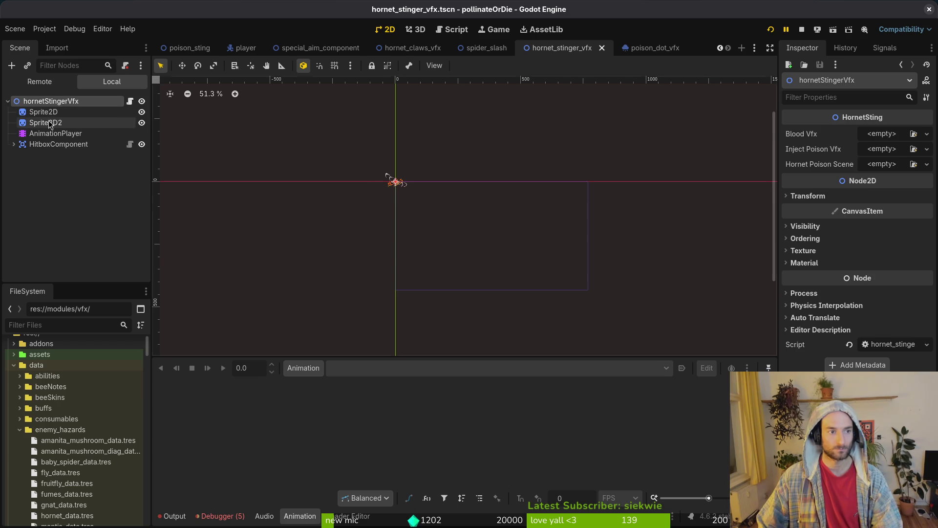
Quick-open hornet.tscn and locate the stinger state under finiteStateMachine
key(alt+shift+o)
text(hornet)
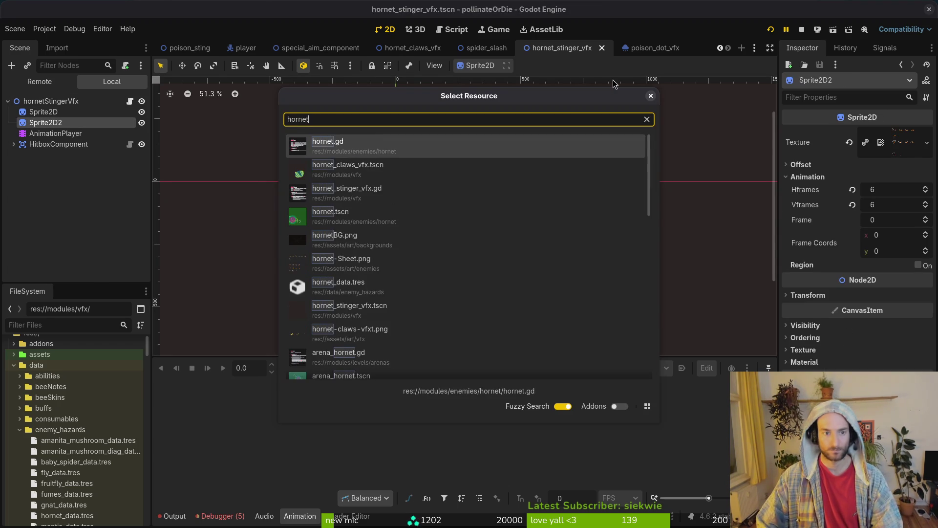
key(Down)
key(Down)
key(Down)
key(Return)
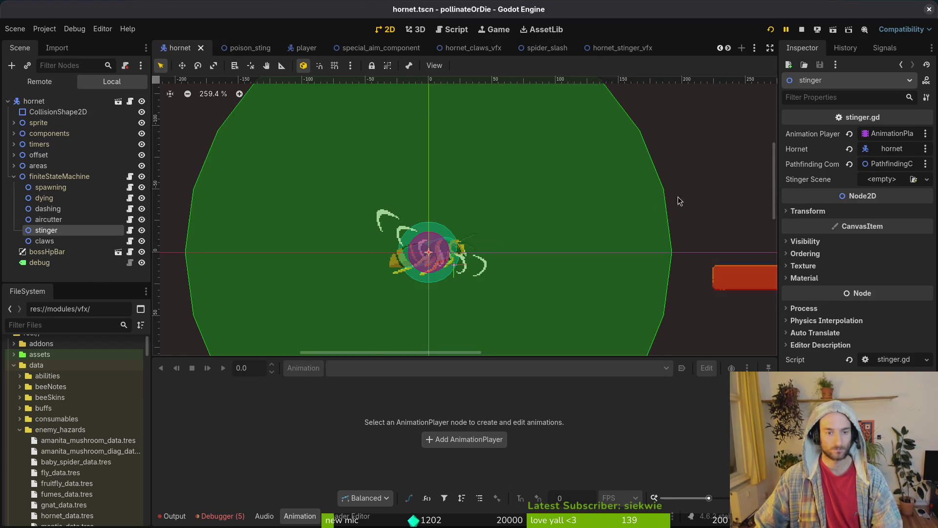
scroll(441, 259, down, 5)
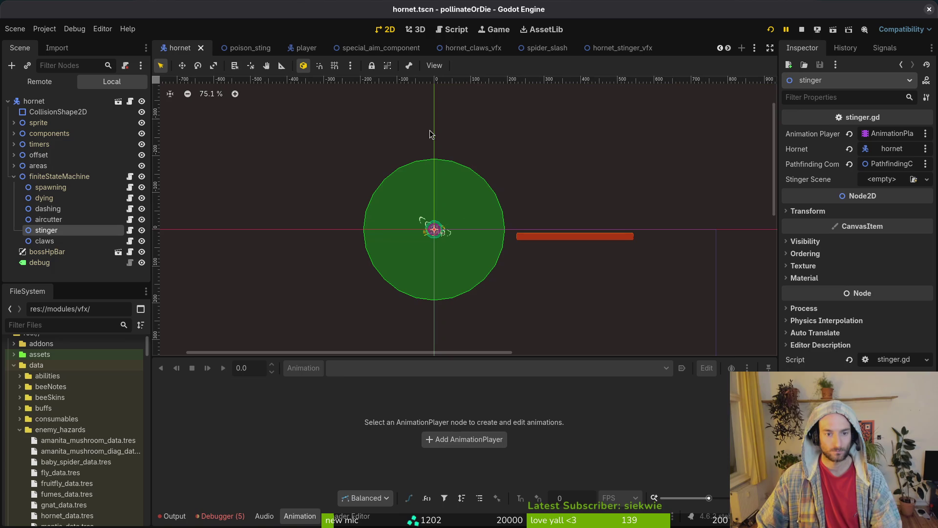
click(14, 177)
click(14, 176)
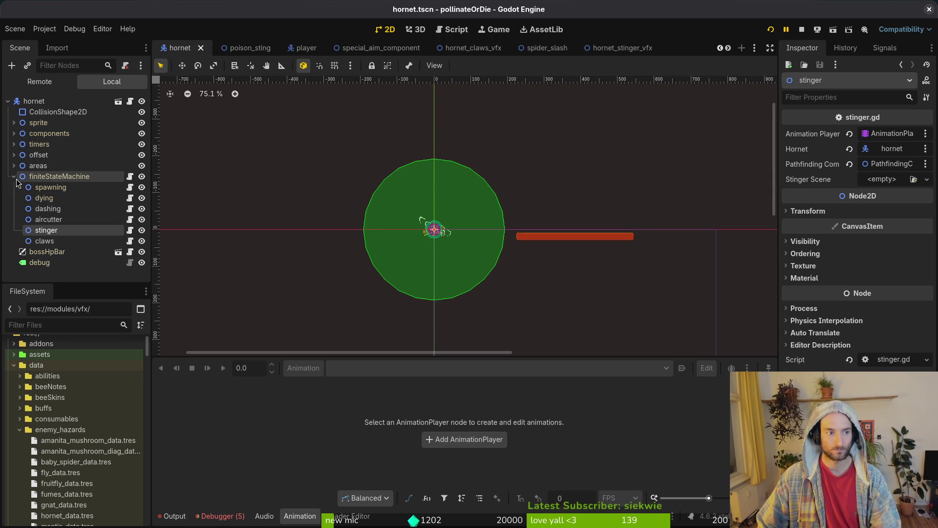
Quick-load hornet_stinger_vfx.tscn as the stinger state's Stinger Scene
click(875, 180)
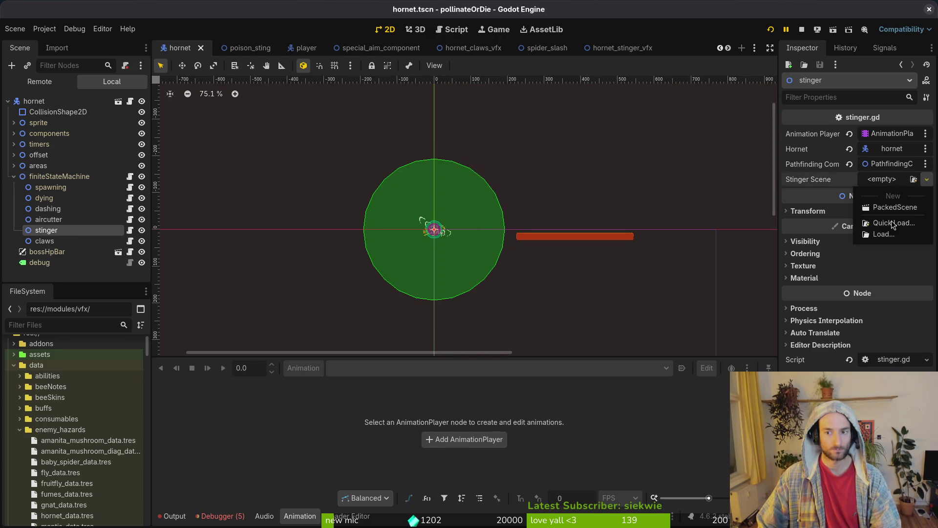
click(877, 225)
text(stinger)
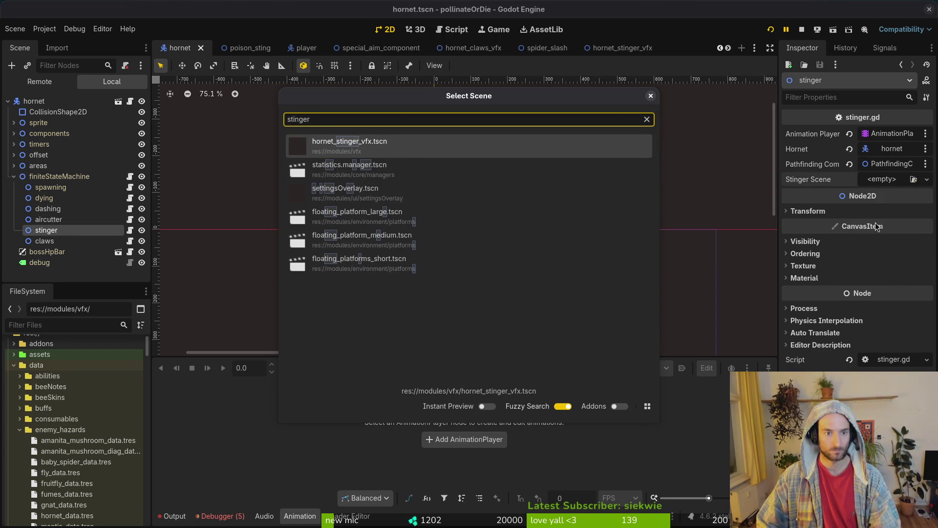
key(Return)
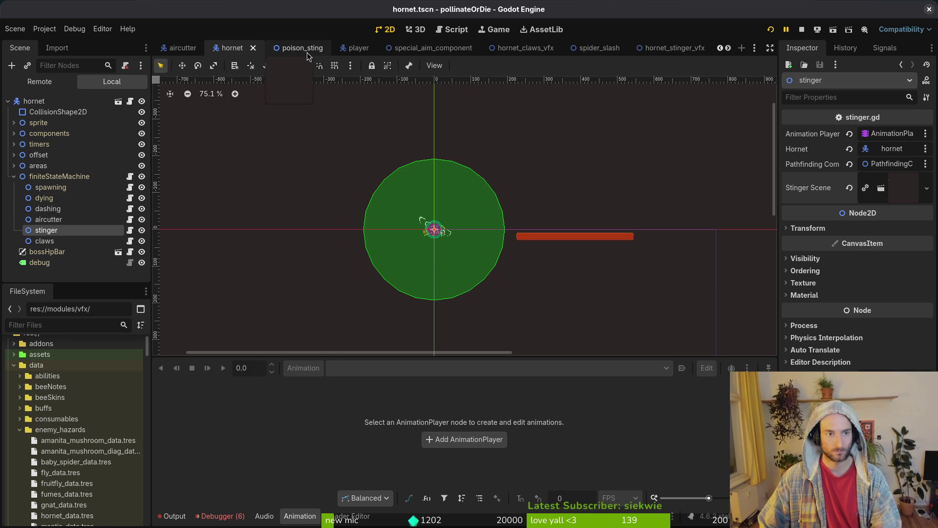
scroll(443, 263, up, 6)
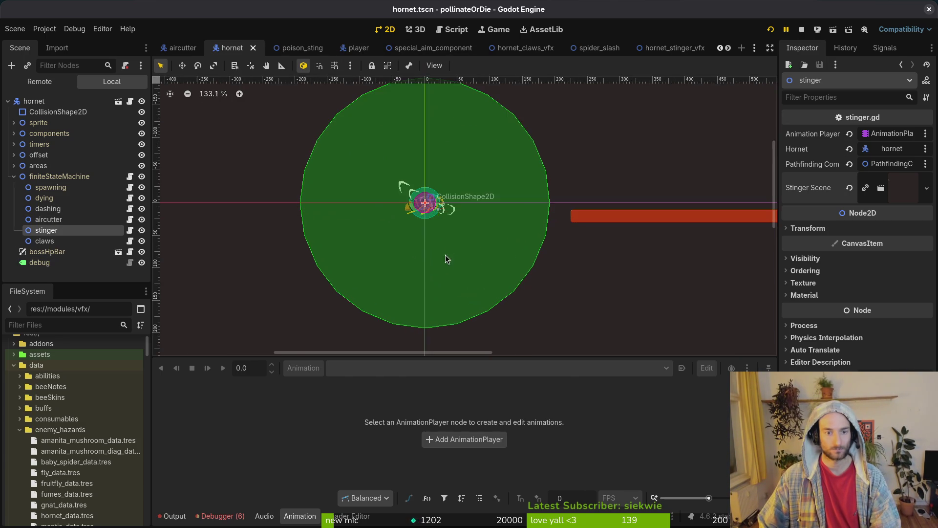
scroll(436, 273, down, 3)
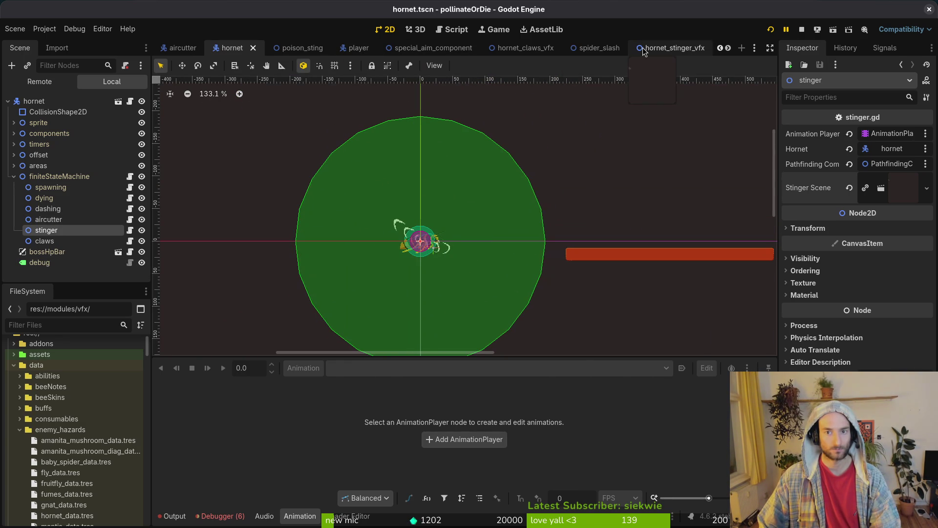
Compare the stinger VFX scene with the spider_slash Sprite2D and spiderSlash root node
click(670, 47)
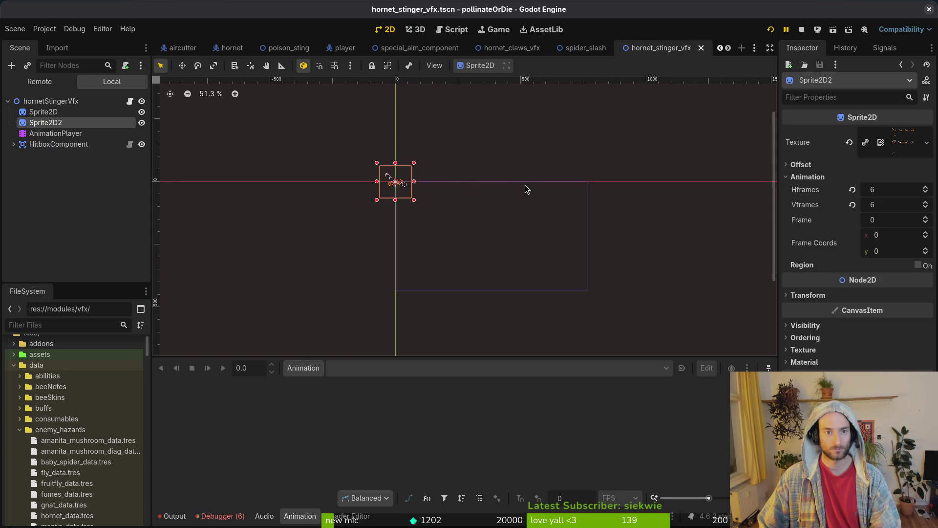
scroll(402, 175, up, 4)
scroll(402, 174, down, 4)
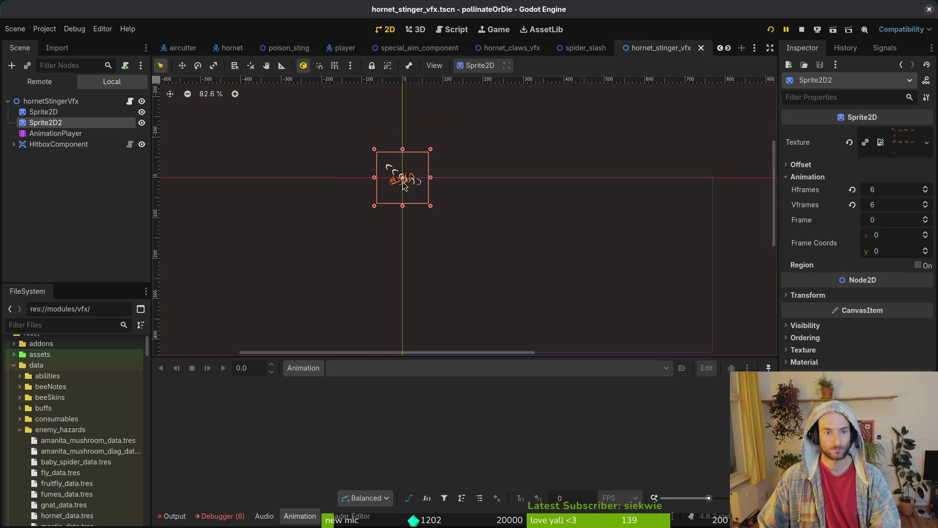
click(579, 48)
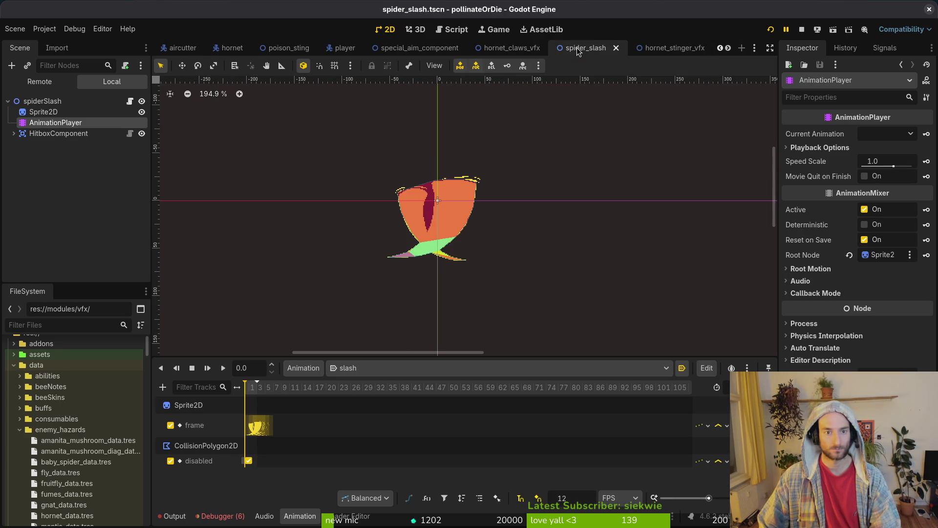
click(664, 49)
click(79, 114)
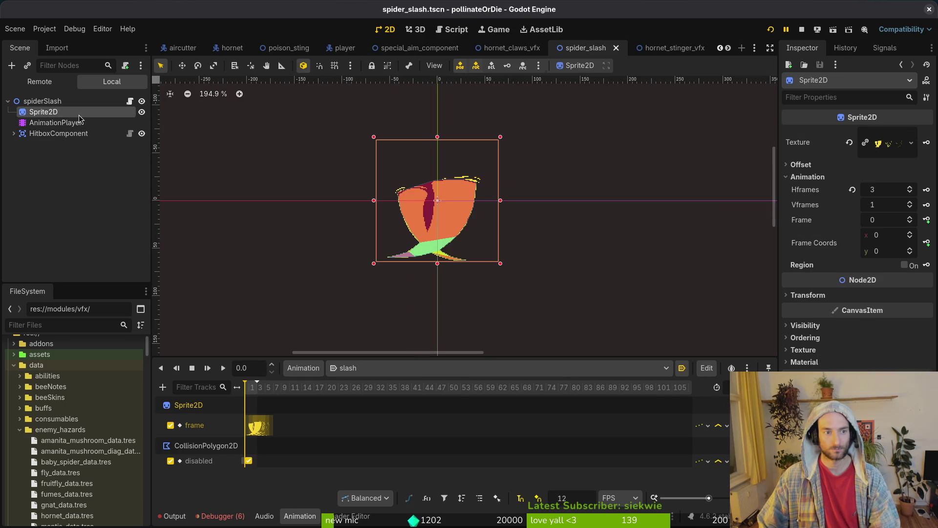
click(44, 102)
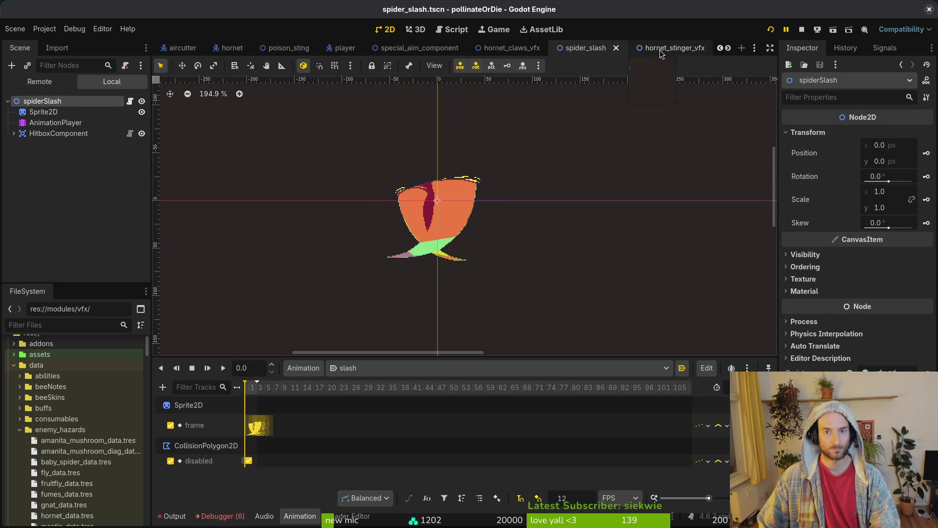
Go back to the stinger VFX scene, zoom its viewport, then reopen the hornet scene
click(661, 52)
scroll(290, 175, up, 4)
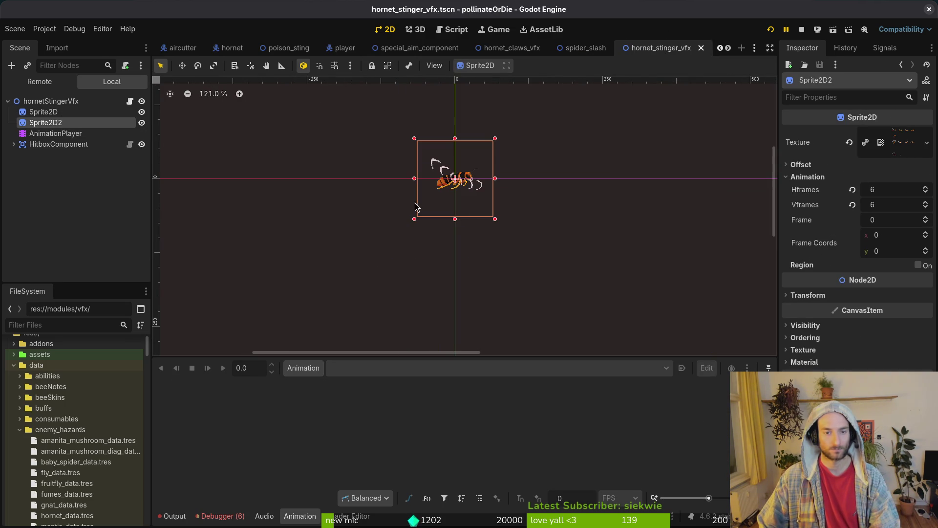
scroll(540, 148, up, 5)
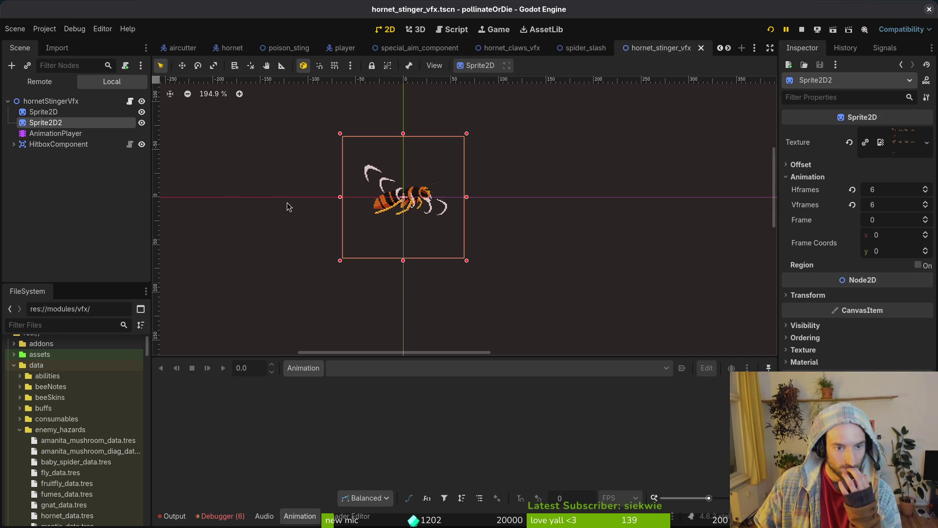
scroll(429, 210, up, 2)
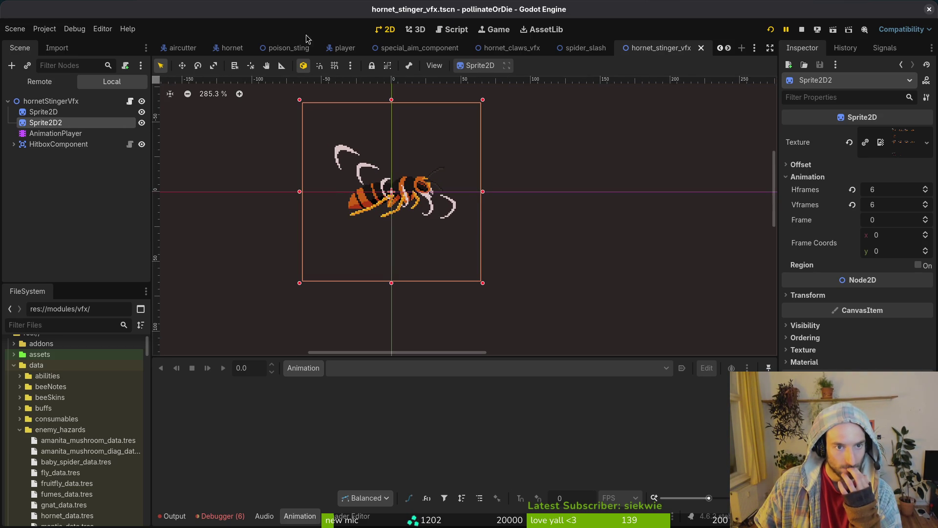
click(225, 50)
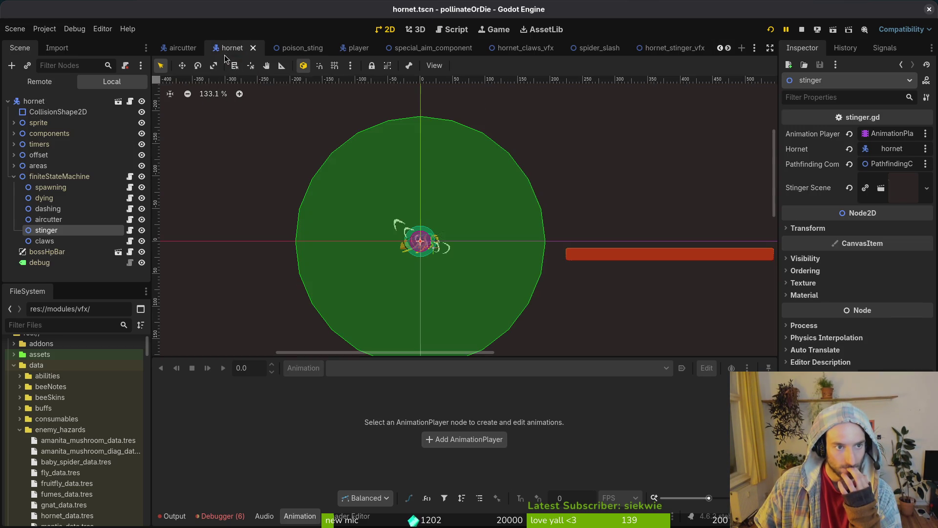
Collapse the state machine and inspect the attackSpawn marker under the offset node
click(14, 176)
click(14, 155)
click(56, 165)
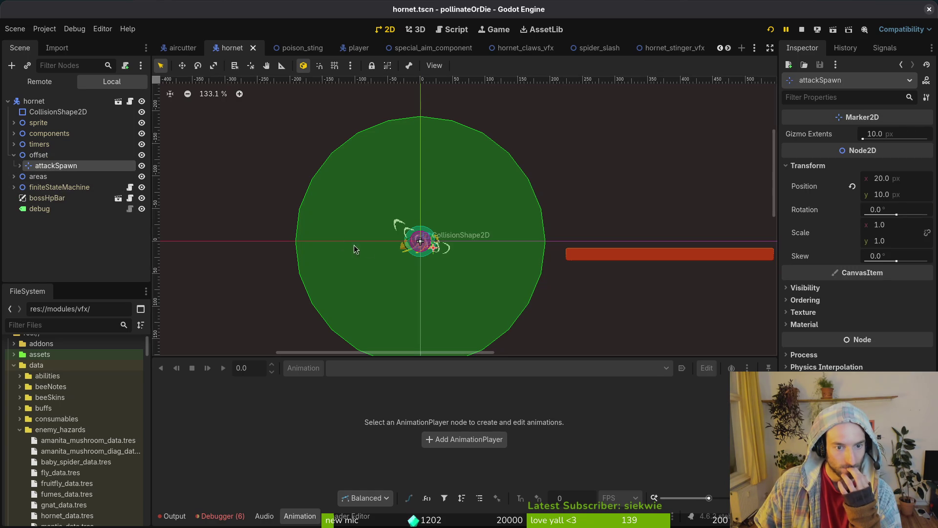
scroll(429, 262, up, 8)
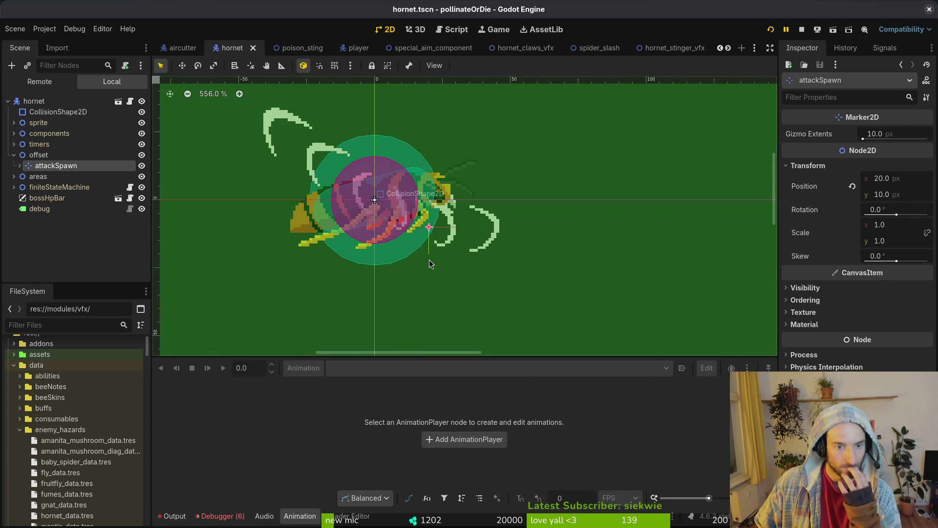
Expand the sprite node and load the sting animation in the hornet's AnimationPlayer
click(14, 123)
click(54, 136)
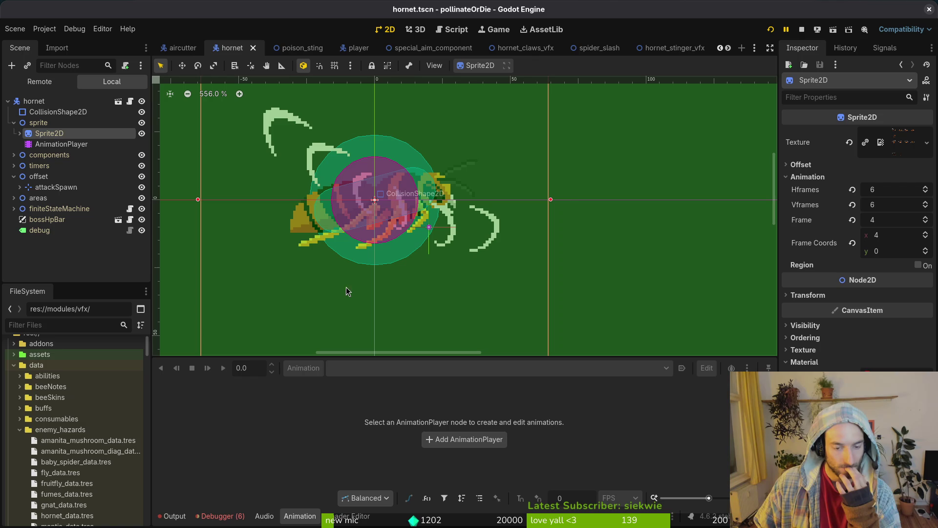
click(70, 144)
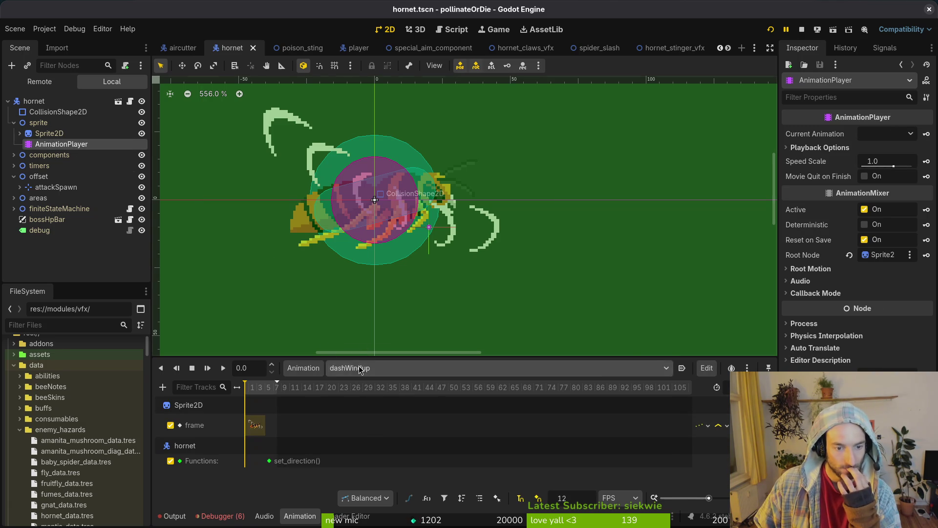
click(381, 368)
click(403, 495)
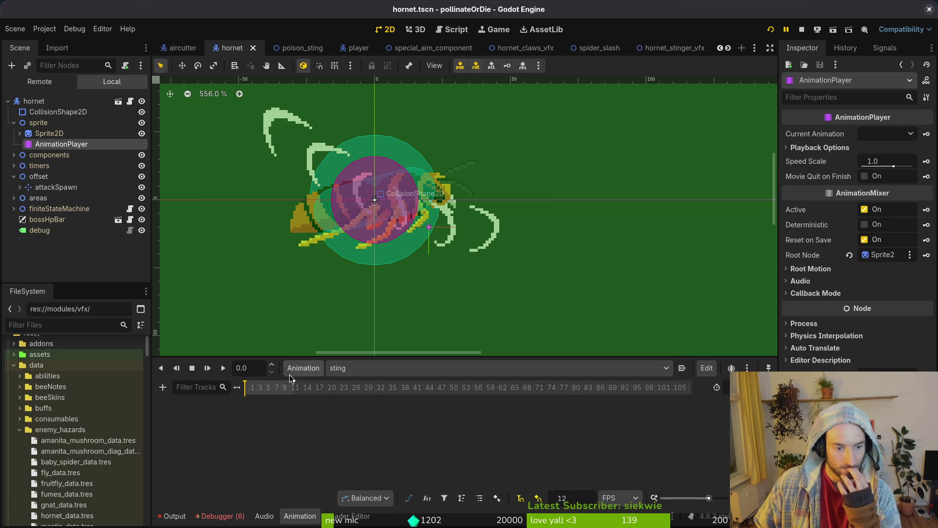
Set the hornet Sprite2D's Frame Coords y to 2, showing frame 12
click(44, 123)
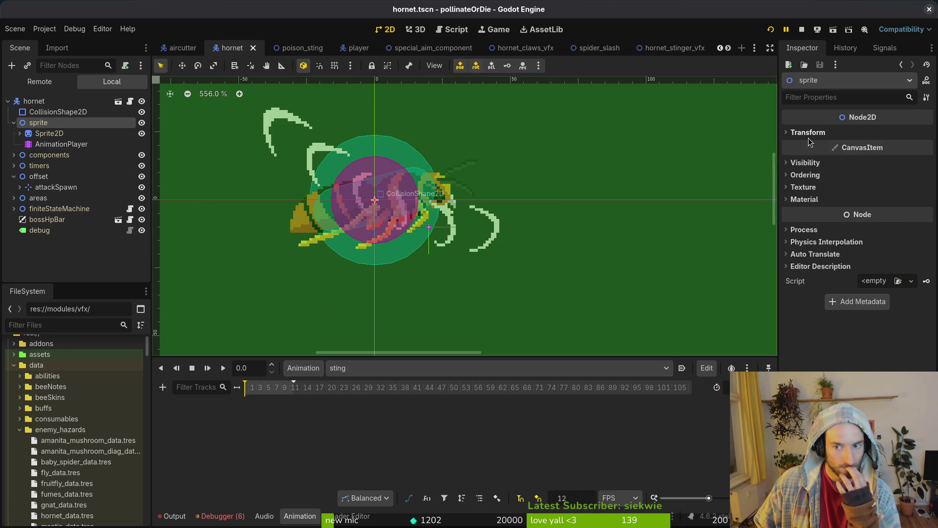
click(809, 133)
click(792, 137)
click(49, 133)
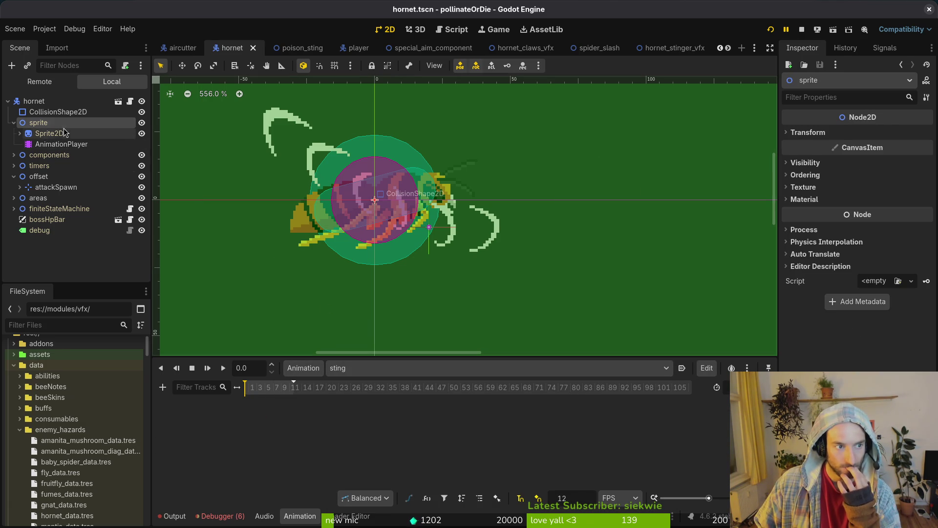
click(853, 221)
click(911, 249)
click(911, 249)
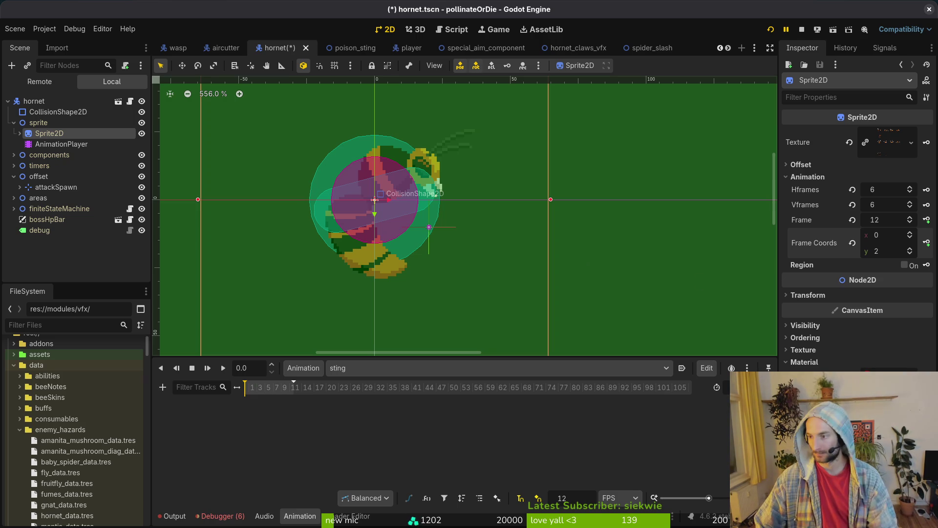
key(alt+Tab)
On the sting frame's body cel, lasso-select the abdomen, rotate it to about 19.5° and commit it
click(407, 426)
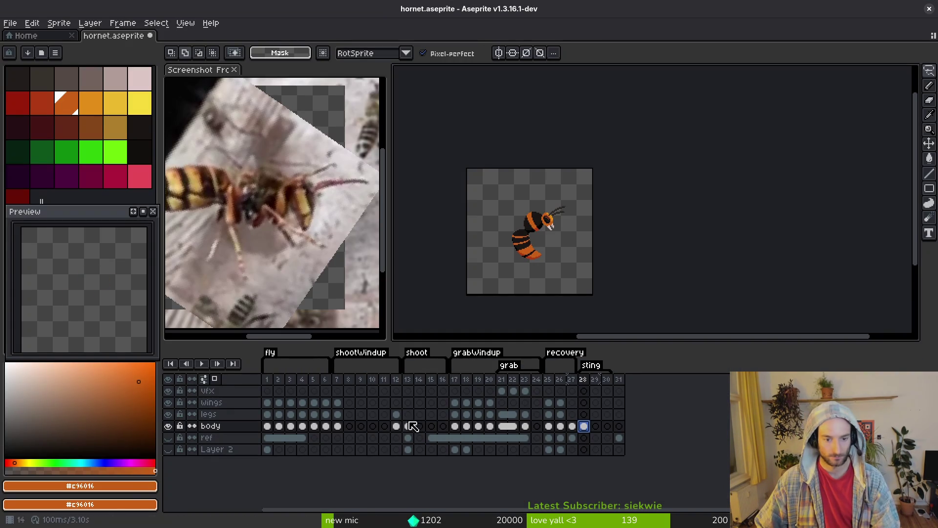
click(583, 426)
scroll(527, 236, up, 5)
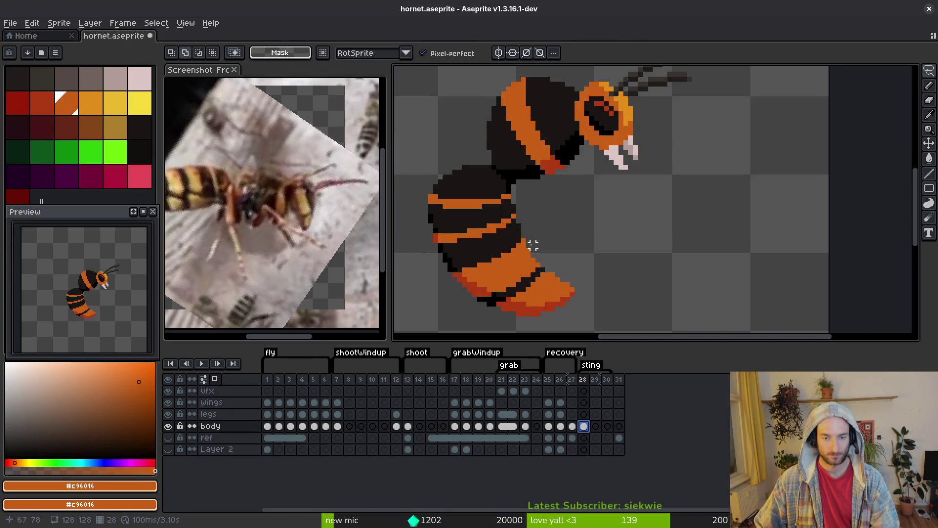
key(m)
key(b)
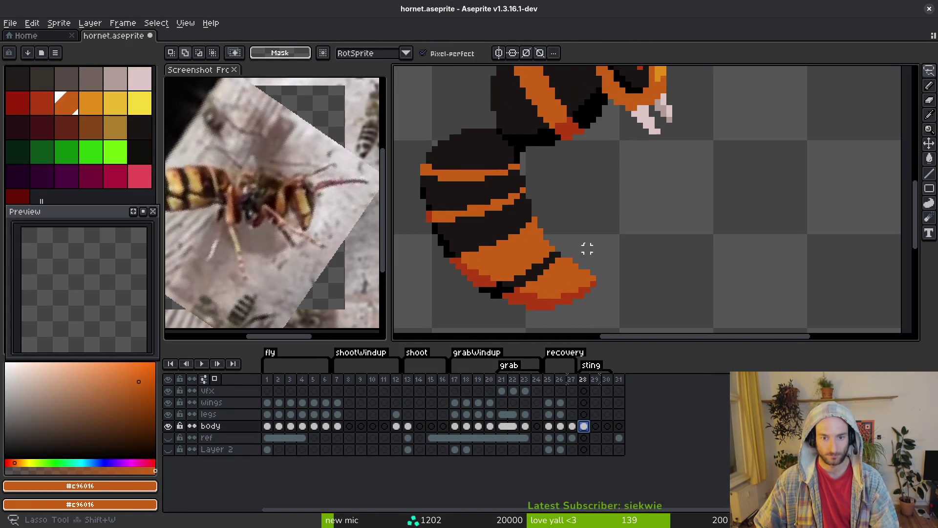
mouse_move(425, 208)
mouse_down()
mouse_move(617, 264)
mouse_move(564, 213)
mouse_up()
drag(633, 322, 655, 295)
mouse_move(549, 268)
mouse_down()
mouse_move(557, 275)
mouse_move(541, 272)
mouse_up()
drag(657, 289, 674, 281)
drag(582, 272, 594, 266)
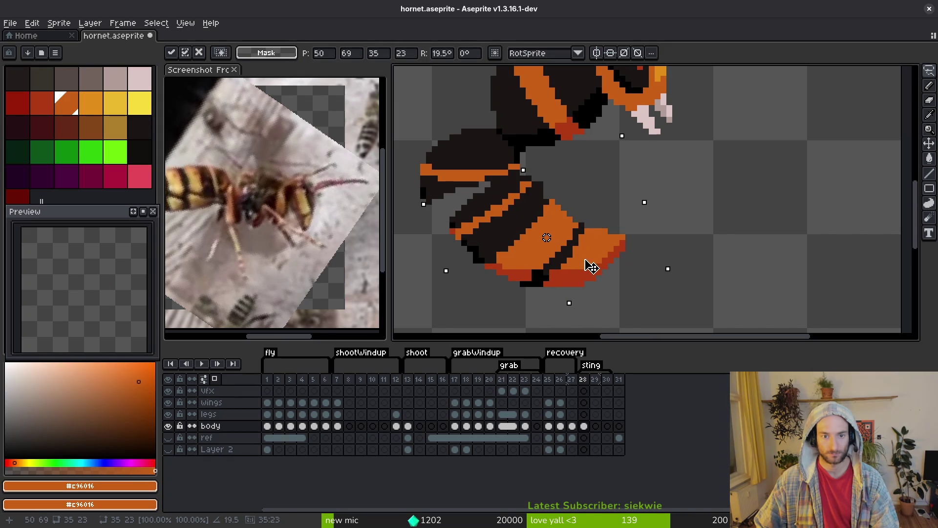
key(b)
Fill a gap pixel with the dark body colour and clear stray pixels at the abdomen's left edge
scroll(489, 230, up, 2)
alt+click(484, 210)
scroll(483, 206, up, 1)
click(501, 239)
scroll(497, 186, up, 2)
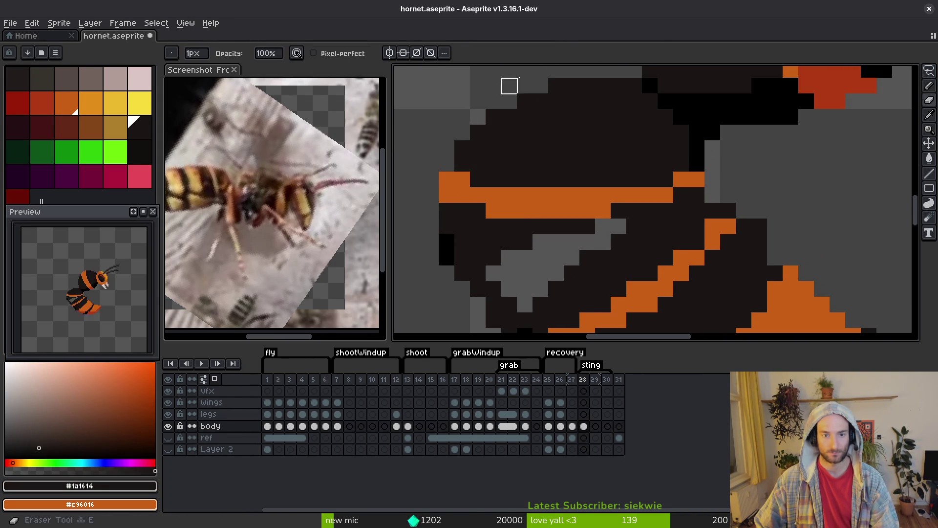
mouse_move(447, 289)
mouse_down()
mouse_move(446, 209)
mouse_move(461, 259)
mouse_up()
Erase the dark pixels along the abdomen's left edge and redraw one edge pixel
key(b)
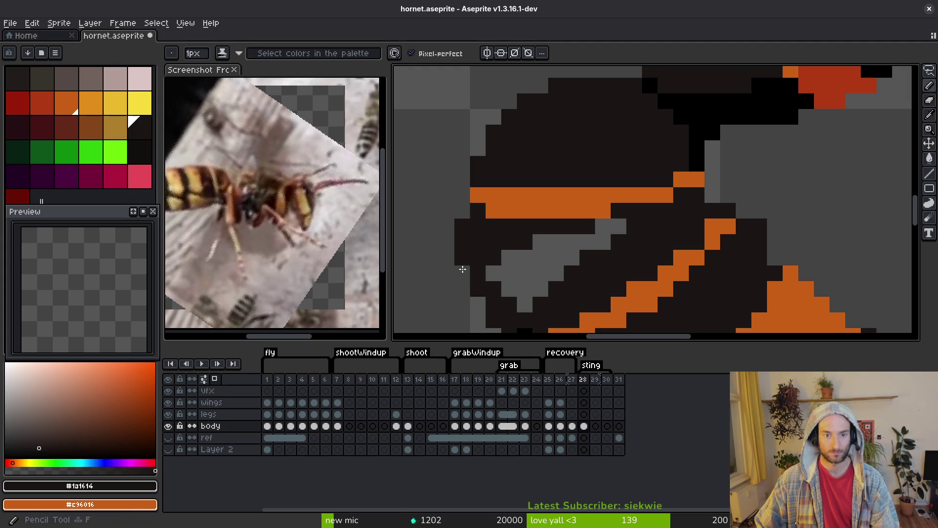
scroll(462, 259, down, 1)
scroll(522, 238, down, 4)
scroll(522, 238, up, 4)
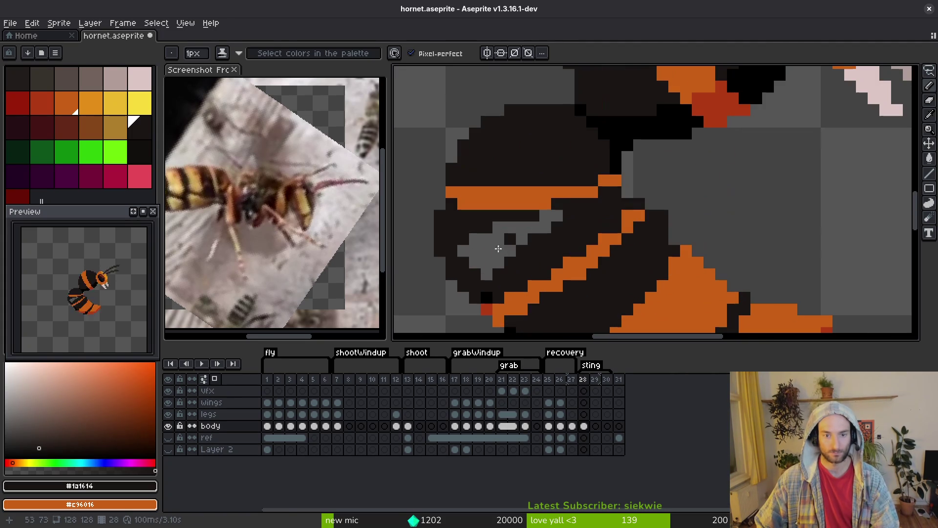
key(e)
drag(440, 203, 463, 285)
scroll(463, 284, down, 3)
scroll(513, 283, up, 3)
scroll(513, 283, up, 1)
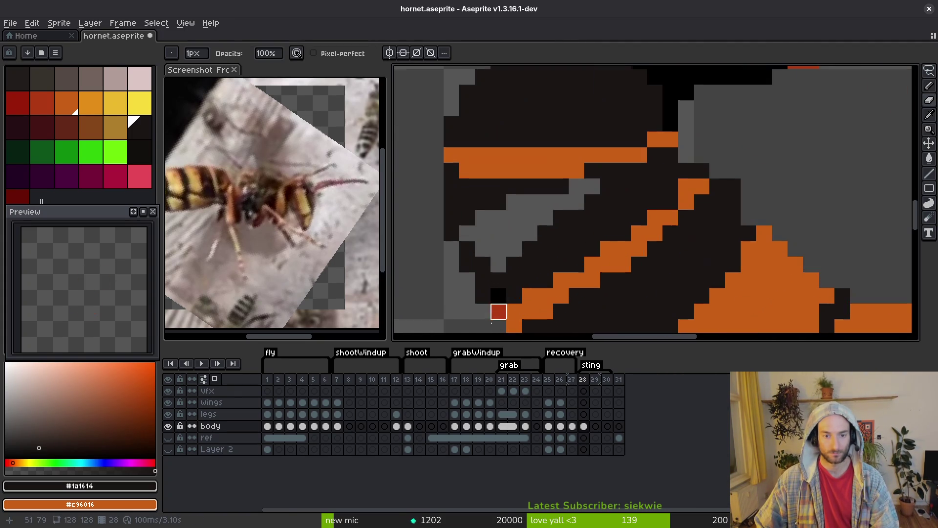
click(452, 264)
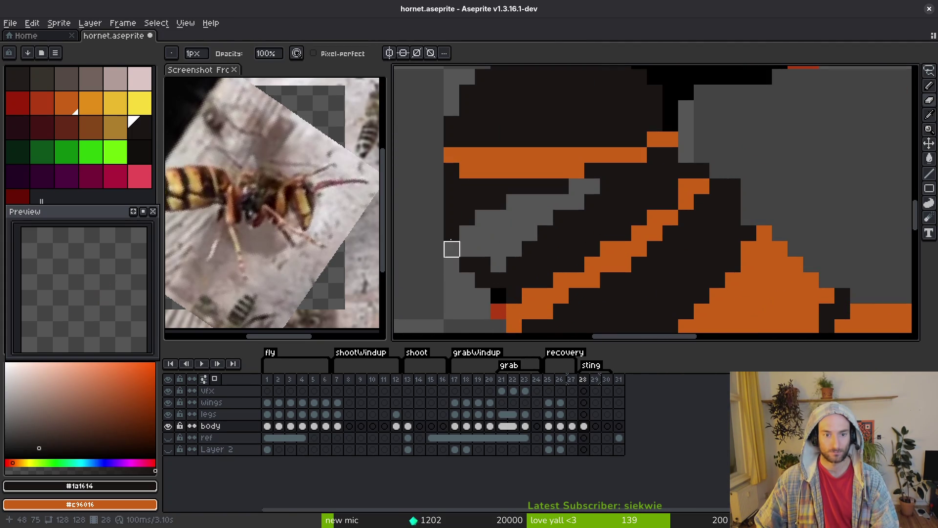
Try flood-filling the abdomen gap with dark, then undo the fill
key(b)
scroll(518, 257, down, 3)
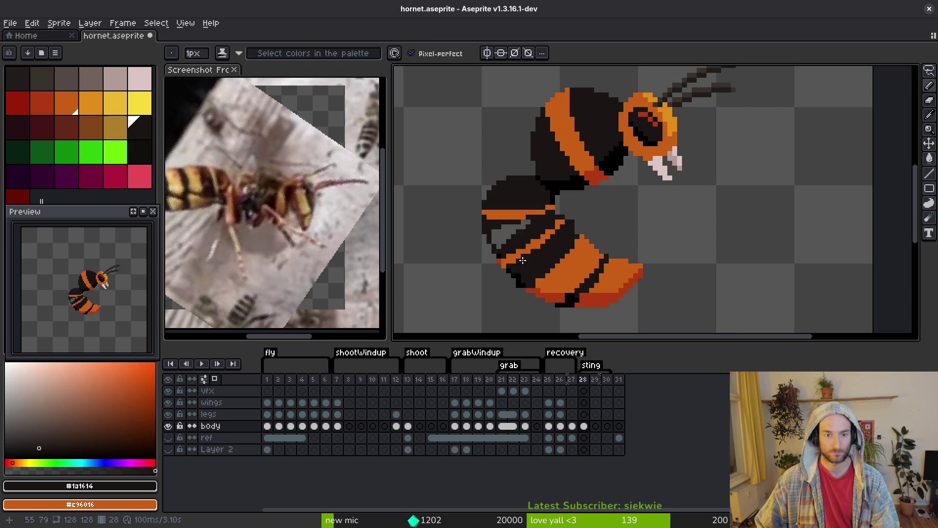
key(g)
scroll(601, 220, up, 3)
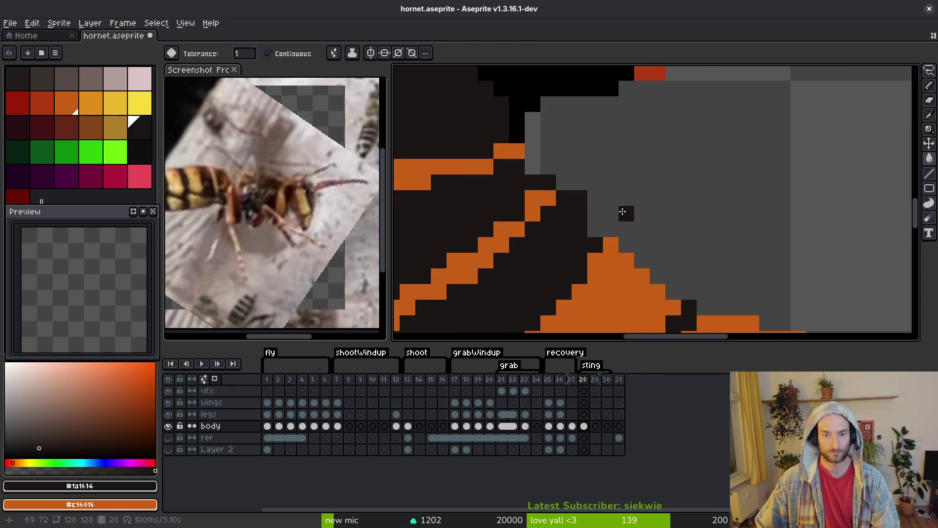
click(591, 230)
scroll(591, 230, down, 2)
key(ctrl+z)
scroll(641, 223, up, 1)
key(b)
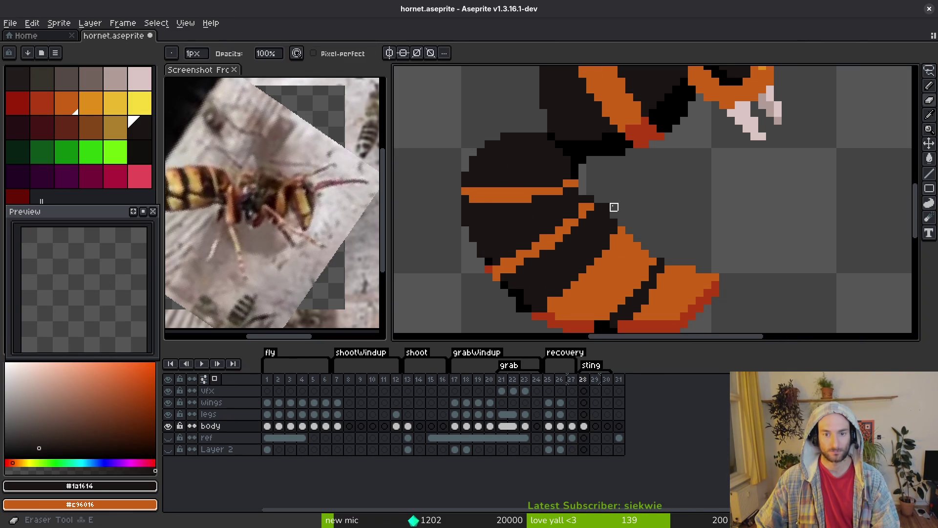
scroll(588, 233, down, 1)
scroll(555, 204, up, 1)
Extend the abdomen tip with orange pixels and remove a dark-red pixel from the tip edge
key(m)
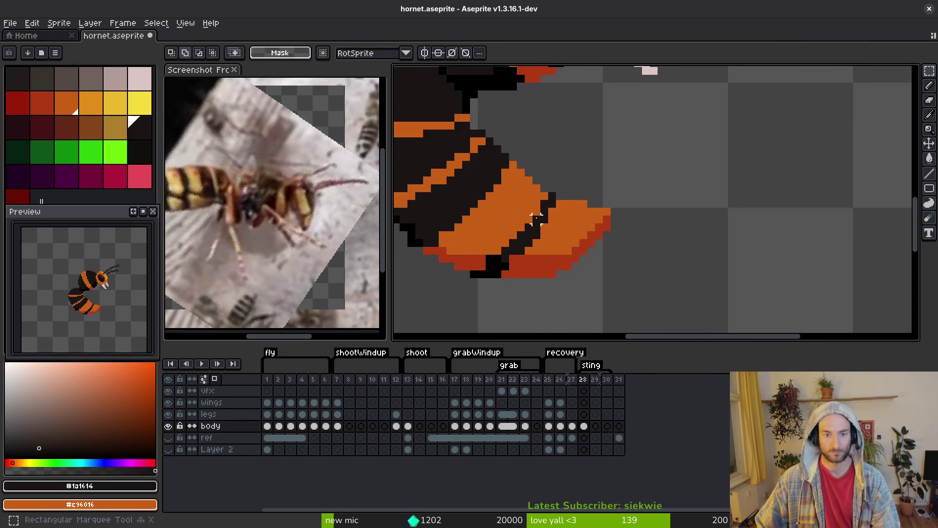
alt+click(543, 202)
scroll(542, 202, up, 2)
key(b)
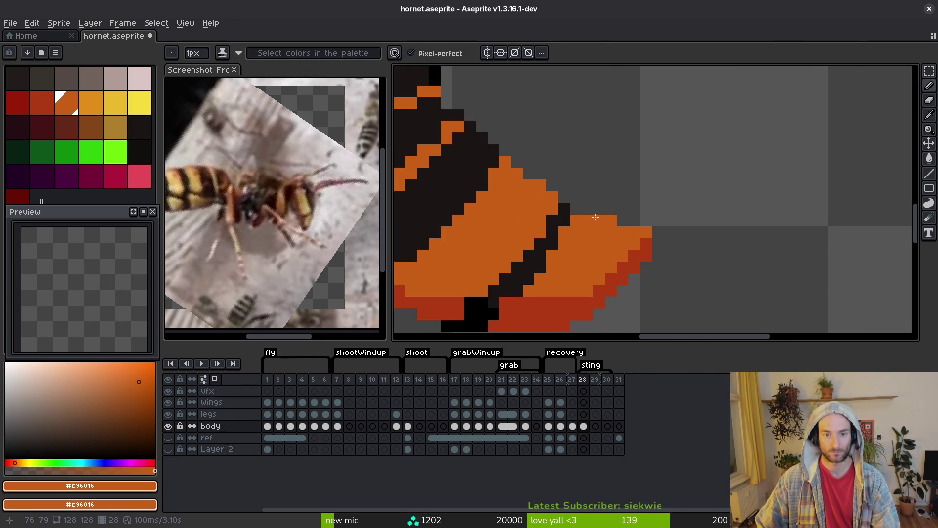
drag(611, 212, 646, 220)
key(e)
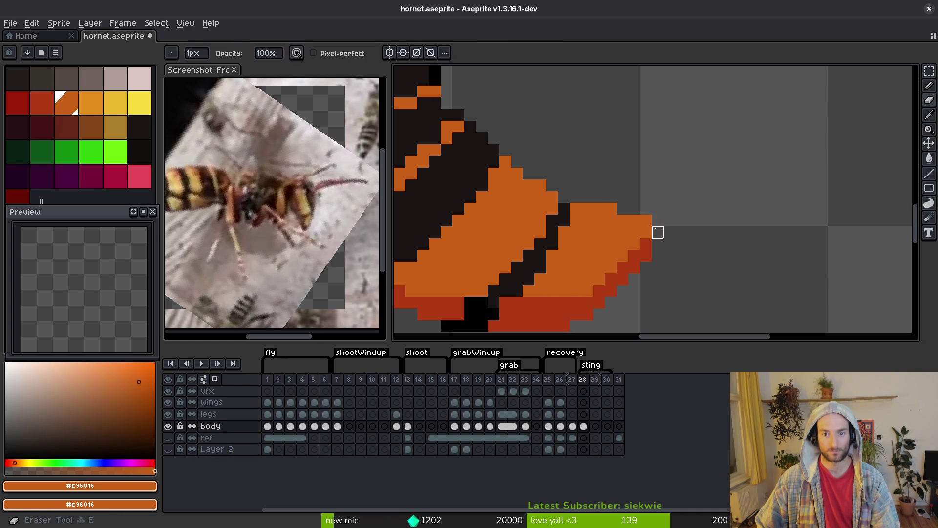
click(646, 255)
Save hornet.aseprite and shade the tail with dark-red pixels, including one beneath it
scroll(681, 243, down, 1)
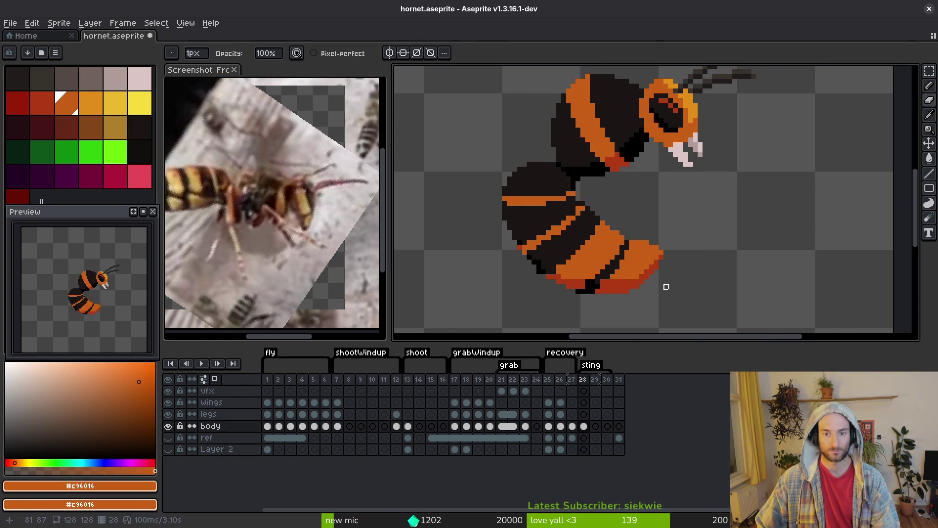
scroll(666, 285, up, 1)
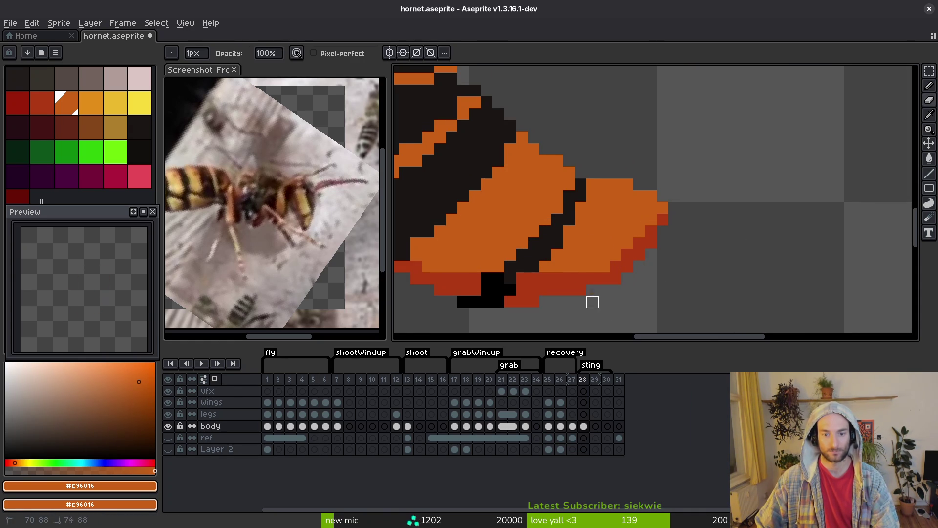
scroll(617, 307, down, 1)
scroll(620, 310, up, 1)
alt+click(594, 294)
scroll(581, 299, up, 1)
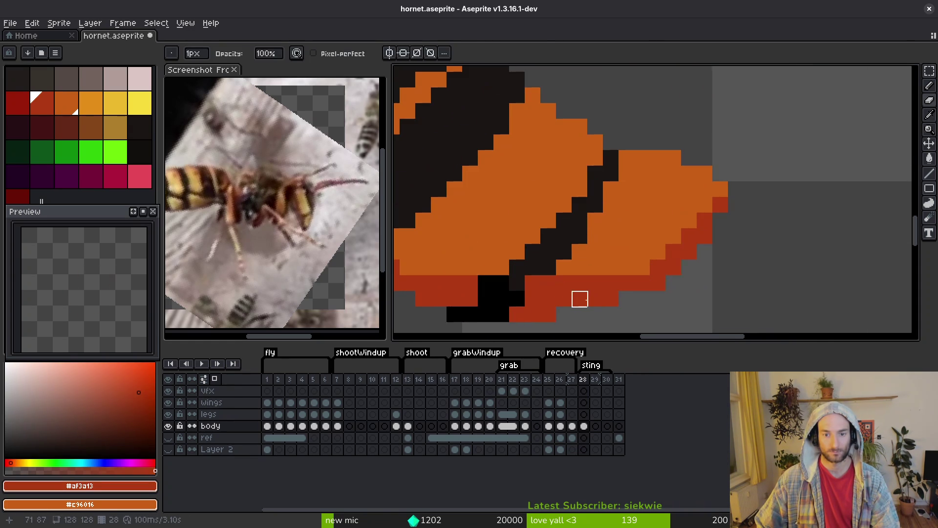
key(ctrl+s)
scroll(611, 283, down, 2)
scroll(638, 259, up, 2)
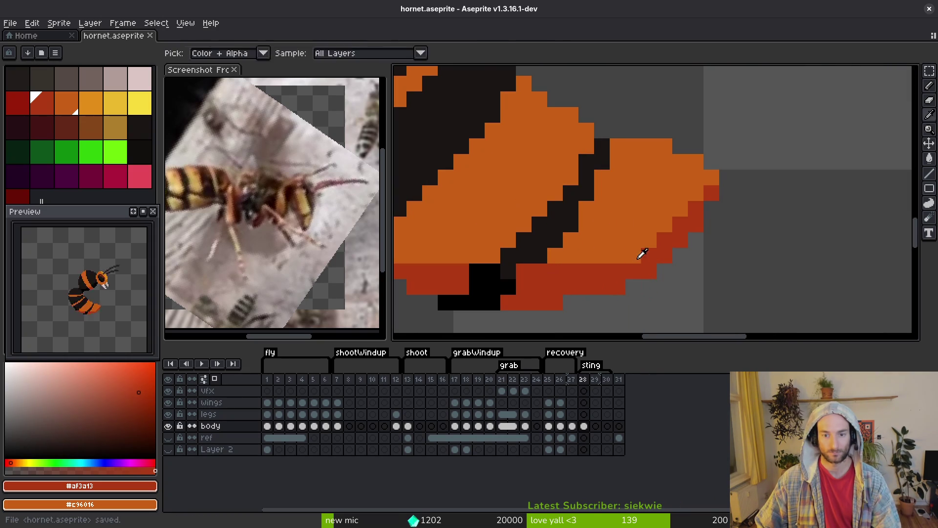
click(636, 260)
scroll(649, 238, down, 3)
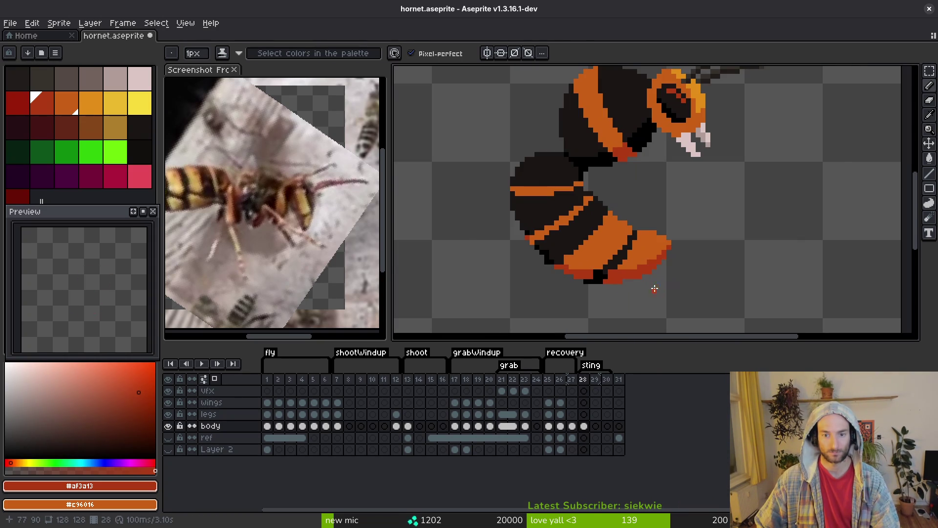
scroll(582, 263, up, 3)
click(583, 261)
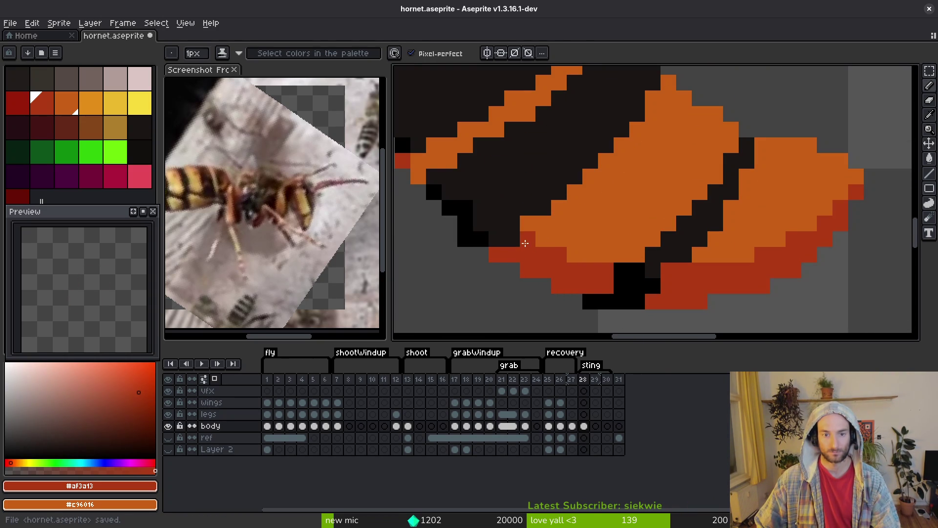
Pencil a black diagonal outline along the abdomen's lower edge
alt+click(505, 238)
drag(473, 216, 513, 262)
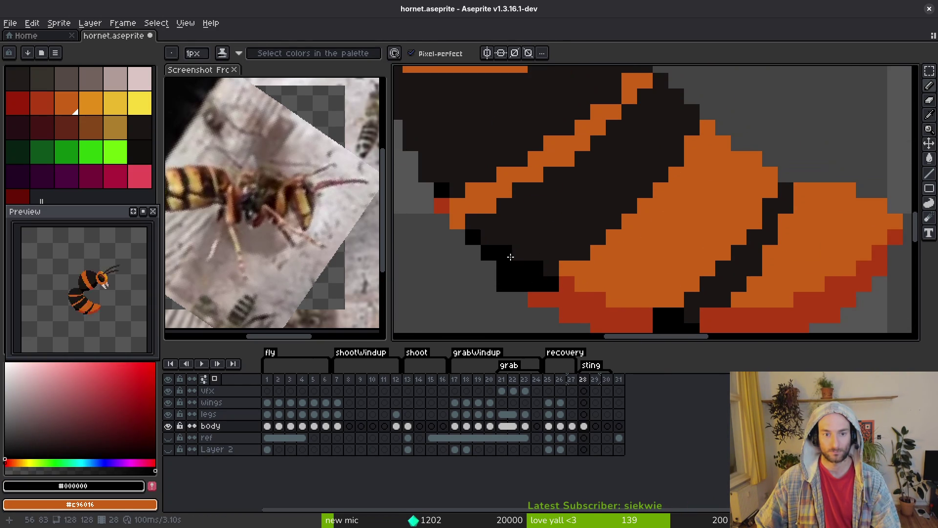
click(473, 221)
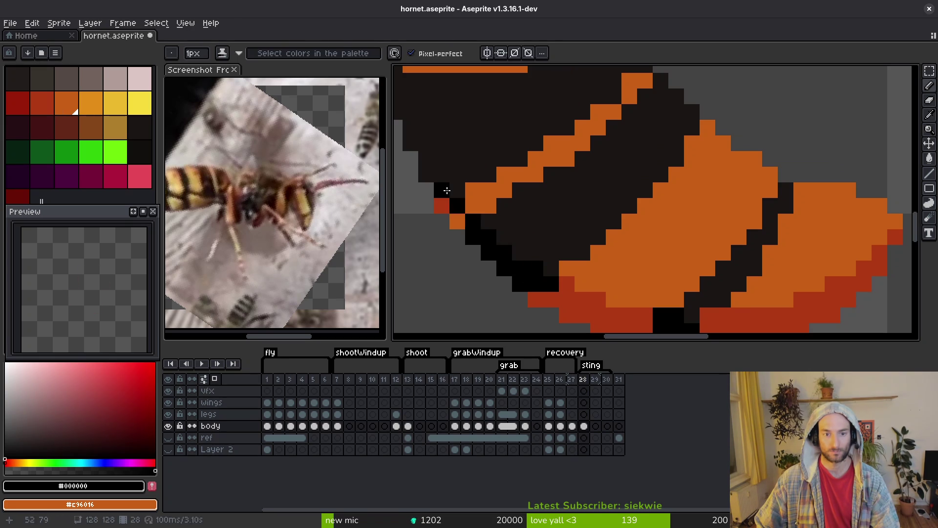
drag(441, 175, 514, 293)
click(499, 293)
click(482, 262)
click(469, 231)
drag(468, 231, 446, 170)
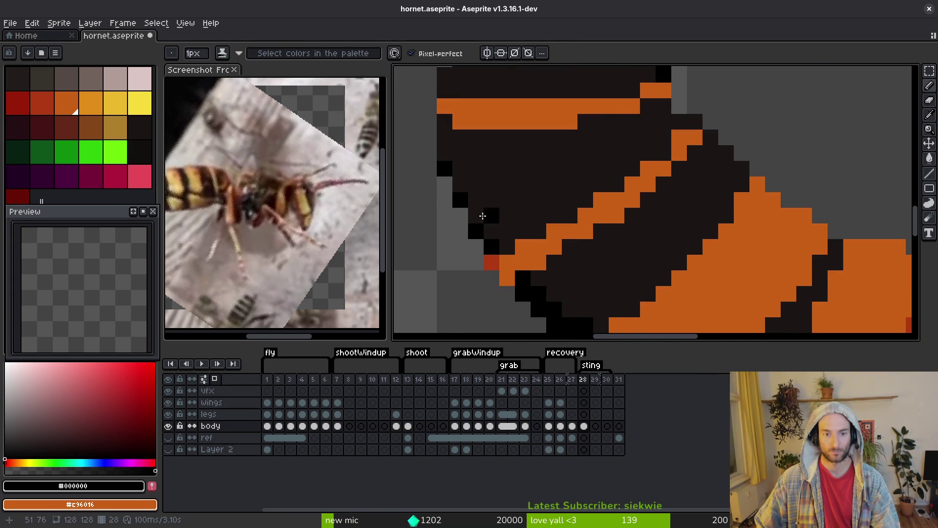
Paint dark-red shading along the body's lower edge and save the file
alt+click(509, 276)
click(522, 277)
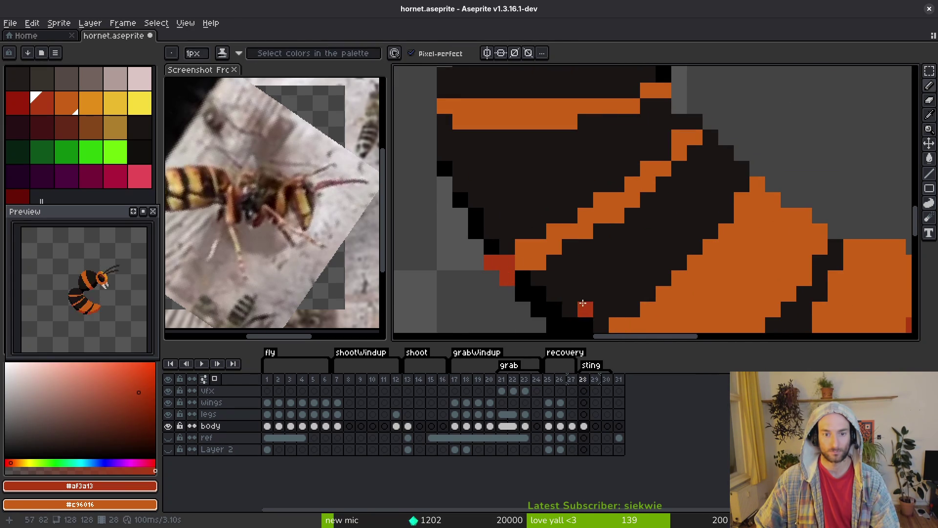
drag(567, 293, 524, 226)
click(550, 247)
scroll(551, 247, down, 2)
key(ctrl+s)
scroll(636, 246, down, 2)
scroll(670, 247, up, 4)
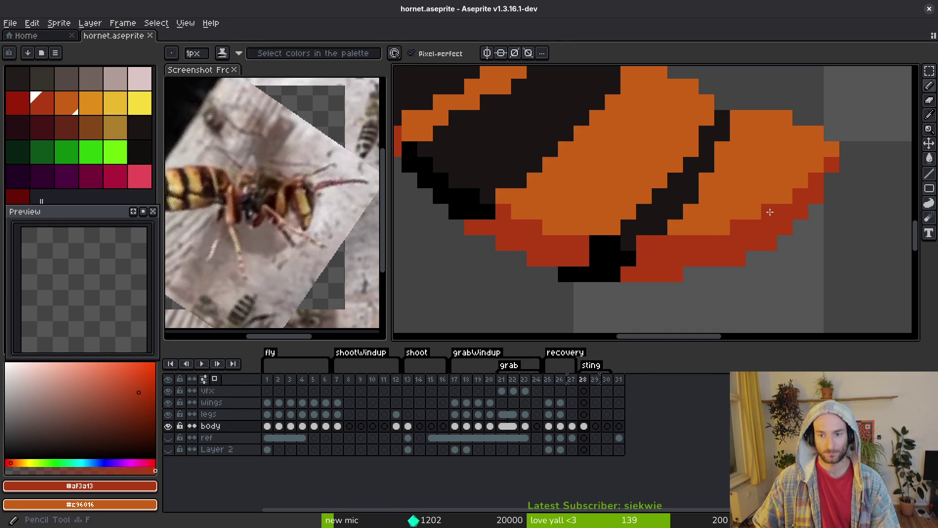
Paint belly pixels dark red, undoing one misplaced pixel and redoing its neighbour
drag(721, 228, 700, 233)
alt+click(626, 244)
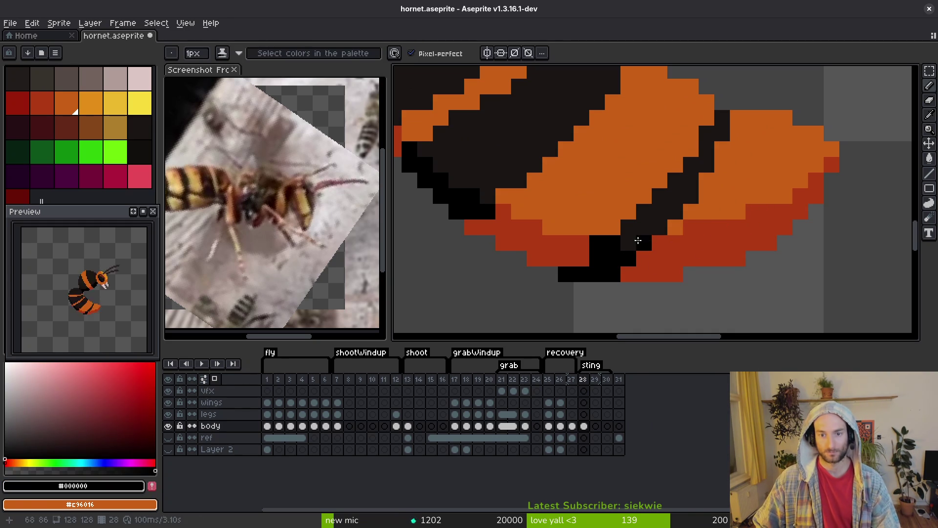
scroll(591, 249, down, 1)
scroll(543, 213, up, 1)
alt+click(723, 272)
click(631, 263)
key(ctrl+z)
click(620, 267)
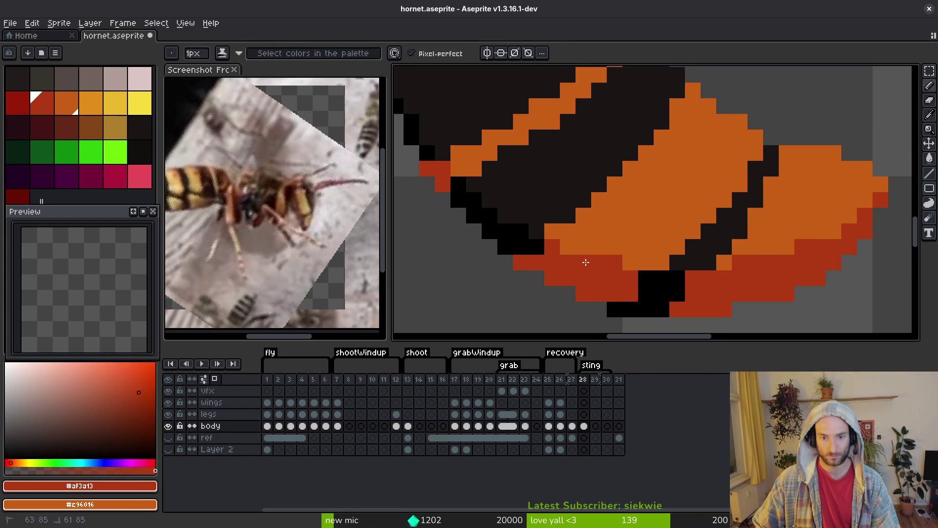
Turn individual orange belly pixels black or dark red
alt+click(662, 284)
click(667, 266)
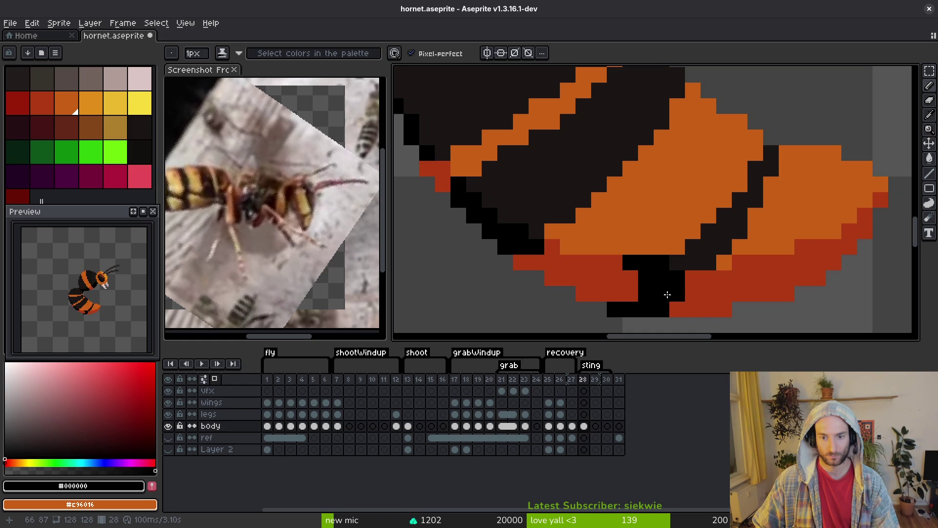
alt+click(624, 268)
click(656, 266)
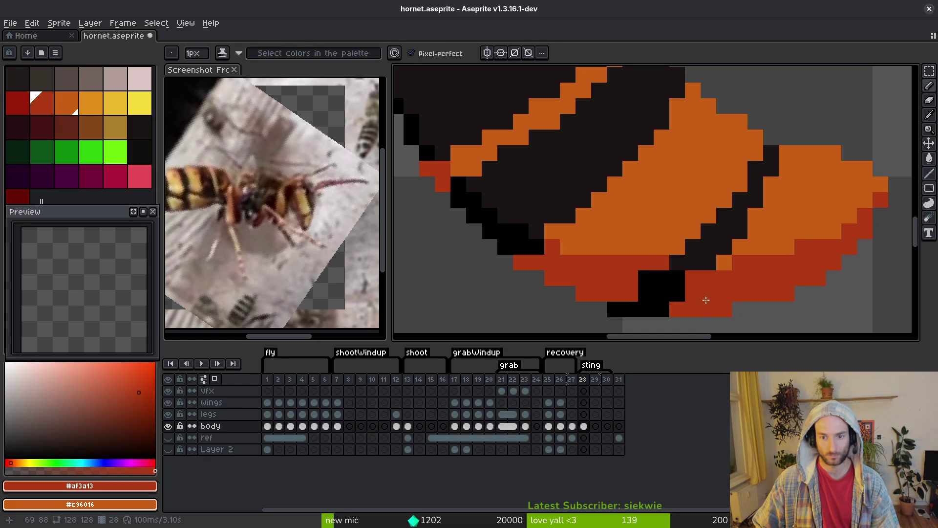
alt+click(677, 272)
click(725, 262)
alt+click(743, 272)
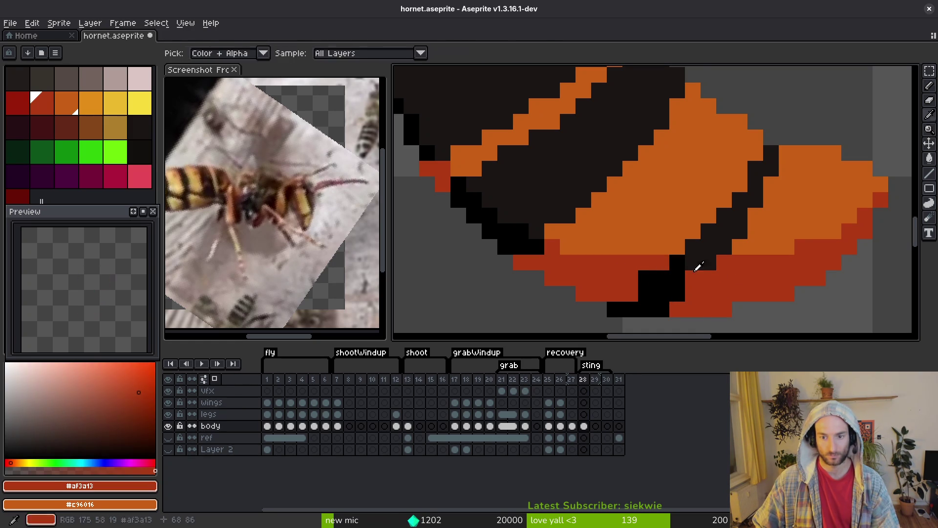
alt+click(684, 262)
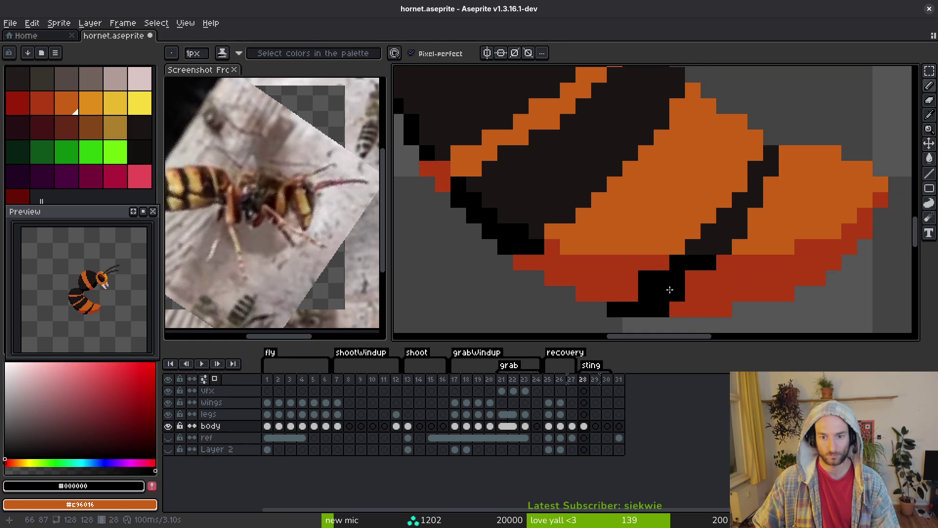
alt+click(643, 271)
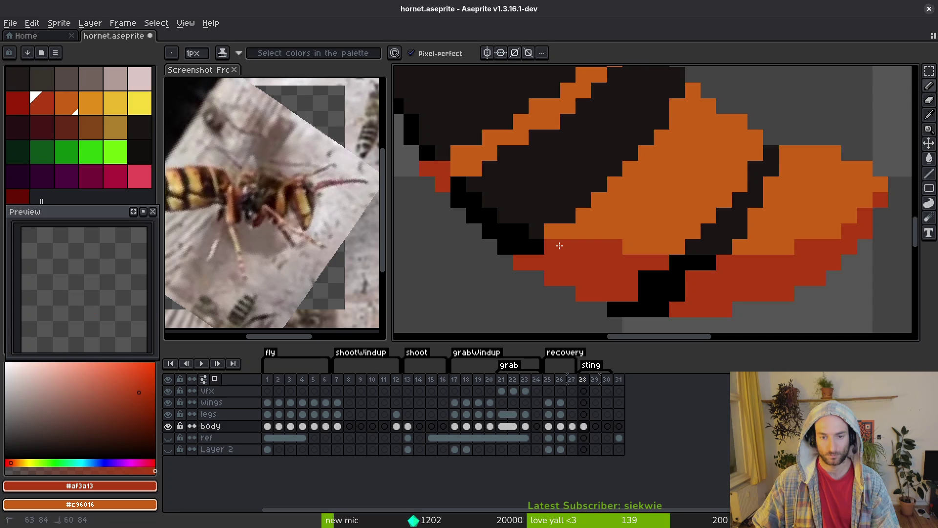
Draw a black diagonal stroke on the abdomen's left outline, add a dark-red edge pixel, and save
mouse_move(572, 240)
mouse_down()
mouse_move(594, 268)
mouse_move(597, 300)
mouse_up()
alt+click(574, 286)
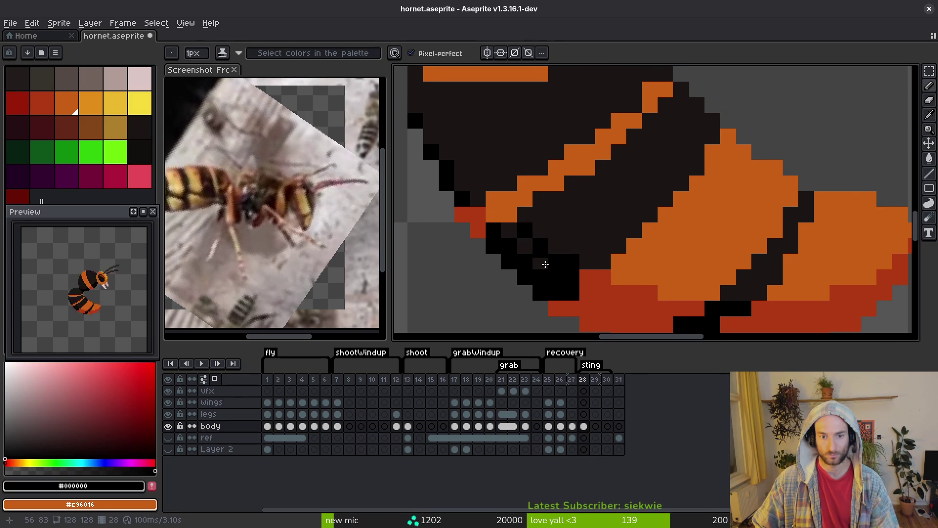
mouse_move(482, 185)
mouse_down()
mouse_move(566, 265)
mouse_move(519, 234)
mouse_move(530, 251)
mouse_up()
alt+click(473, 211)
drag(473, 211, 489, 216)
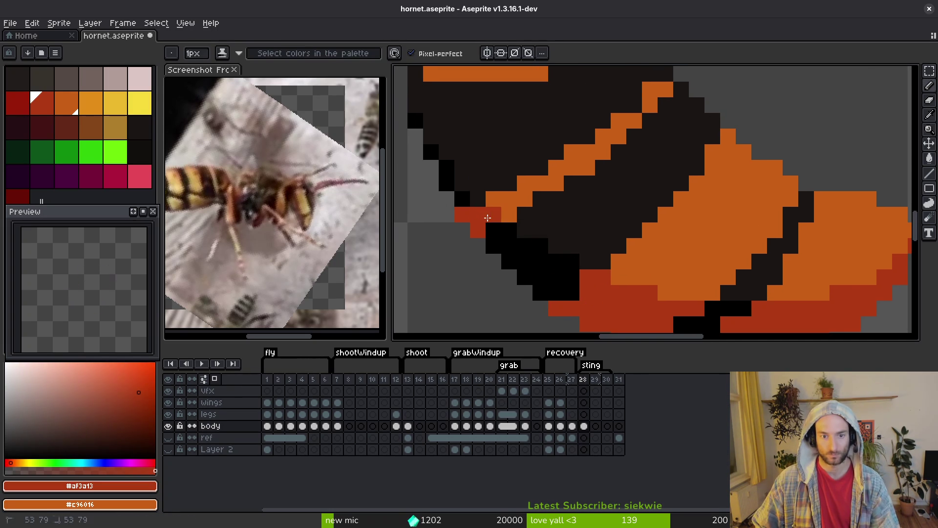
alt+click(471, 205)
key(ctrl+s)
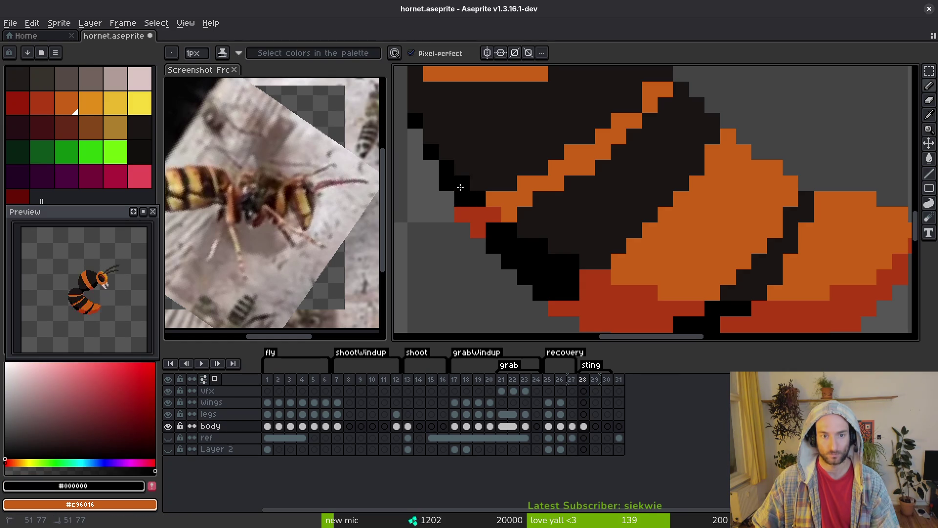
Turn an orange belly block near the edge dark red
scroll(538, 234, down, 3)
scroll(566, 256, up, 4)
scroll(562, 237, left, 3)
alt+click(557, 206)
click(638, 187)
click(637, 187)
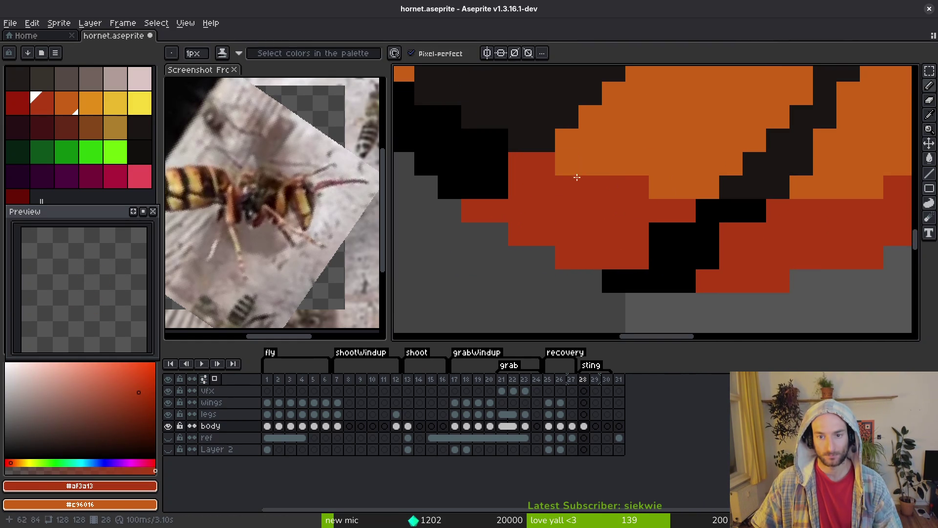
scroll(677, 245, down, 3)
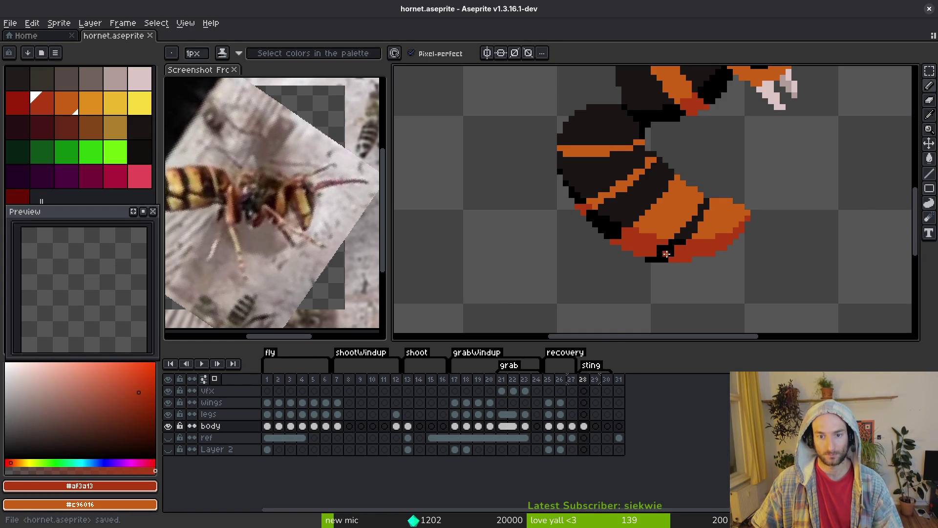
Retouch frame 28's abdomen in orange and near-black, undo one stroke, and save hornet.aseprite
scroll(661, 243, up, 3)
alt+click(562, 188)
alt+click(521, 145)
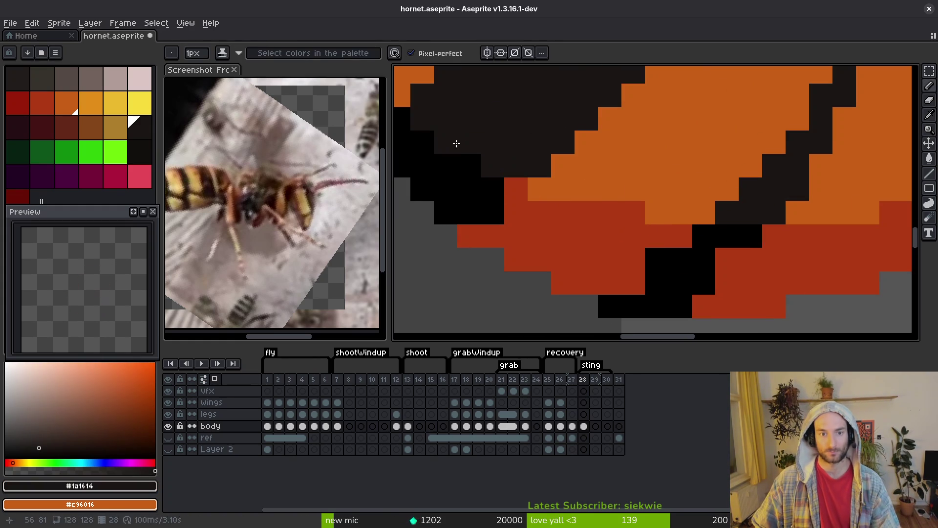
scroll(624, 278, down, 4)
key(ctrl+z)
alt+click(666, 297)
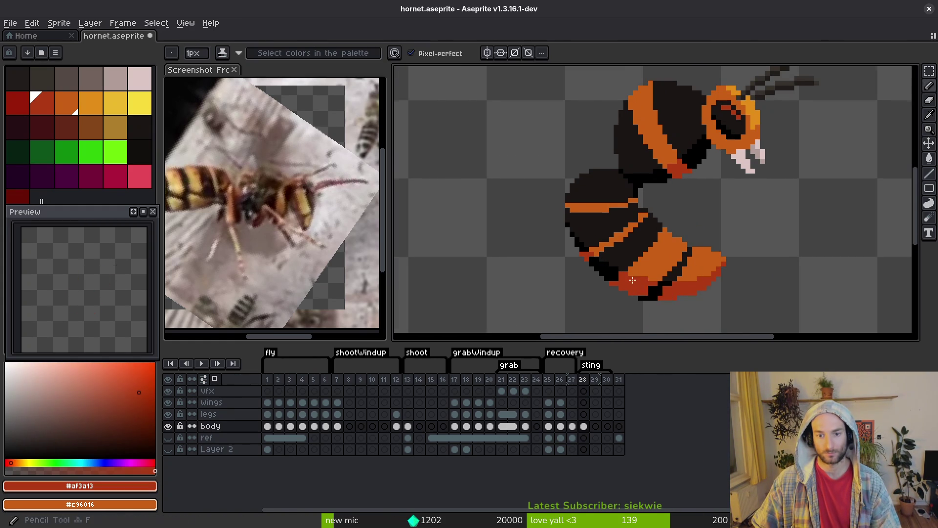
scroll(665, 298, up, 3)
scroll(679, 307, down, 4)
key(ctrl+s)
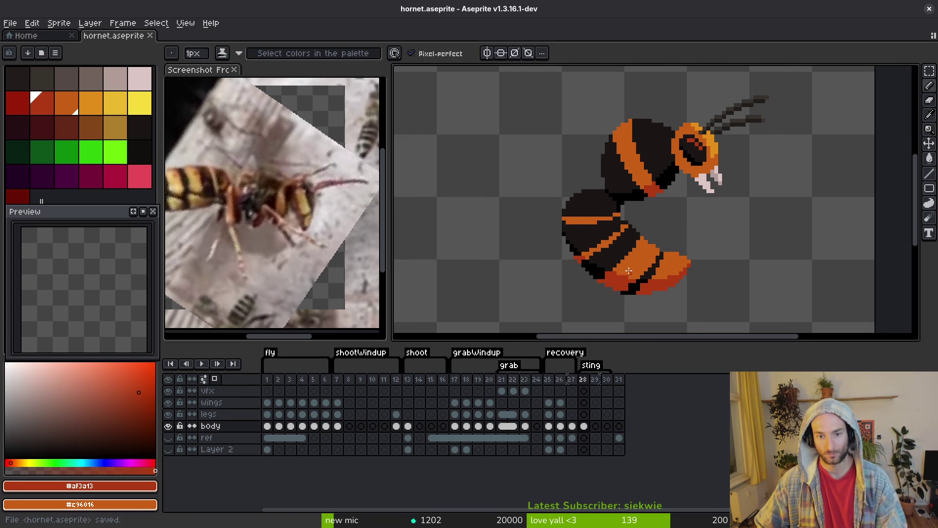
Touch up more abdomen pixels in near-black, orange and black, undoing one stroke
scroll(635, 250, up, 2)
alt+click(600, 206)
alt+click(605, 198)
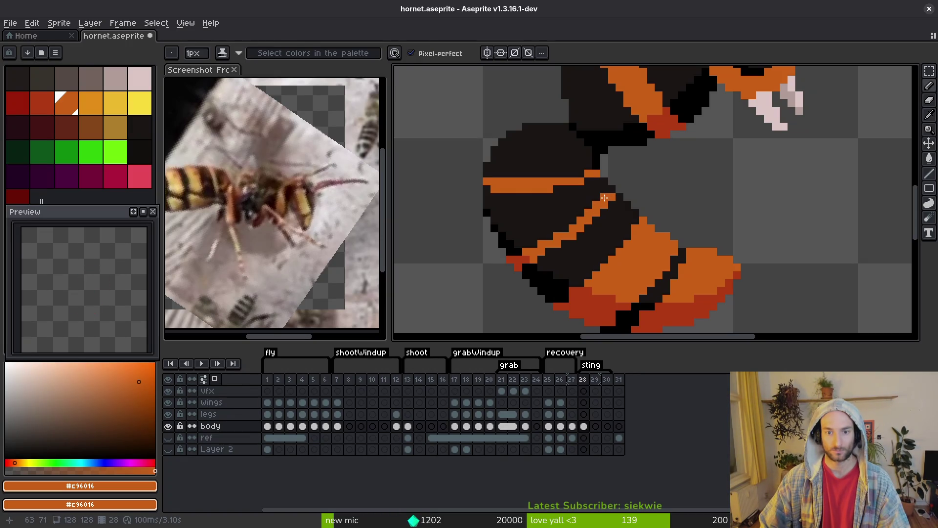
alt+click(610, 206)
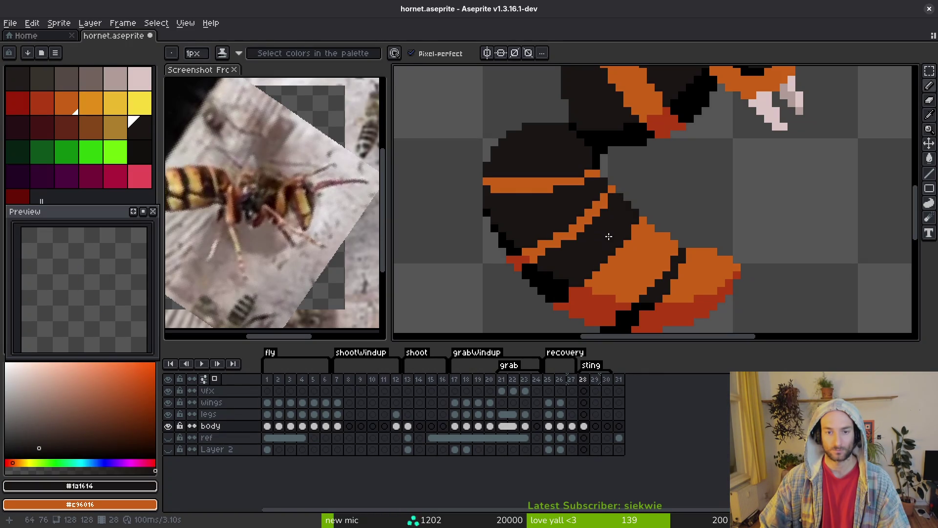
scroll(606, 233, down, 4)
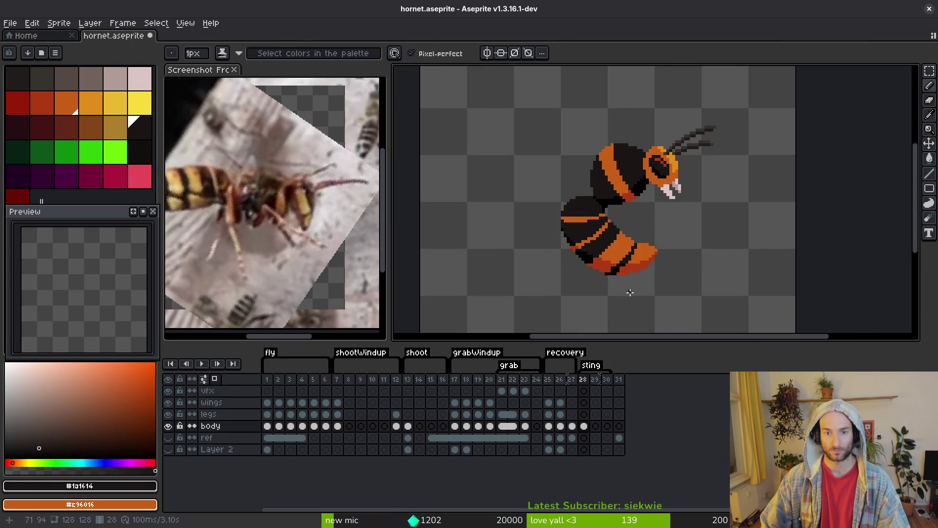
scroll(585, 246, up, 4)
scroll(584, 246, up, 1)
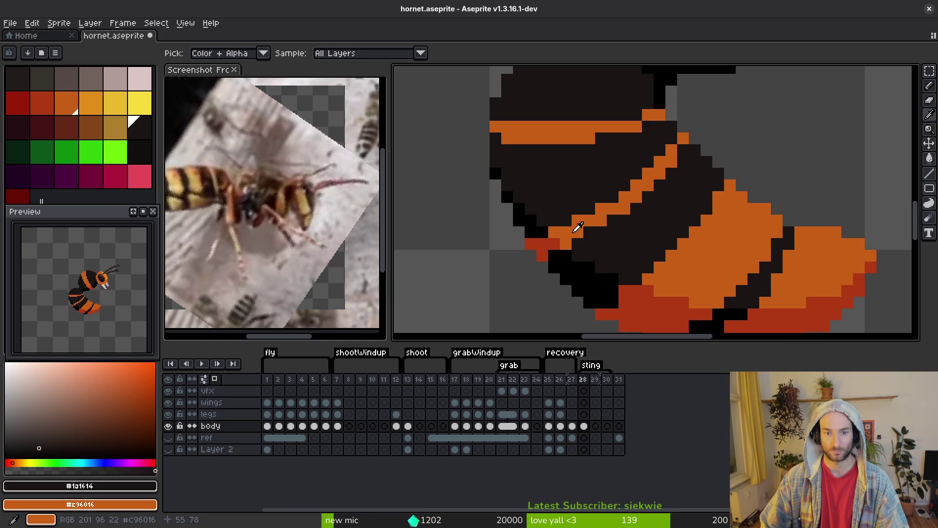
alt+click(583, 225)
key(ctrl+z)
scroll(601, 235, down, 2)
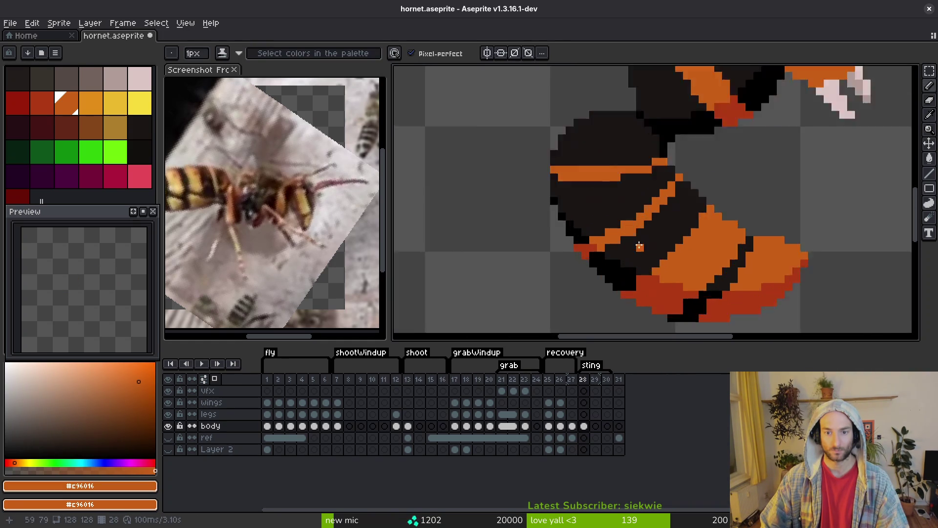
scroll(663, 255, up, 3)
scroll(653, 255, down, 3)
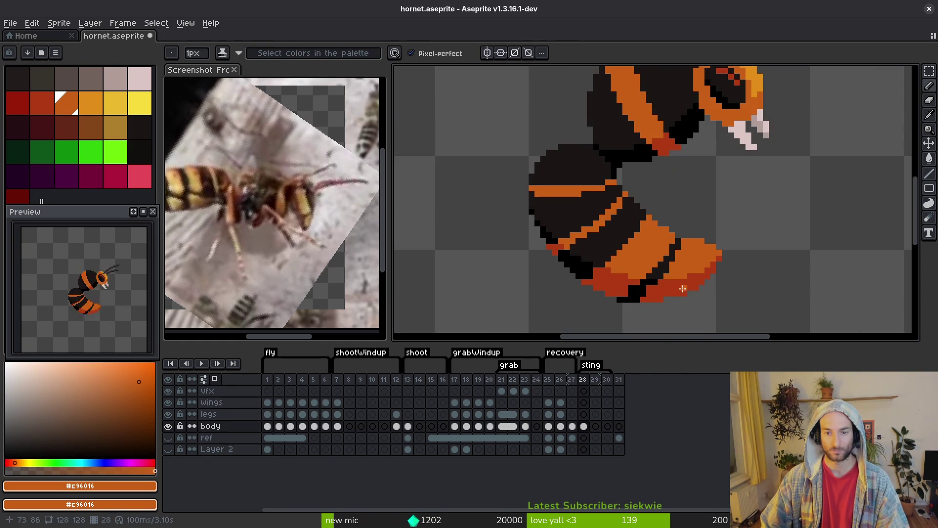
scroll(604, 272, up, 4)
alt+click(601, 274)
click(572, 215)
alt+click(499, 192)
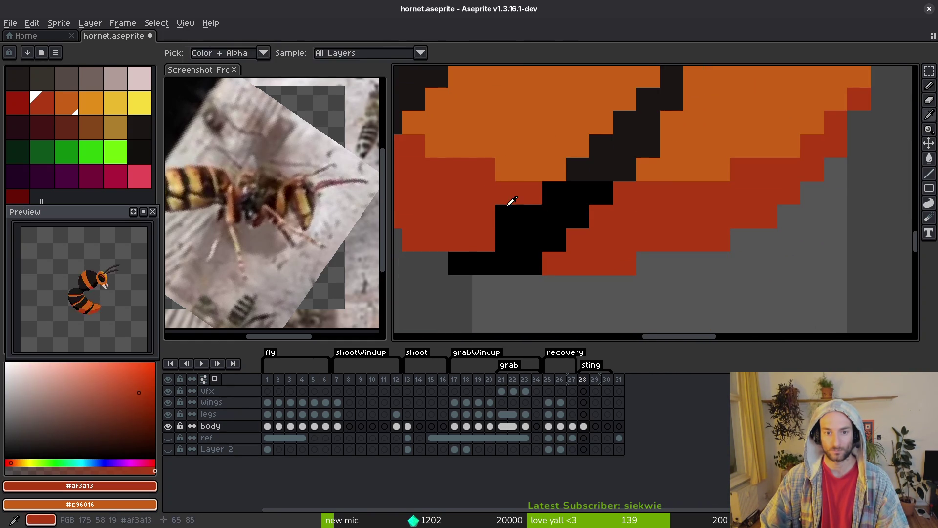
scroll(593, 251, down, 3)
scroll(594, 281, up, 3)
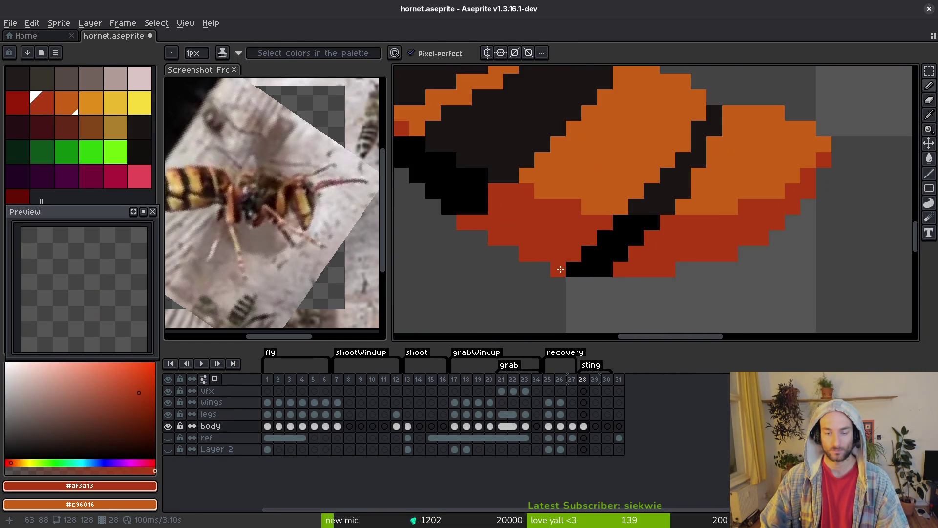
scroll(561, 270, down, 4)
scroll(624, 252, up, 4)
scroll(644, 306, down, 2)
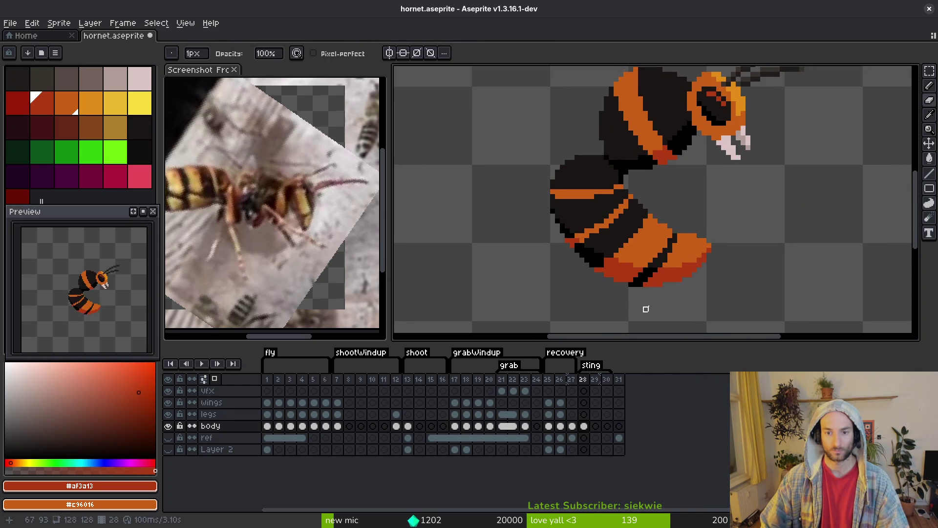
scroll(644, 306, up, 3)
Recolour abdomen pixels orange, dark and black, then undo the final pencil stroke
alt+click(660, 241)
click(667, 224)
alt+click(666, 203)
click(667, 176)
alt+click(712, 198)
click(665, 175)
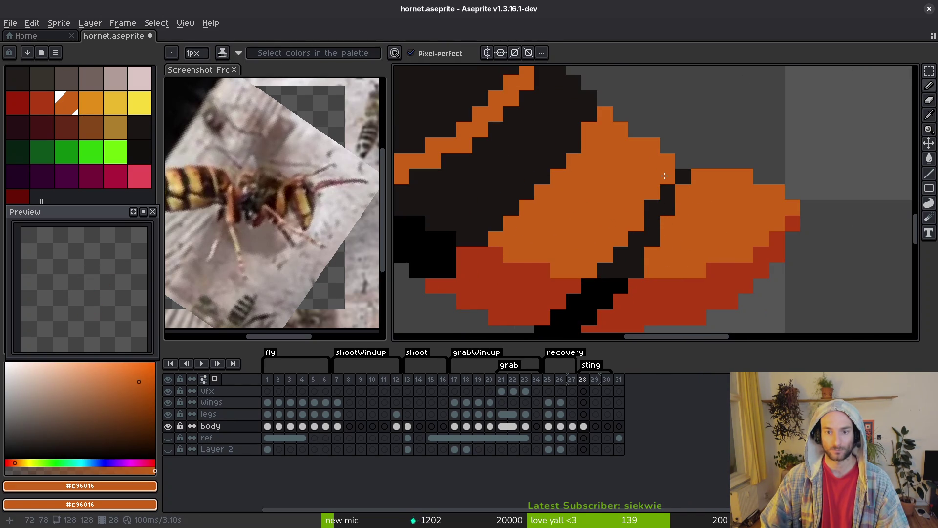
scroll(669, 226, down, 4)
scroll(687, 289, up, 3)
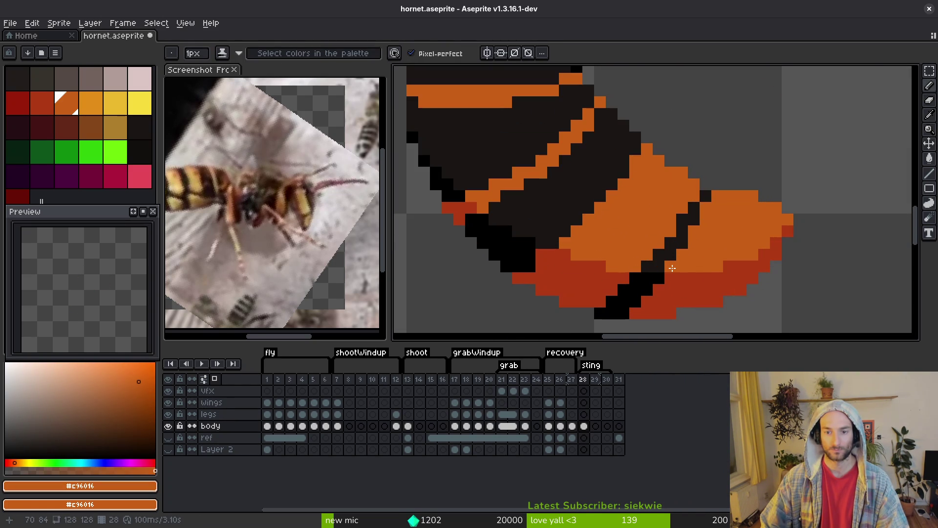
scroll(696, 297, down, 5)
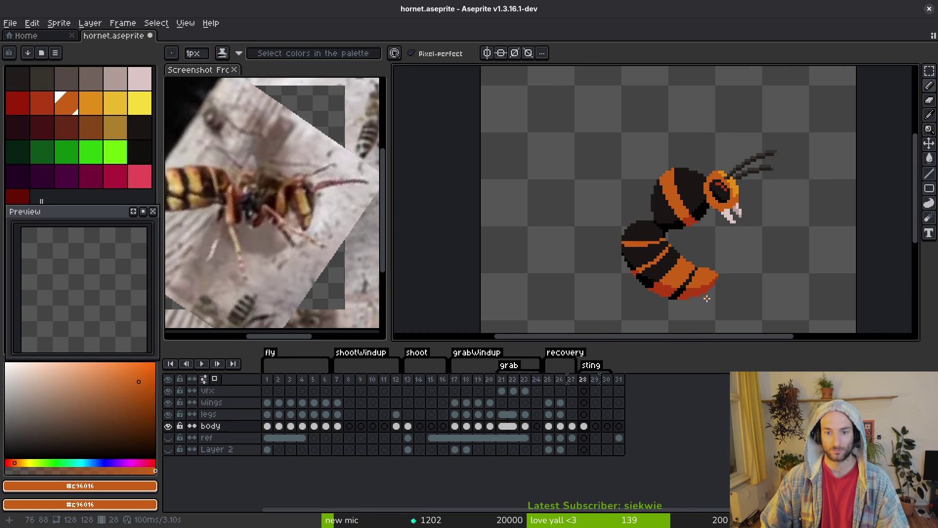
scroll(703, 298, up, 5)
alt+click(622, 287)
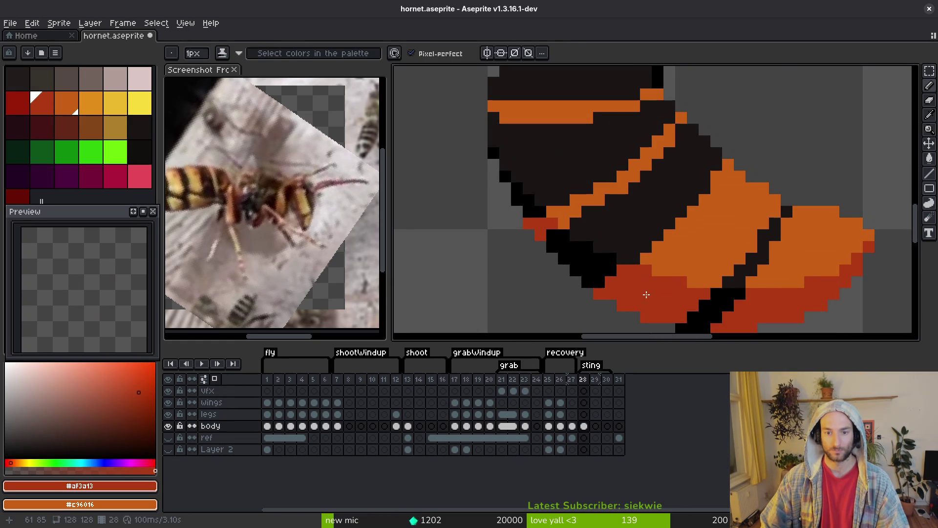
scroll(646, 295, down, 5)
scroll(646, 264, up, 5)
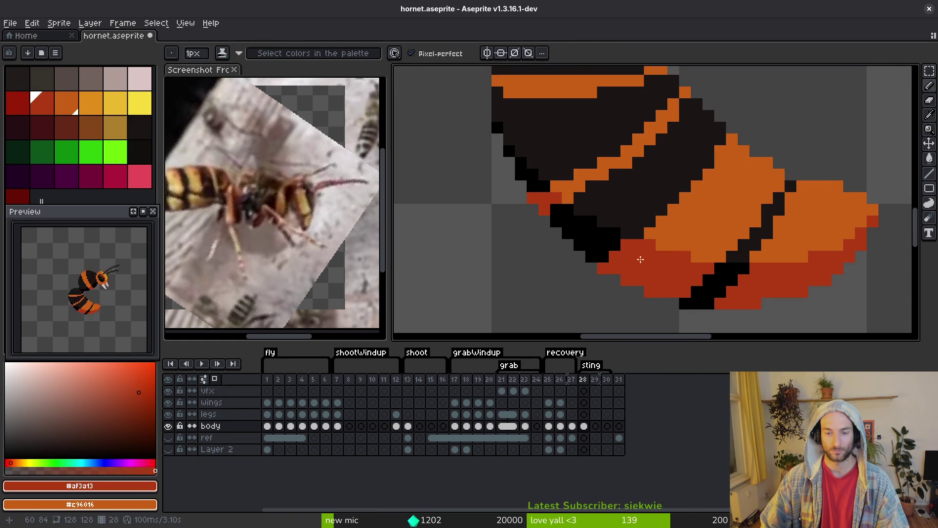
alt+click(617, 244)
click(639, 257)
scroll(640, 257, down, 5)
scroll(667, 249, up, 5)
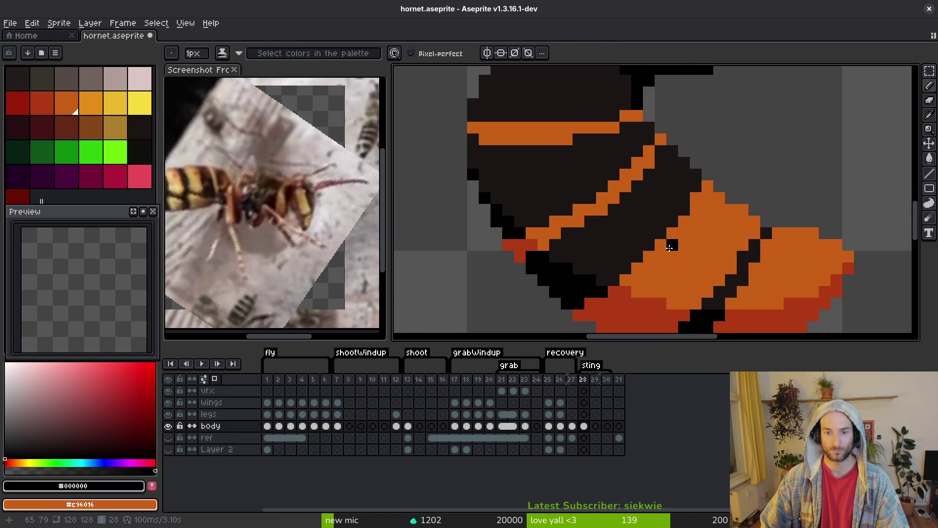
alt+click(631, 240)
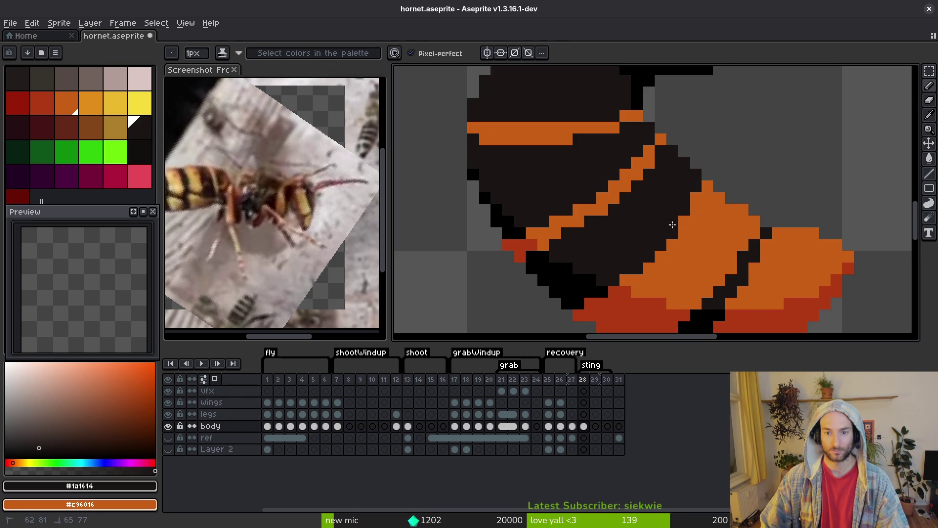
scroll(731, 274, down, 3)
key(ctrl+z)
Save hornet.aseprite and compare sting frame 28 against side-view frame 12
key(ctrl+s)
key(Left)
key(Left)
key(Left)
key(Left)
key(Left)
key(Left)
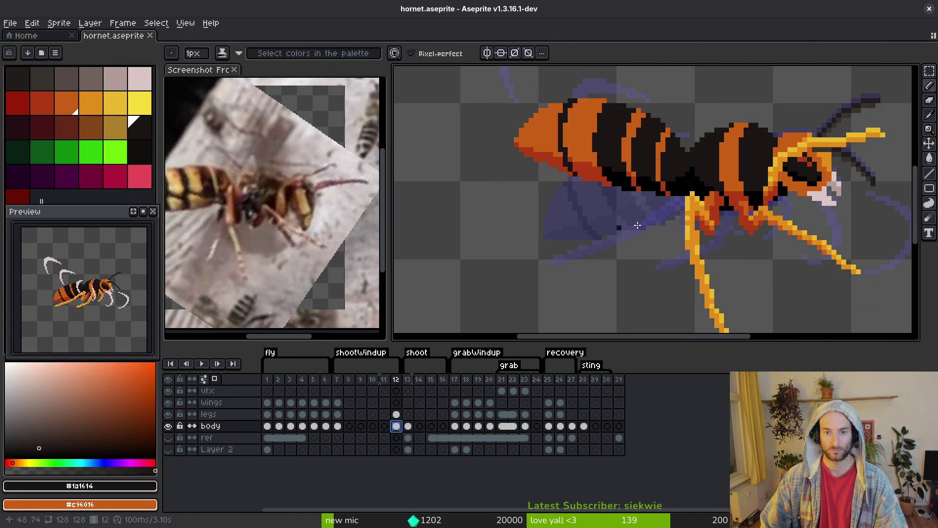
scroll(605, 234, right, 2)
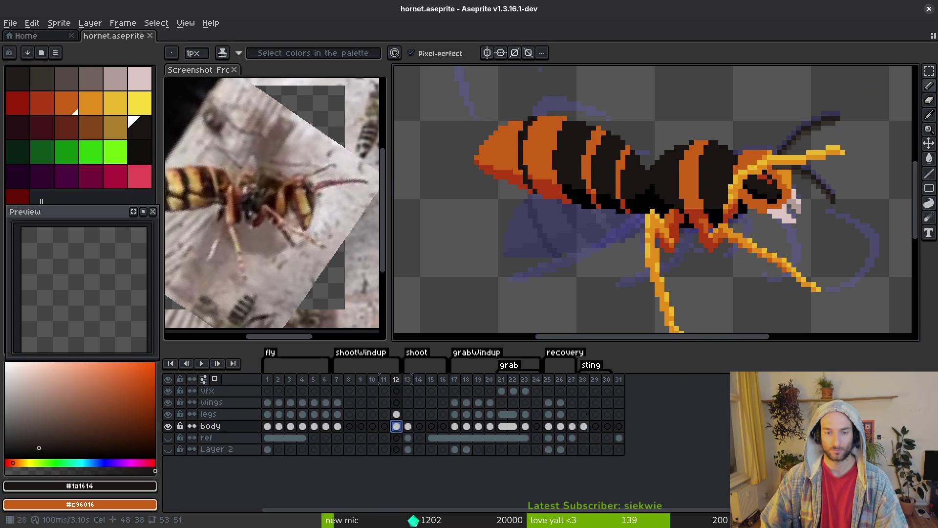
click(584, 425)
click(396, 426)
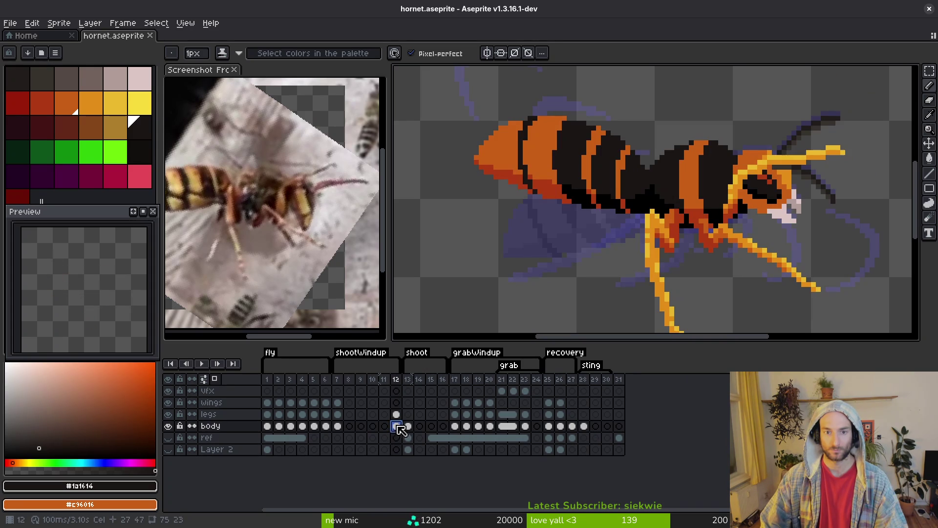
click(586, 426)
Repaint tail-tip pixels on frame 28 in black and red, and save
scroll(704, 260, up, 2)
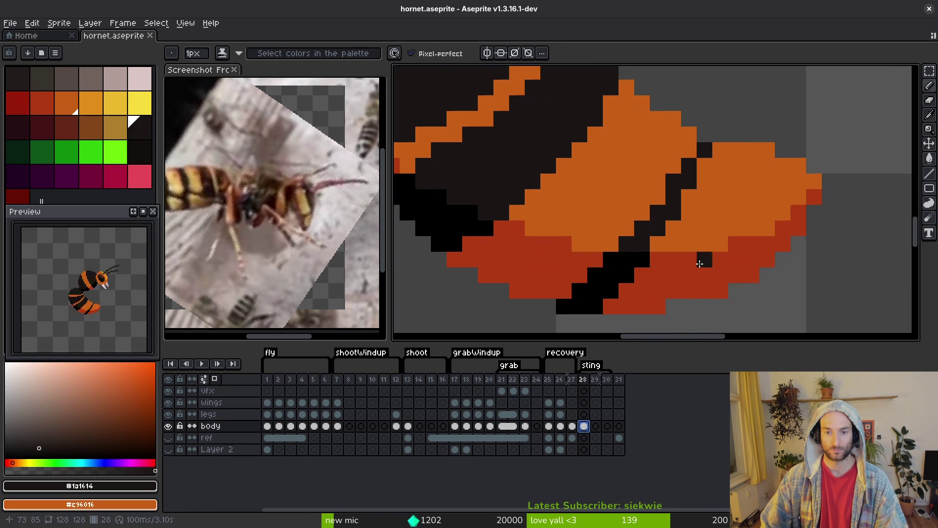
alt+click(591, 318)
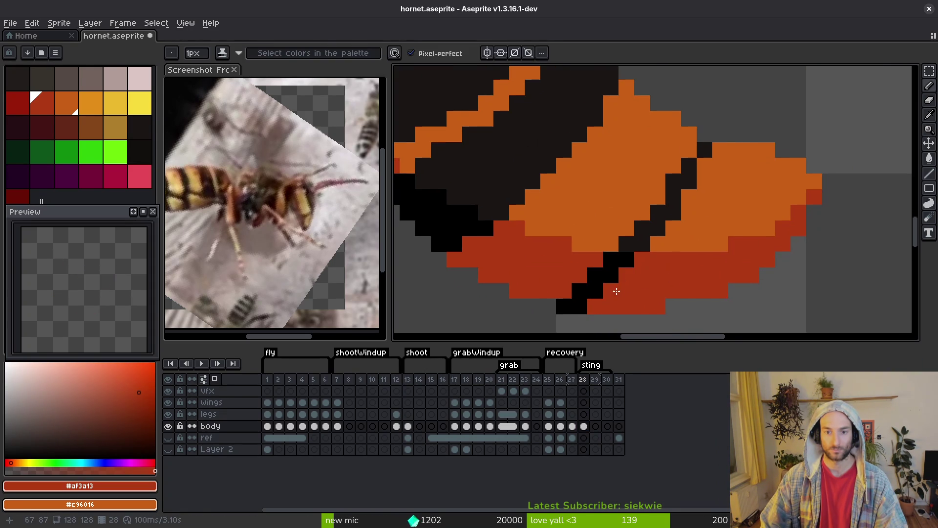
scroll(619, 290, down, 5)
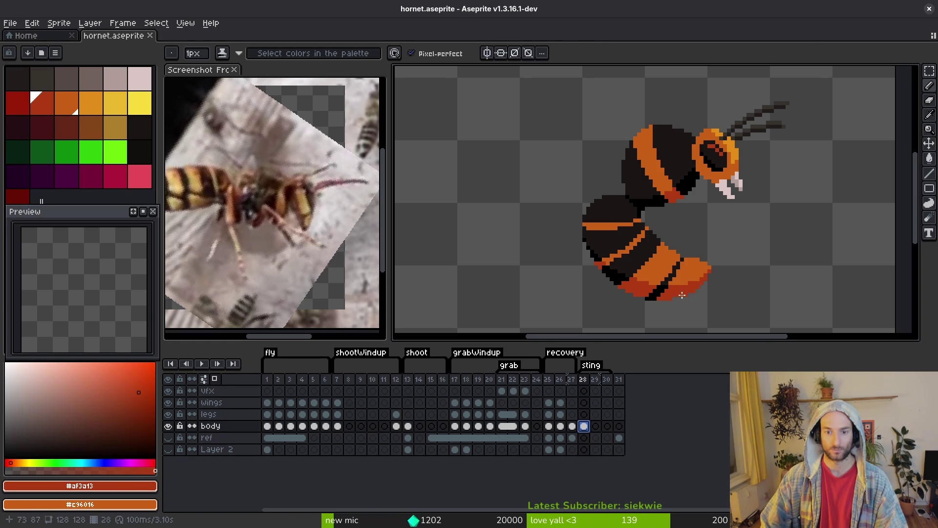
scroll(689, 296, up, 2)
alt+click(615, 292)
click(606, 295)
alt+click(637, 298)
click(637, 295)
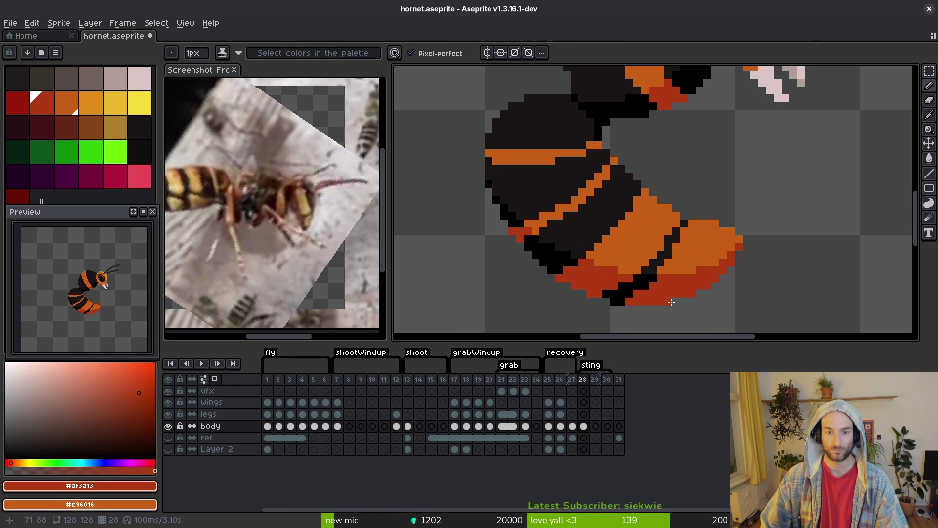
scroll(662, 295, down, 3)
scroll(657, 284, up, 4)
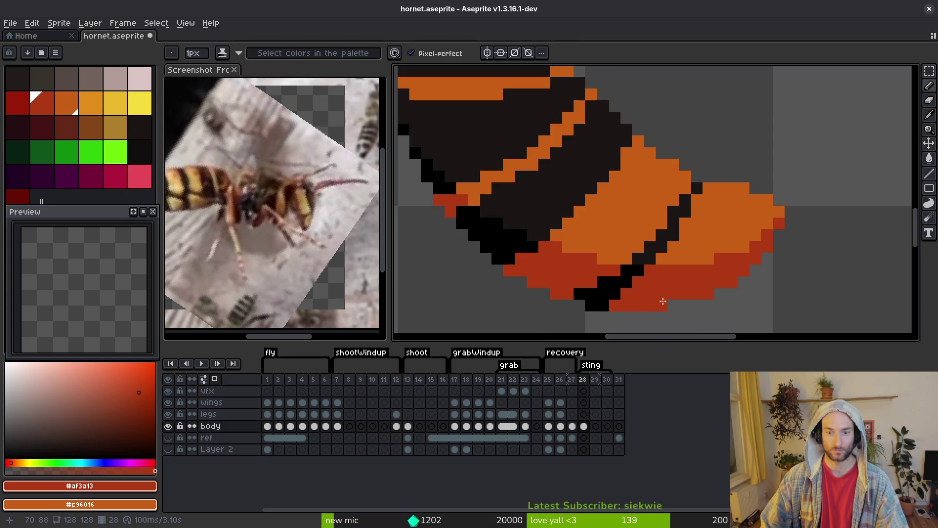
scroll(652, 303, down, 5)
scroll(682, 306, up, 4)
key(ctrl+s)
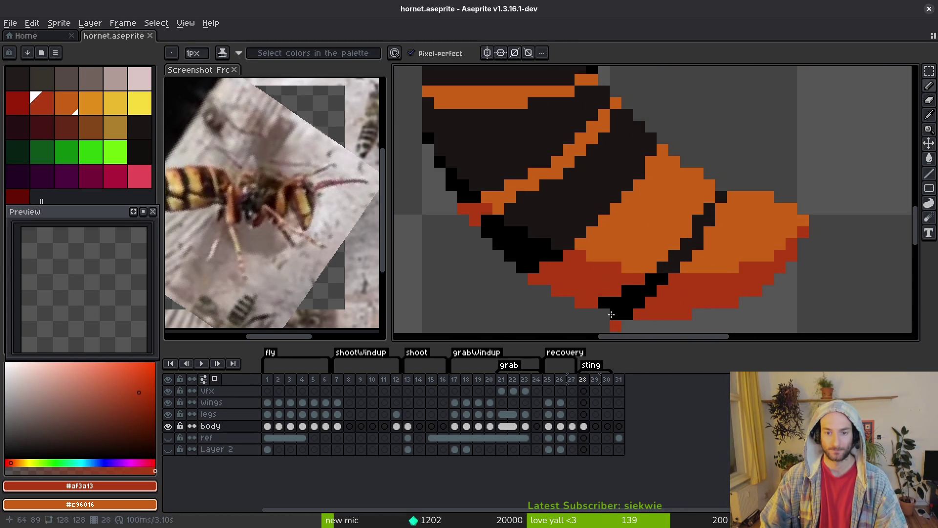
Check frames 11 and 7 for reference, return to frame 28, and save
scroll(625, 287, down, 4)
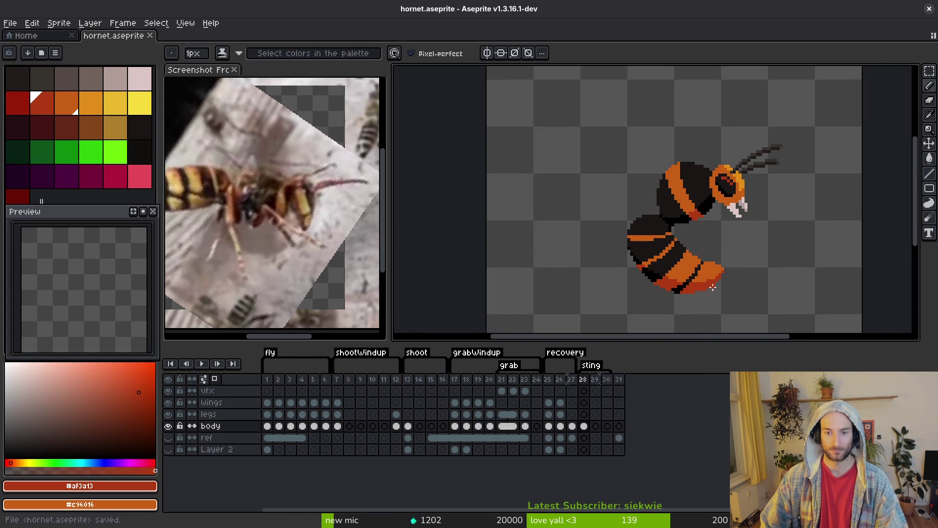
scroll(634, 293, up, 1)
click(385, 425)
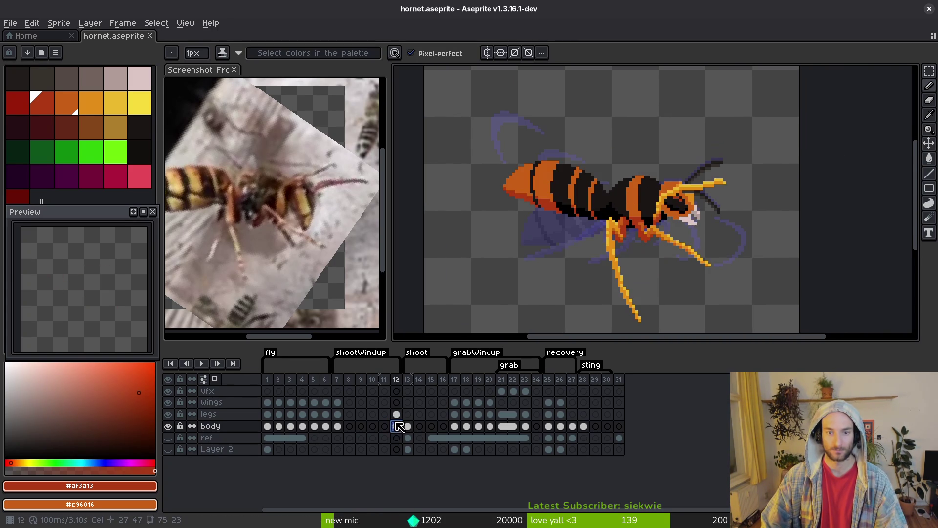
key(Left)
key(Left)
key(Left)
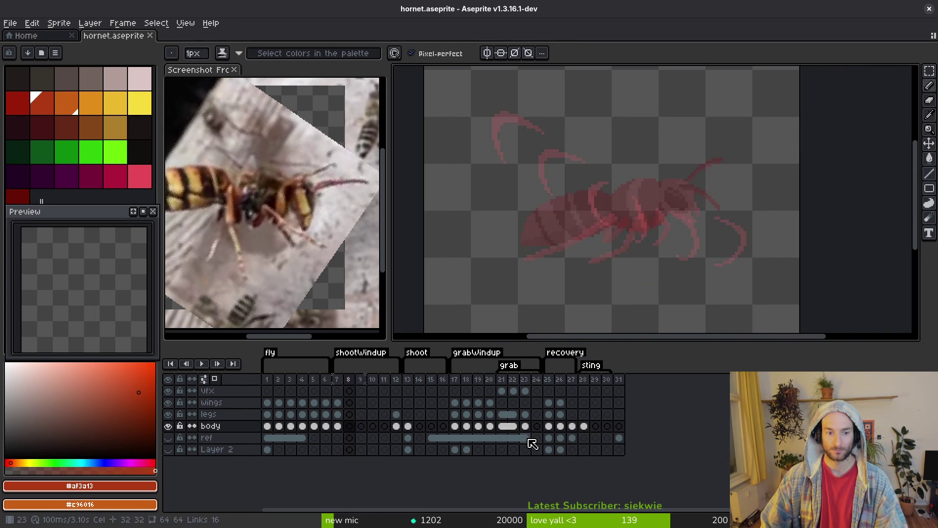
click(584, 426)
key(ctrl+s)
Marquee-select and shift two tail-tip sections, save, and open Export Sprite Sheet
scroll(640, 272, up, 2)
key(m)
mouse_move(699, 161)
mouse_down()
mouse_move(652, 264)
mouse_move(634, 266)
mouse_up()
click(659, 228)
key(Return)
mouse_move(689, 163)
mouse_down()
mouse_move(655, 218)
mouse_move(643, 218)
mouse_up()
click(664, 219)
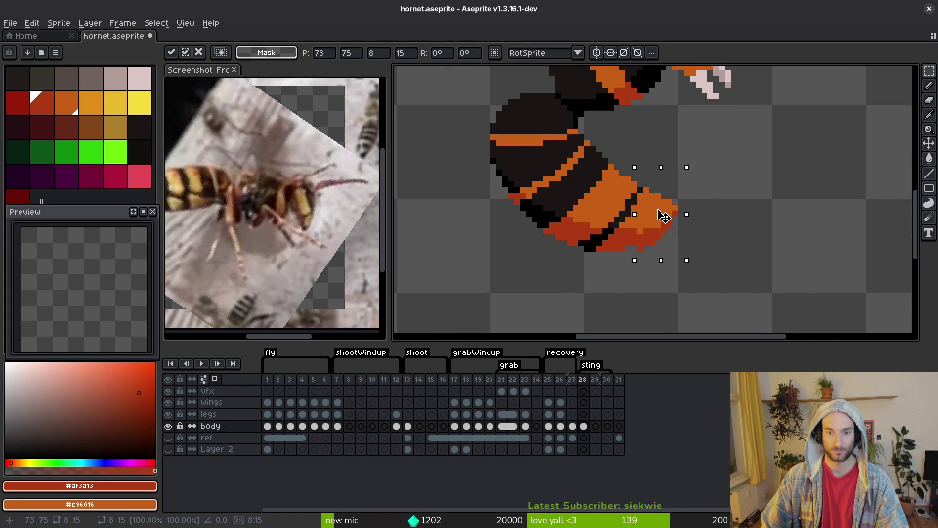
key(Return)
key(ctrl+s)
scroll(675, 224, down, 2)
mouse_move(615, 252)
mouse_down()
mouse_move(589, 279)
mouse_move(546, 282)
mouse_up()
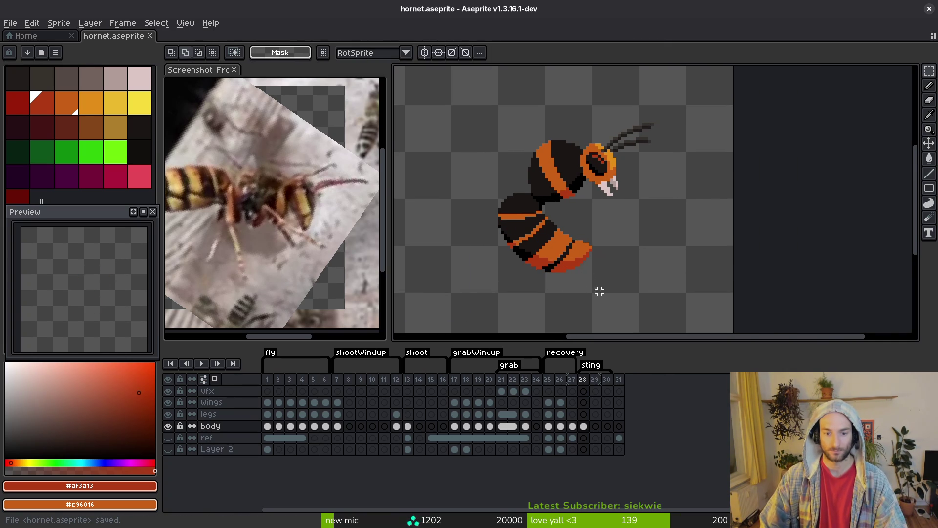
key(ctrl+e)
Try a sheet export of only the selected frames, then abandon it and return to hornet
click(310, 180)
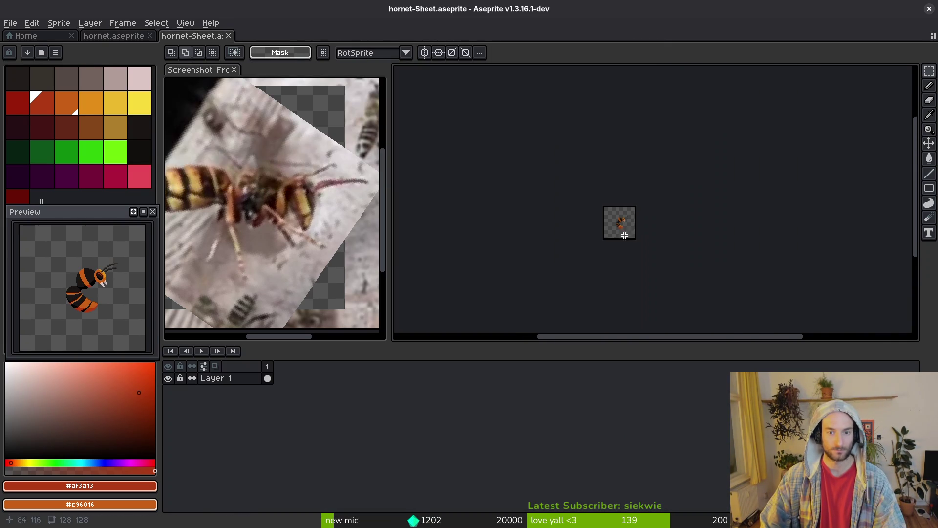
key(ctrl+shift+e)
click(142, 104)
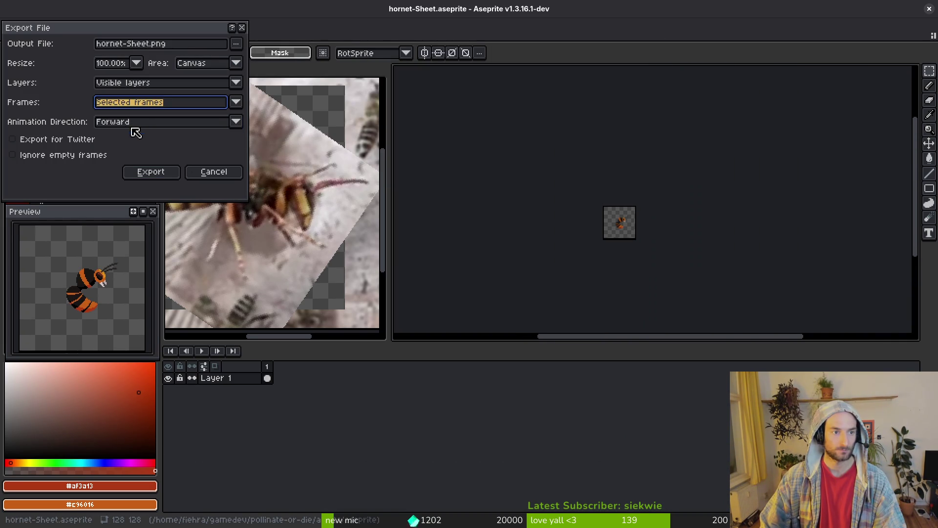
click(137, 119)
click(151, 172)
key(ctrl+shift+Tab)
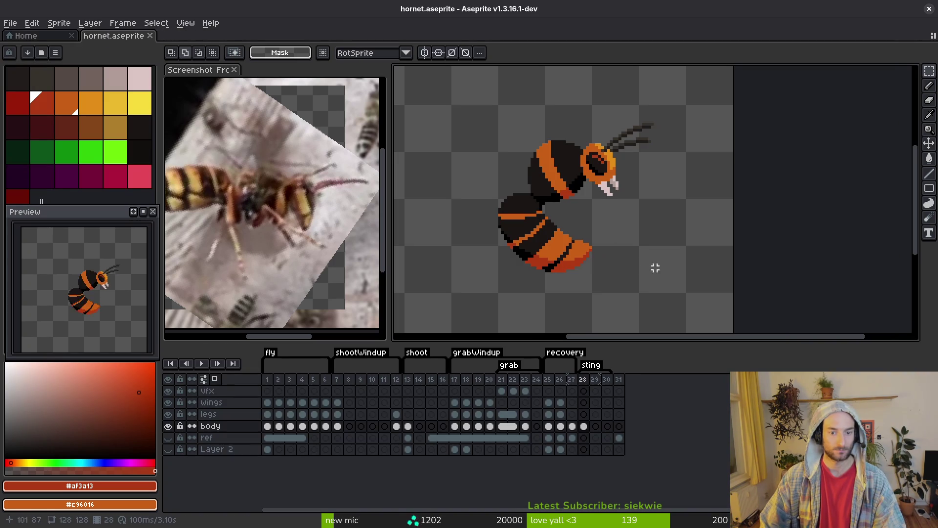
Generate a sprite sheet including all frames, then close the generated sheet document
key(ctrl+e)
click(237, 152)
click(205, 166)
click(301, 174)
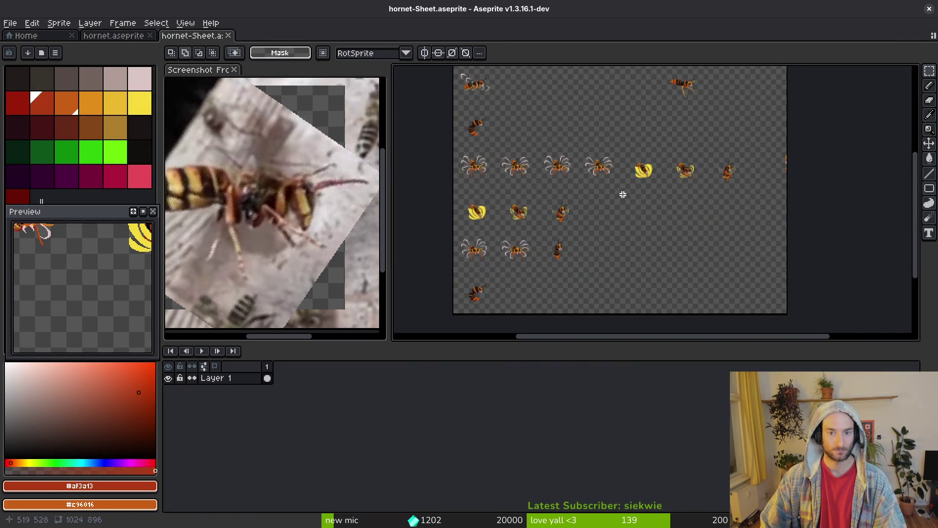
scroll(624, 194, down, 2)
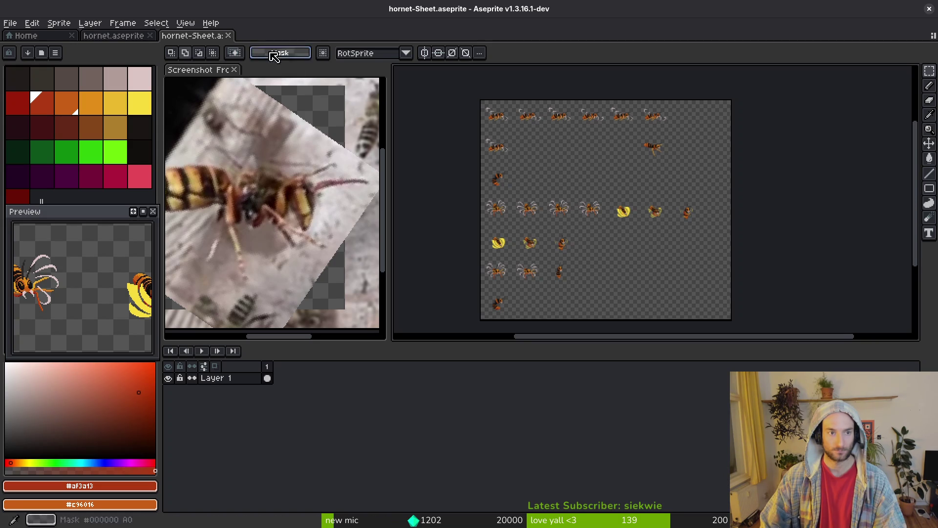
click(229, 35)
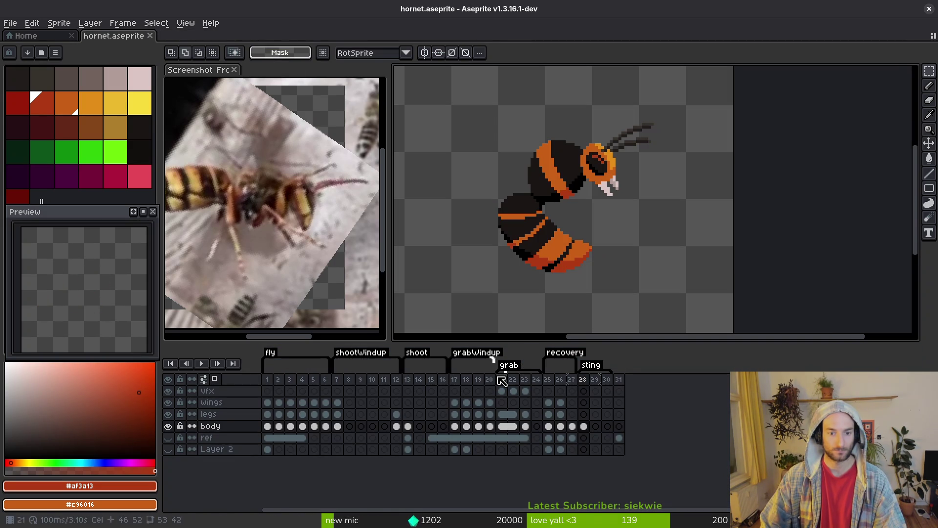
Export the sprite sheet to art/enemies, overwriting hornet-Sheet.png
key(ctrl+e)
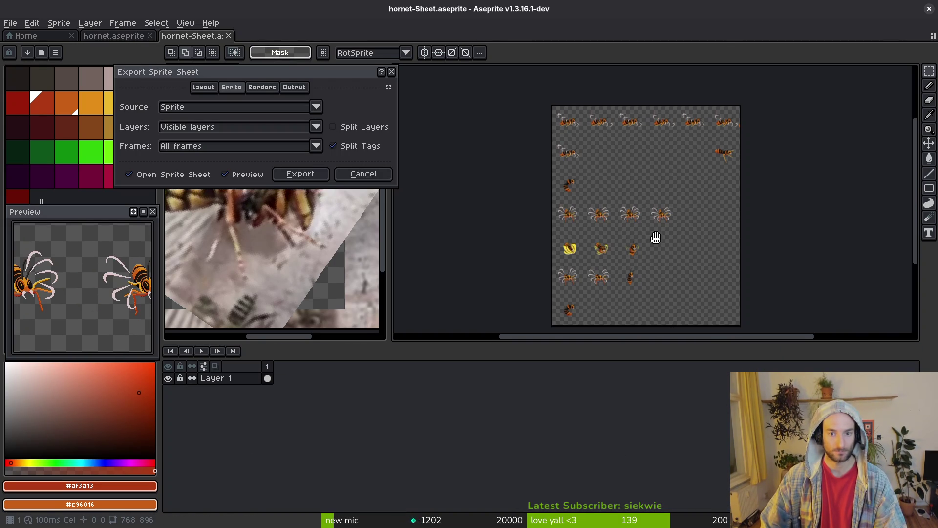
click(300, 173)
click(236, 43)
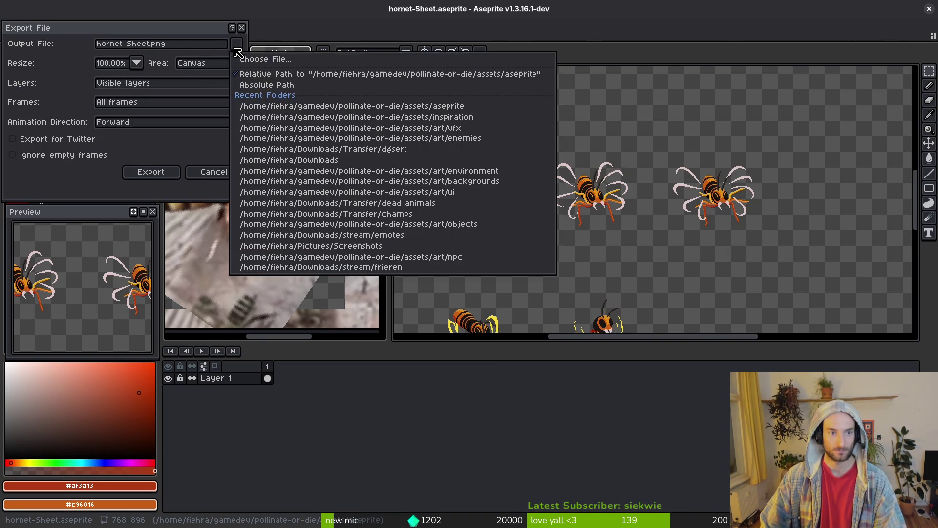
click(267, 59)
key(BackSpace)
double_click(155, 138)
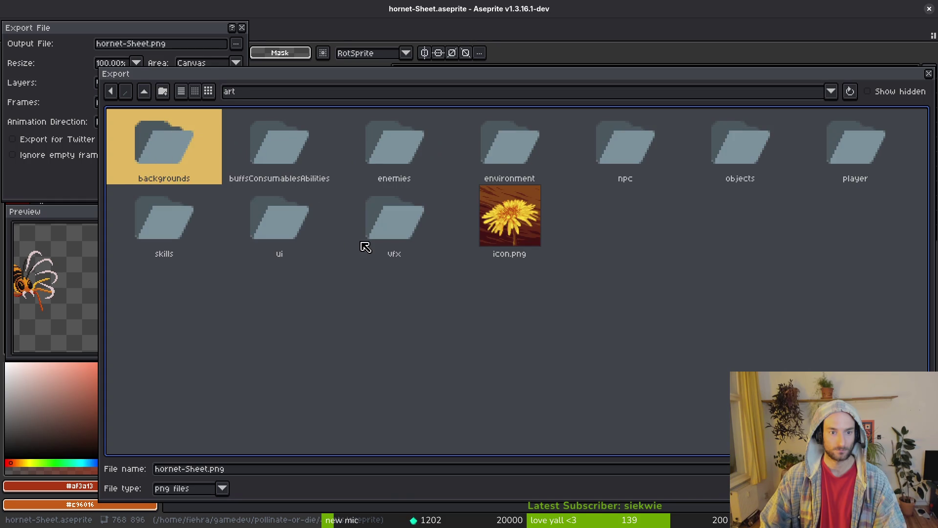
click(370, 150)
double_click(402, 141)
click(716, 203)
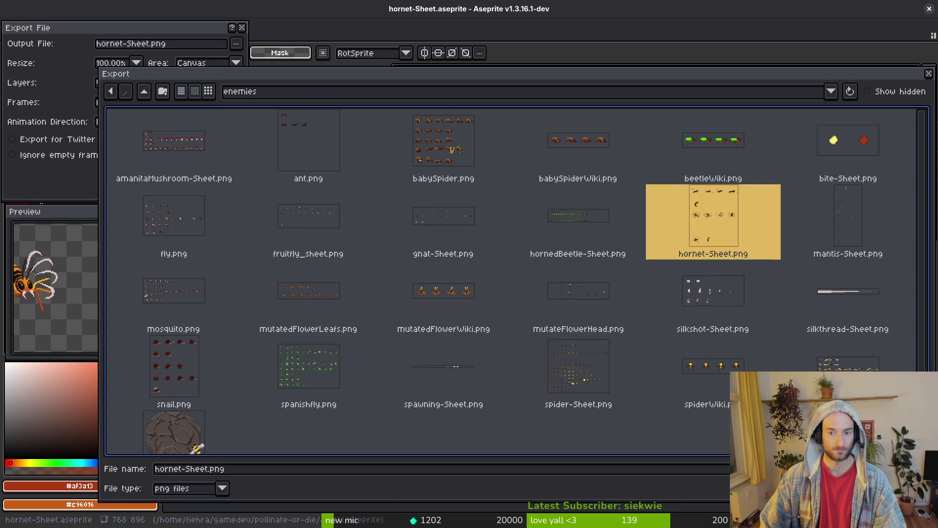
double_click(716, 203)
click(410, 300)
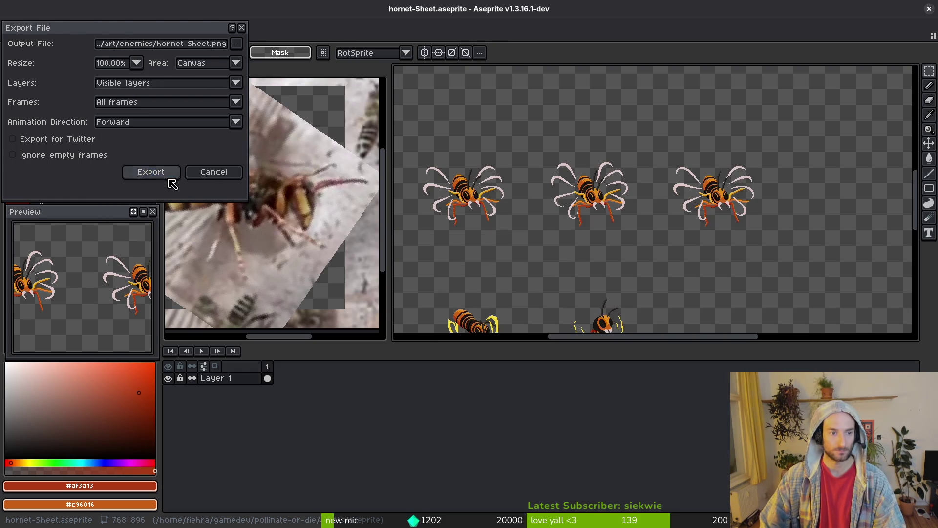
click(173, 173)
key(alt+Tab)
scroll(390, 207, down, 3)
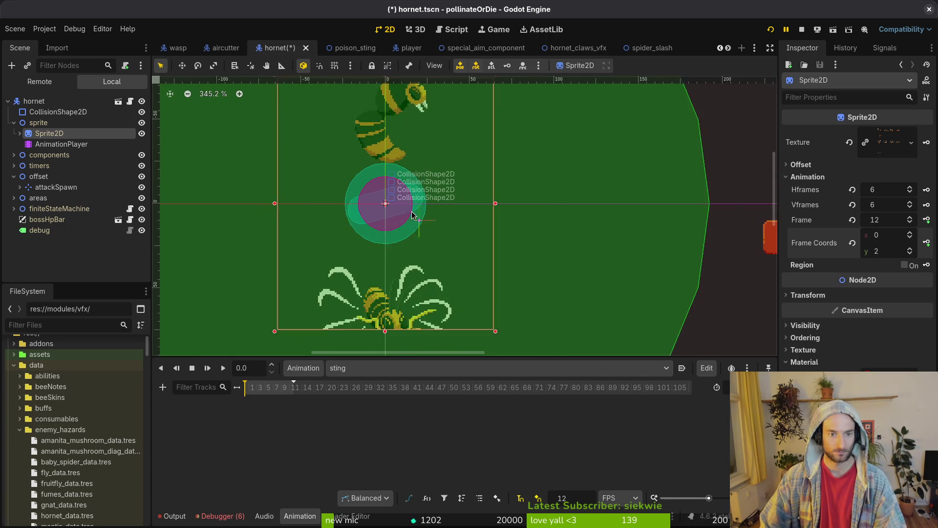
Set the hornet Sprite2D's Vframes to 7 and save the scene
click(890, 208)
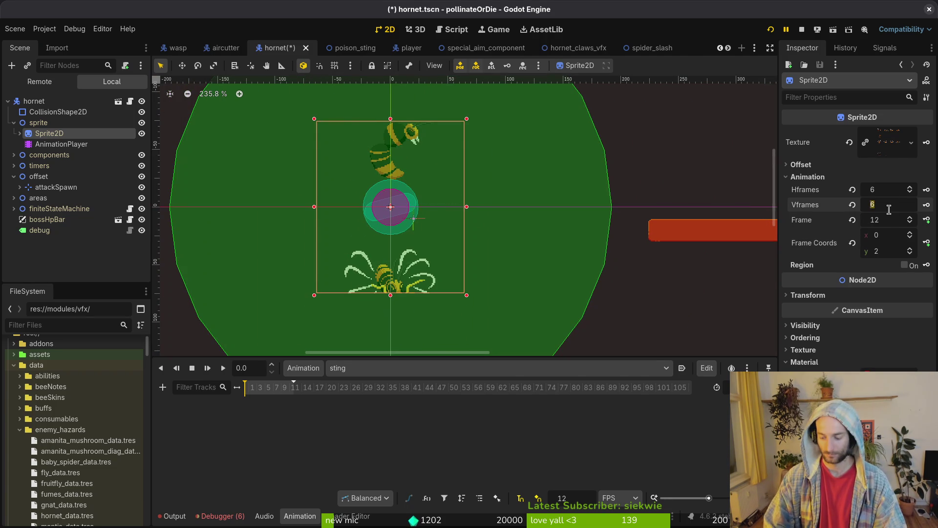
text(8)
key(Return)
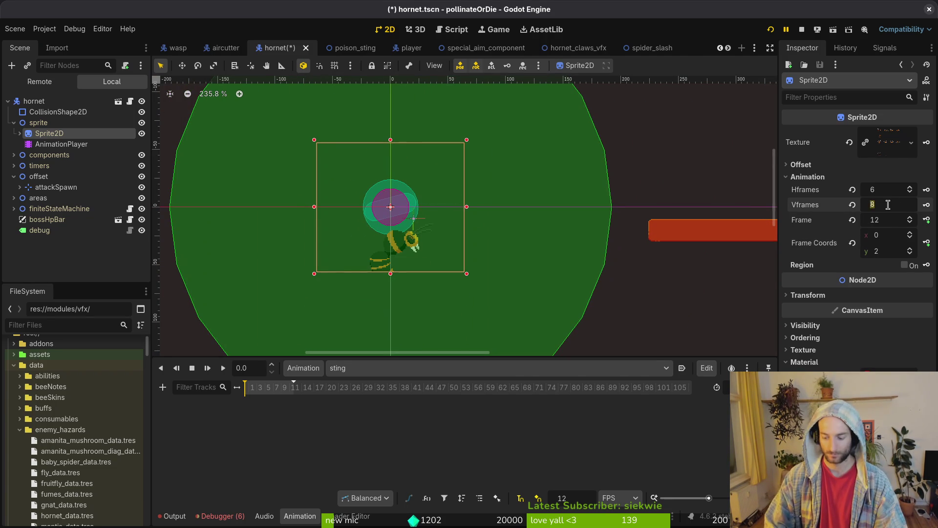
text(7)
key(Return)
key(ctrl+s)
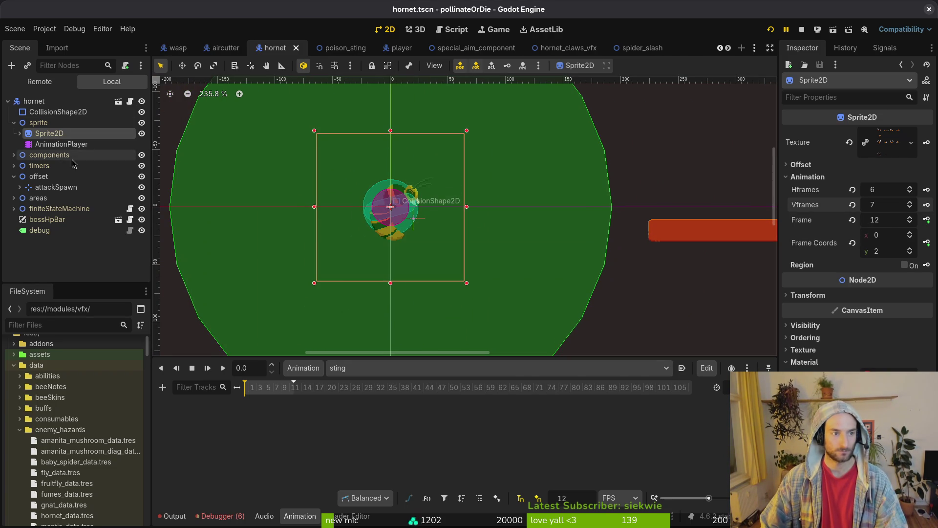
Set the Sprite2D frame row to 6, key it in the sting animation, and save
click(61, 147)
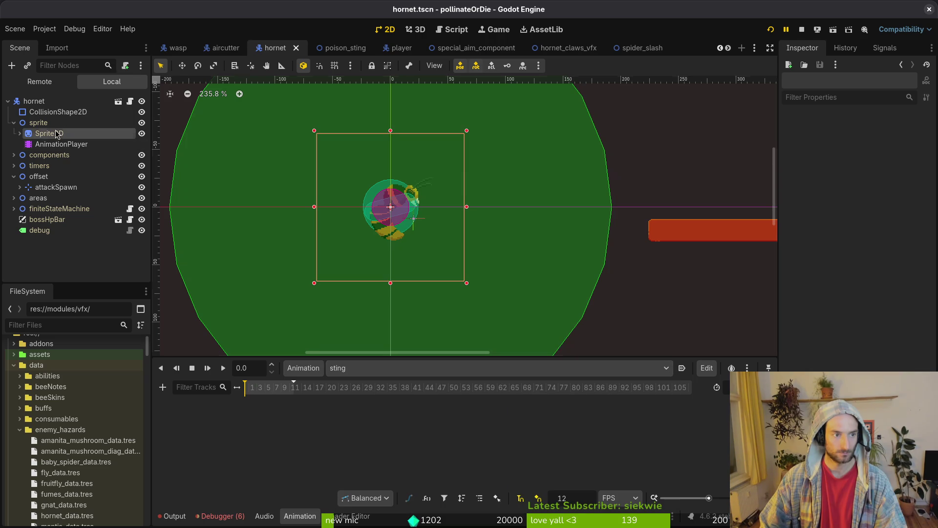
click(56, 133)
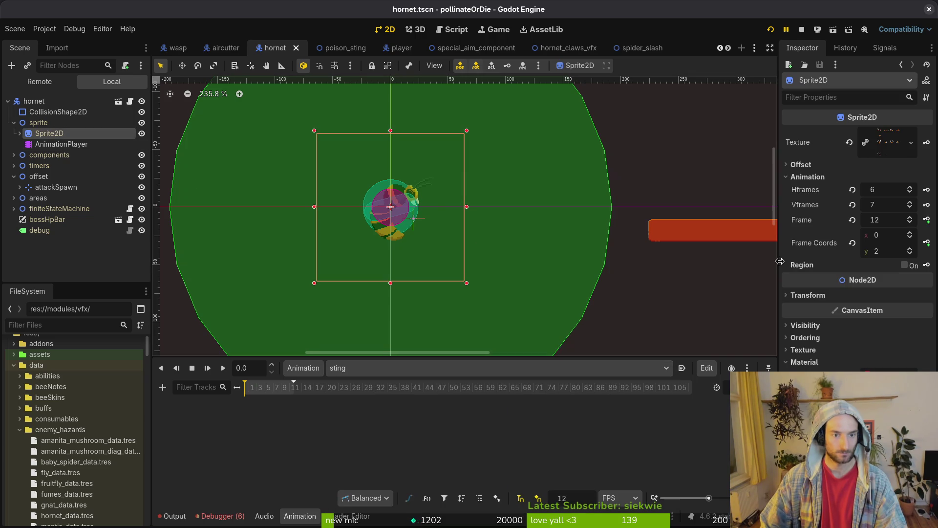
click(910, 251)
click(910, 250)
click(910, 251)
click(910, 251)
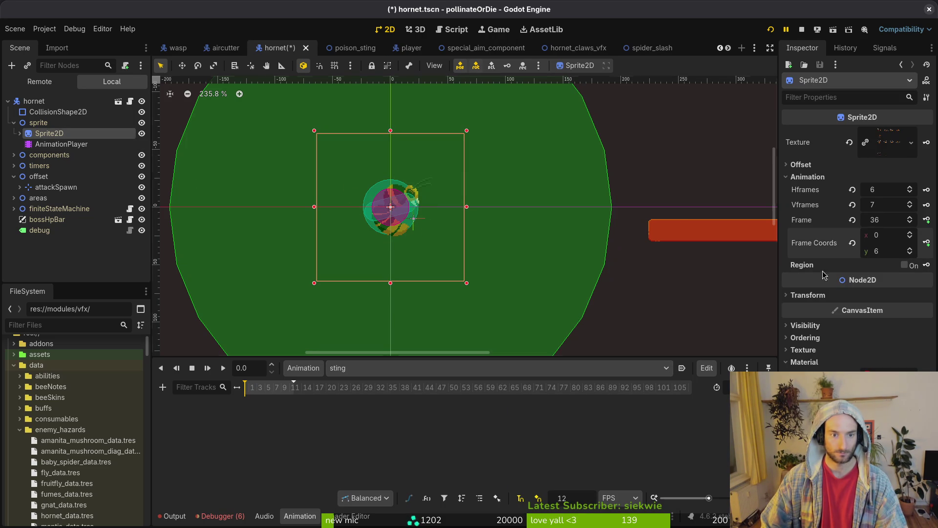
scroll(499, 270, up, 2)
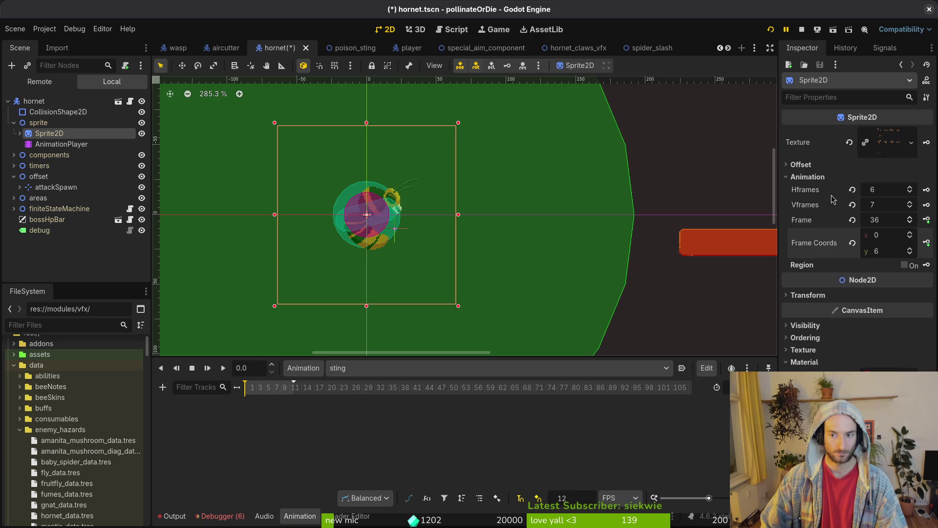
click(927, 221)
click(509, 292)
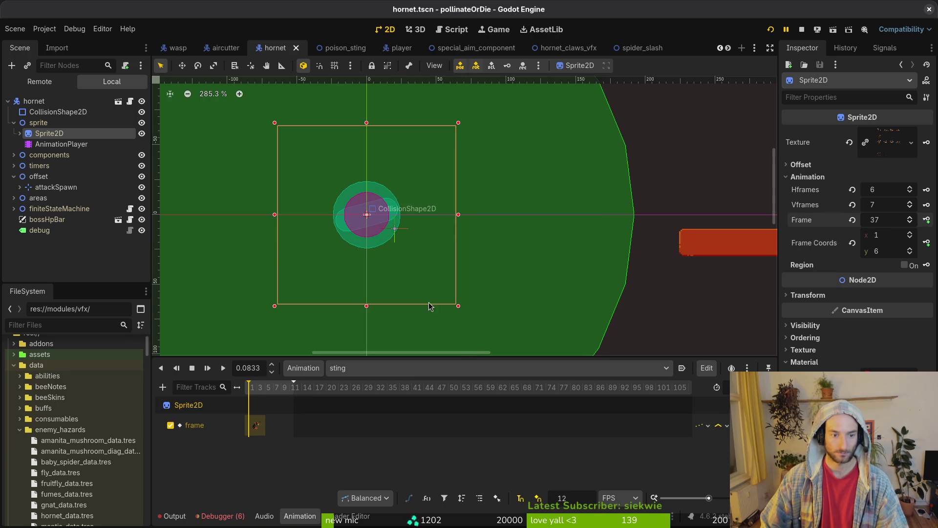
key(ctrl+s)
Switch the animation player from clawsWindup to the claws animation and step the sprite frame
click(345, 371)
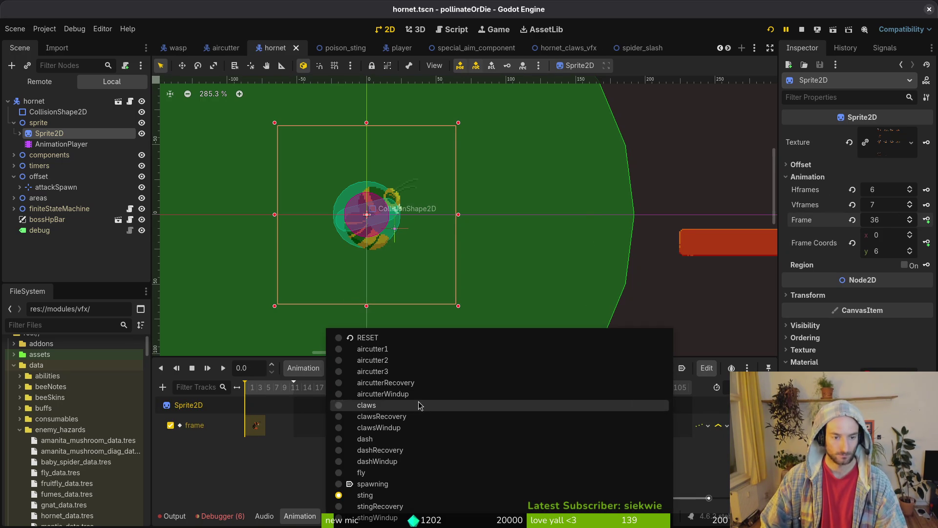
click(410, 430)
click(371, 372)
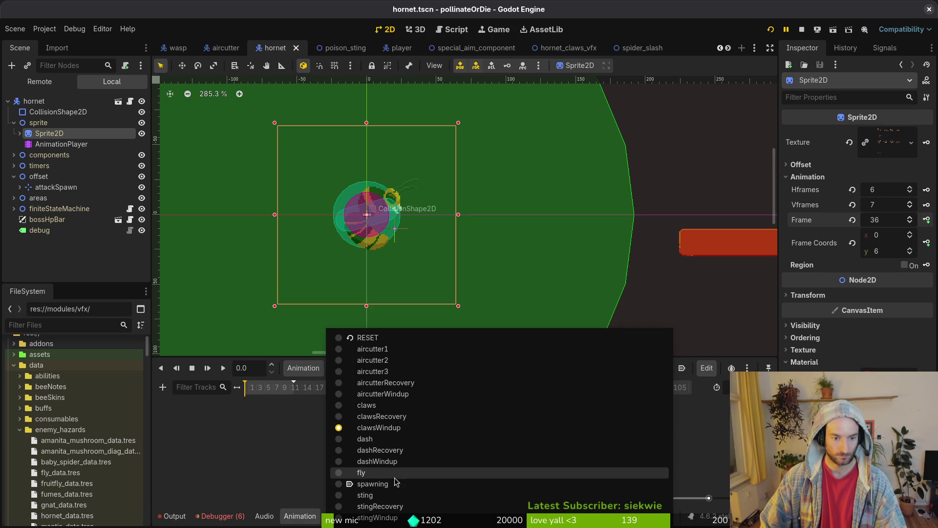
click(394, 407)
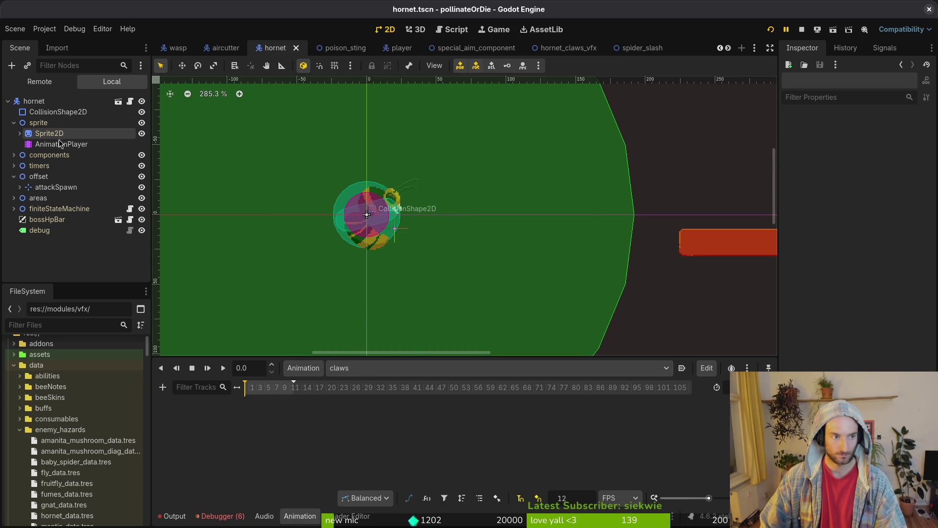
click(853, 243)
Review the hornet's grab frames in hornet.aseprite and set the Godot hornet sprite to frame 30 (row 5)
click(910, 249)
click(910, 249)
click(910, 249)
key(alt+Tab)
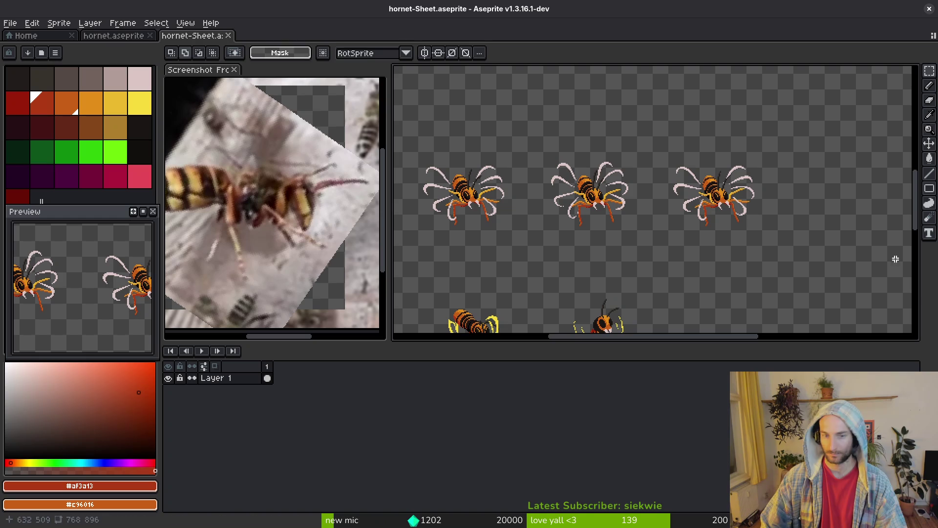
key(i)
key(Left)
key(Left)
key(Left)
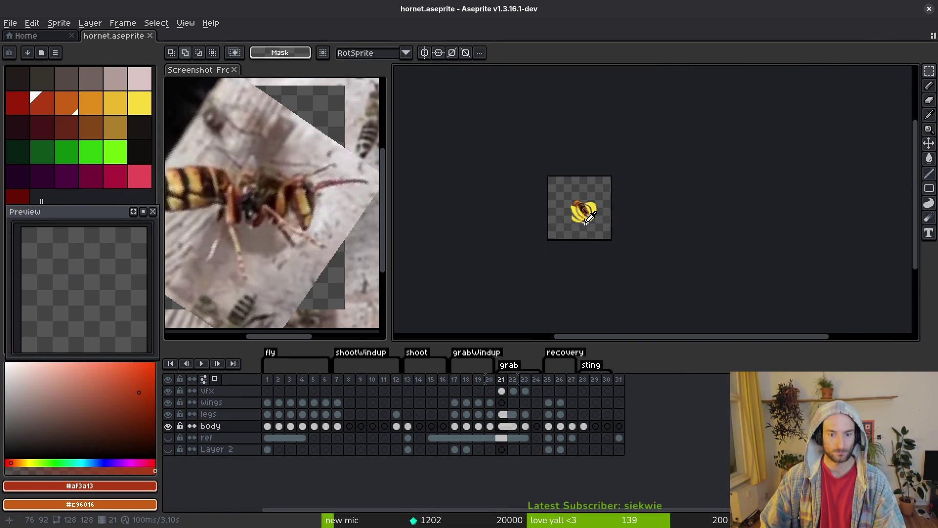
key(alt+Tab)
scroll(912, 252, up, 2)
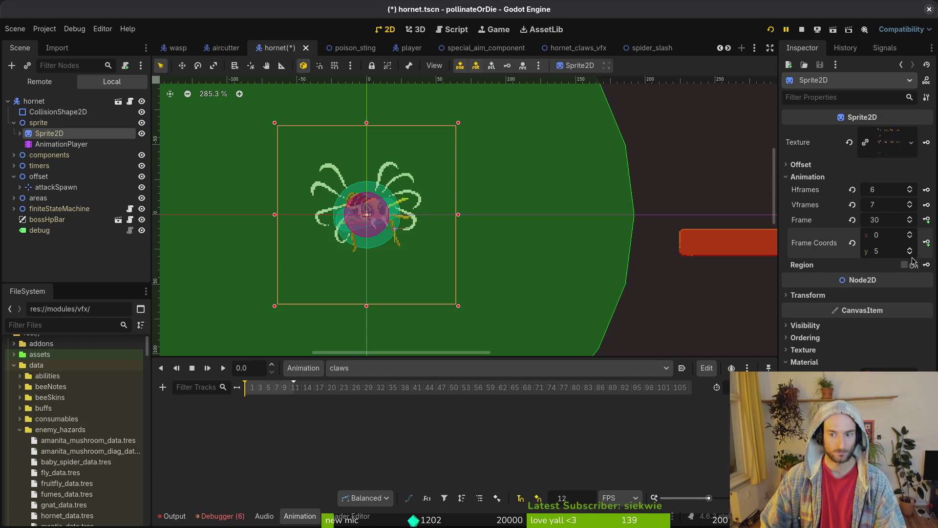
Create a sprite frame key track in the claws animation
scroll(913, 261, down, 1)
scroll(912, 235, up, 1)
click(926, 220)
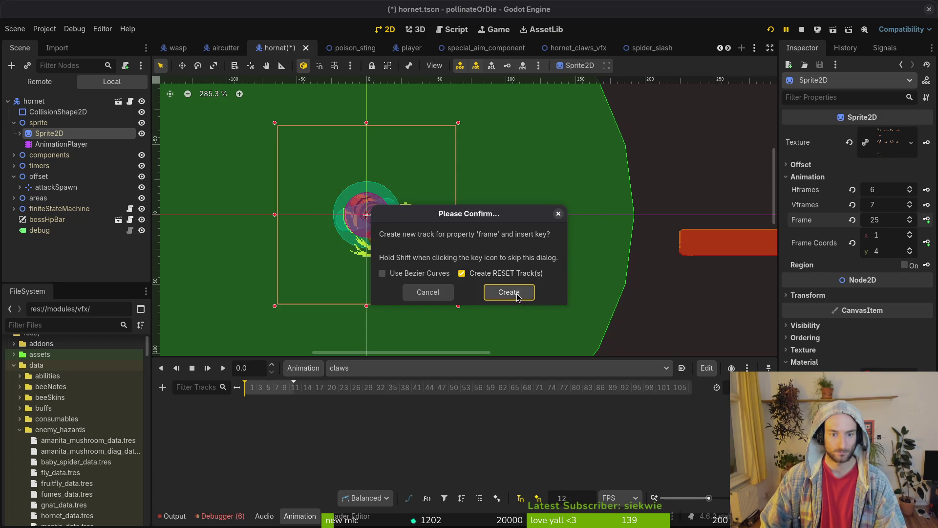
click(509, 292)
In the aircutter1 animation, set the sprite to frame row 2 and key that frame
click(415, 367)
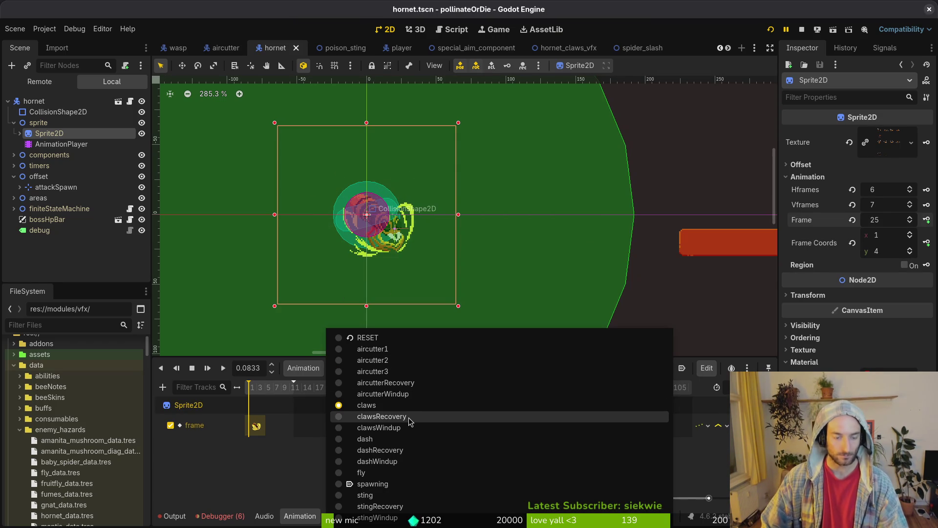
click(410, 495)
click(352, 367)
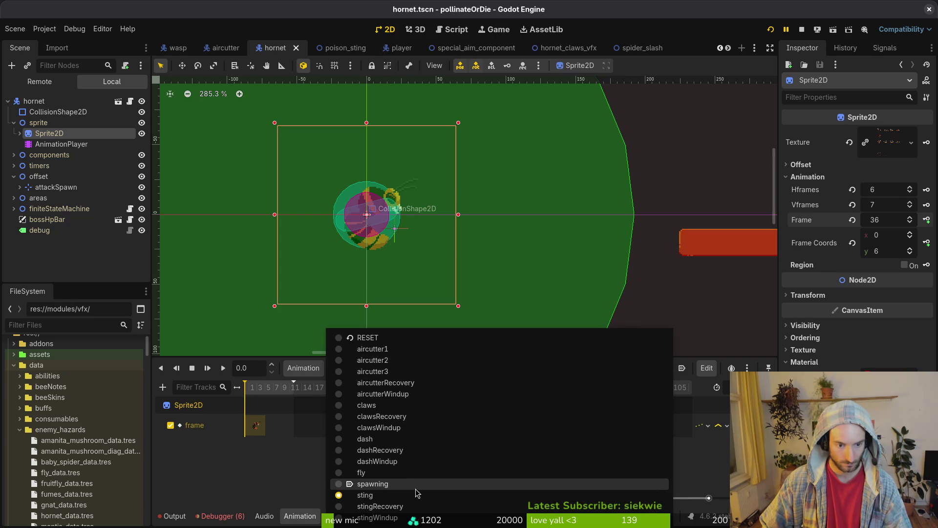
click(406, 348)
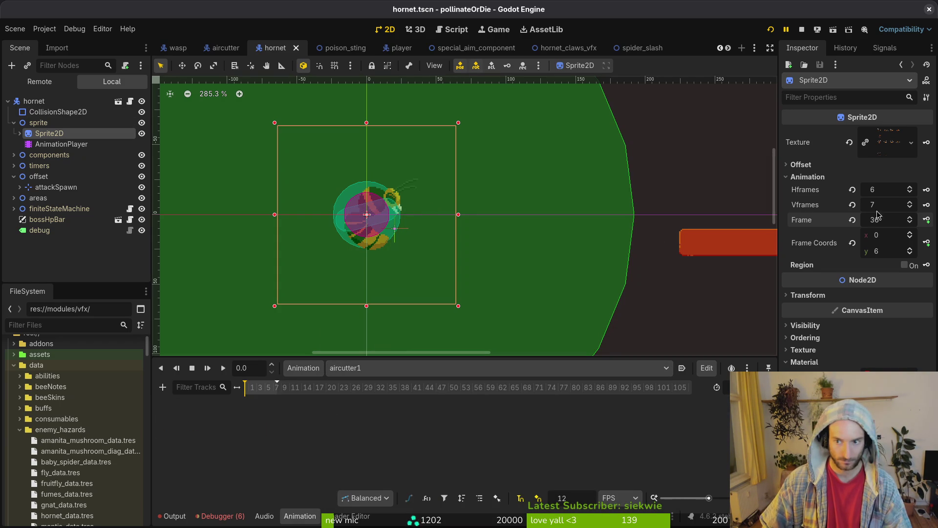
click(853, 243)
click(911, 249)
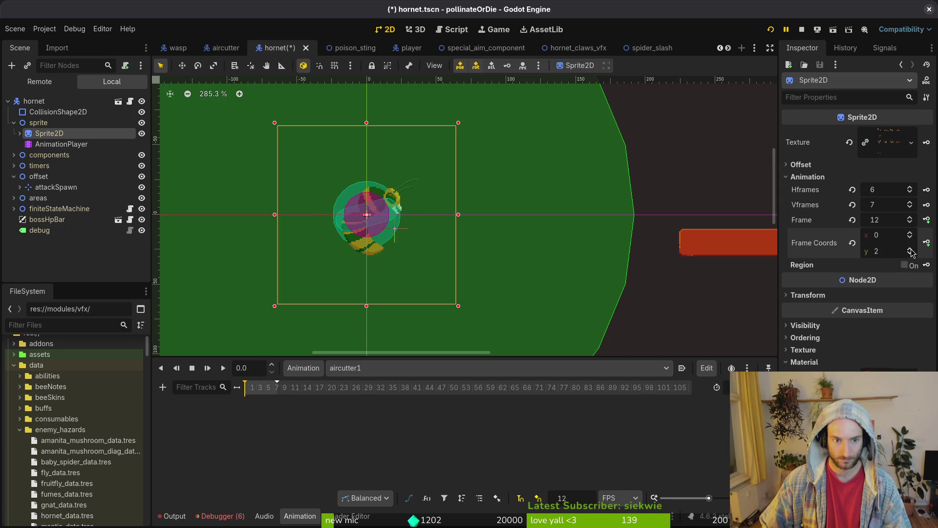
click(927, 220)
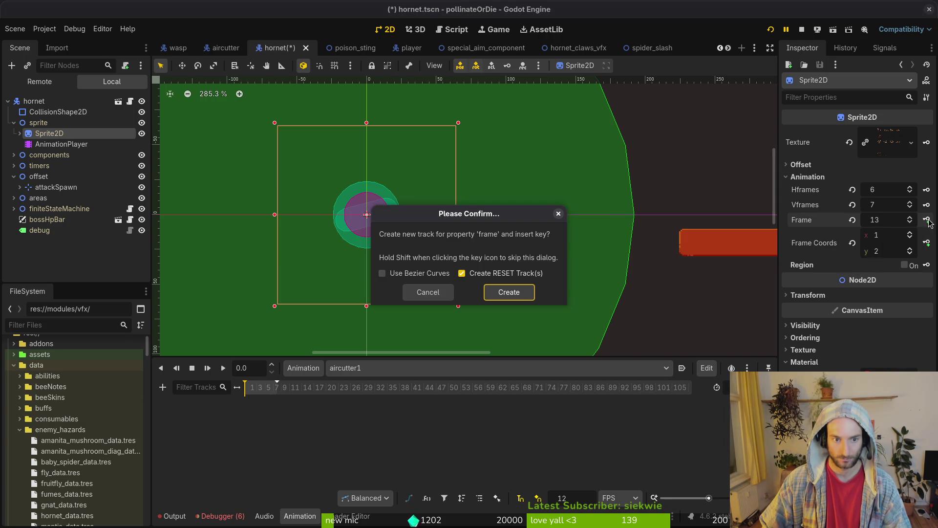
click(530, 293)
Key the same sprite frame in aircutter2 and aircutter3, then run the game
click(440, 368)
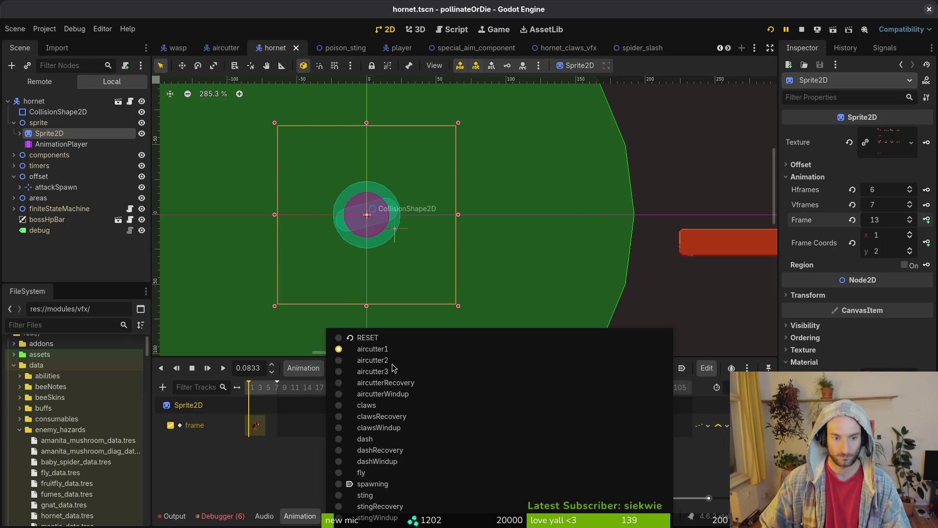
click(372, 361)
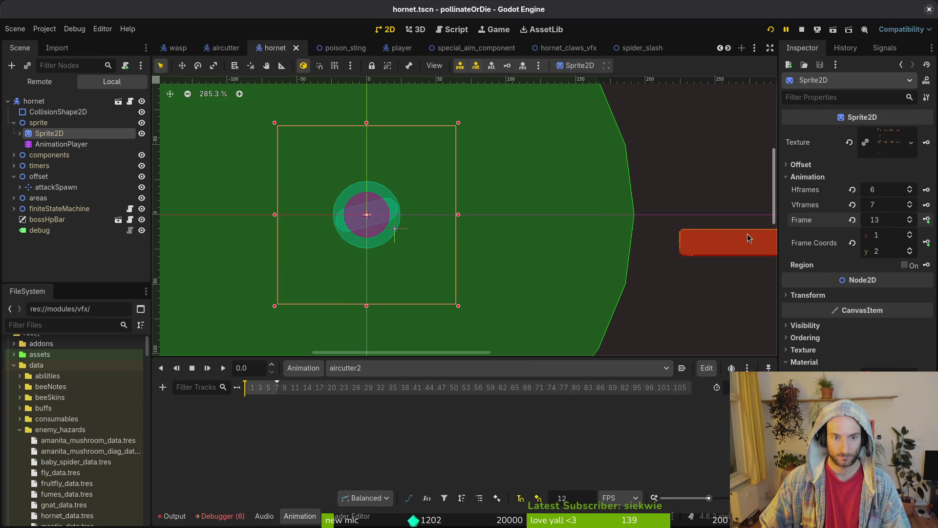
click(927, 242)
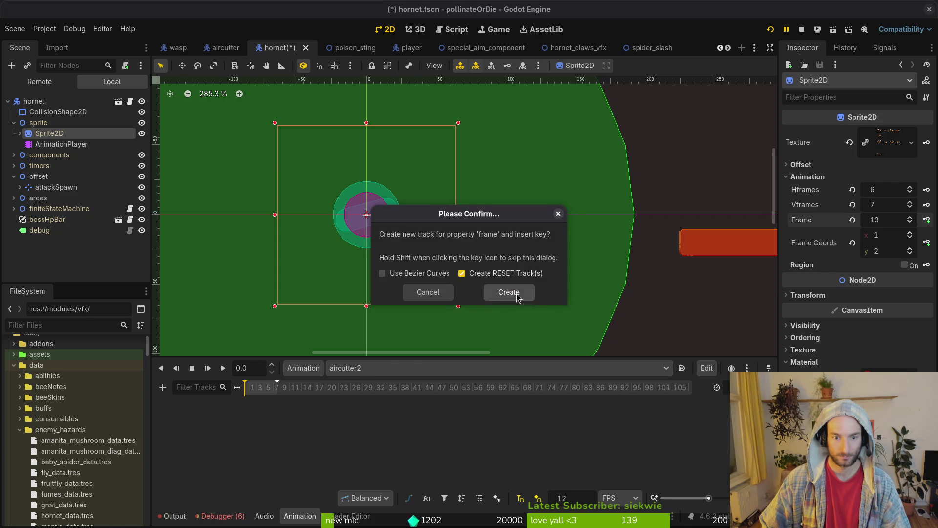
click(507, 293)
click(370, 367)
click(356, 373)
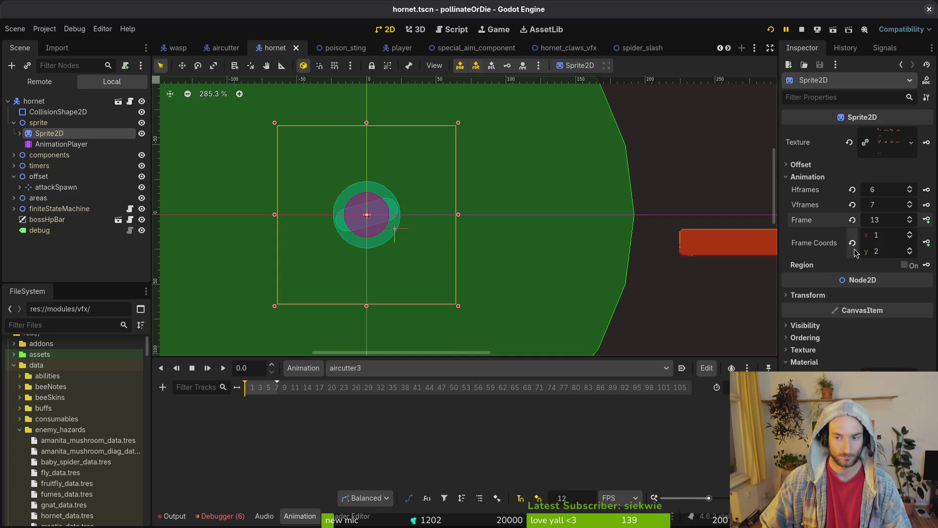
click(926, 220)
click(505, 292)
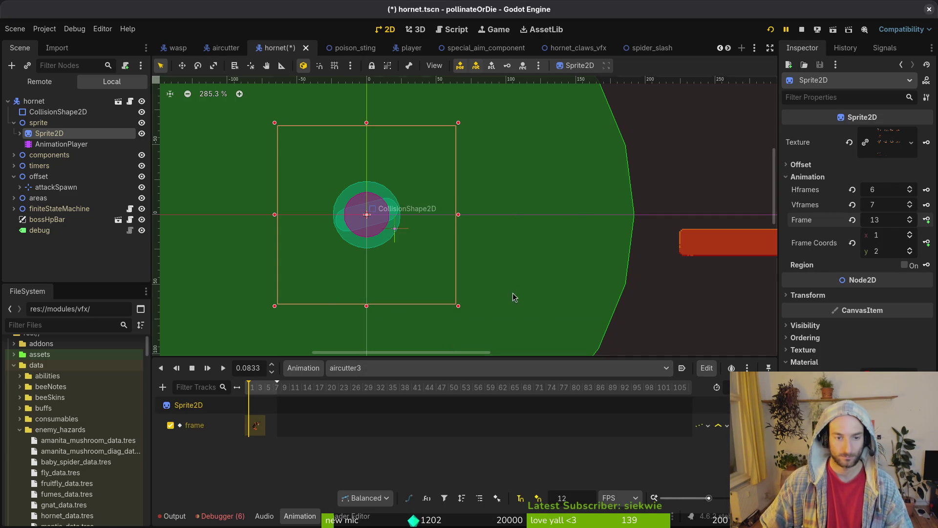
key(F5)
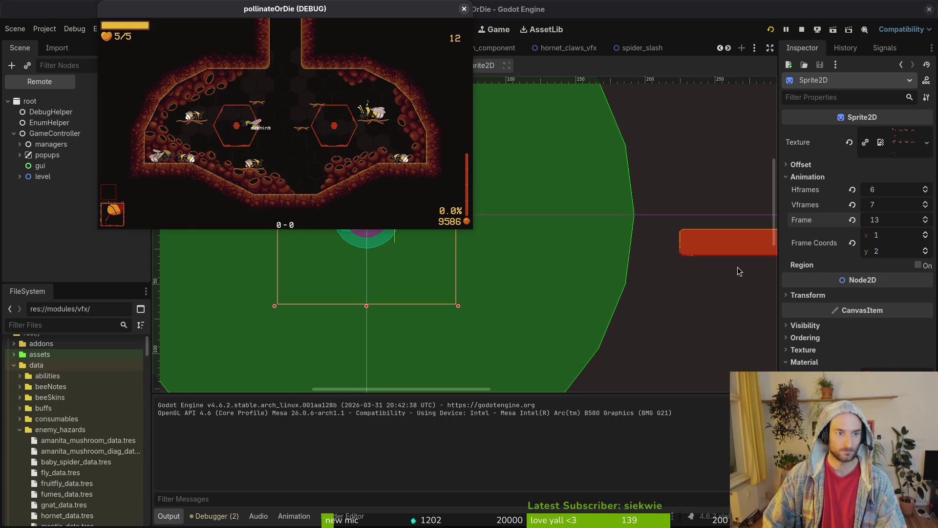
Open the debug level select and load the hornet boss fight
key(Escape)
key(Return)
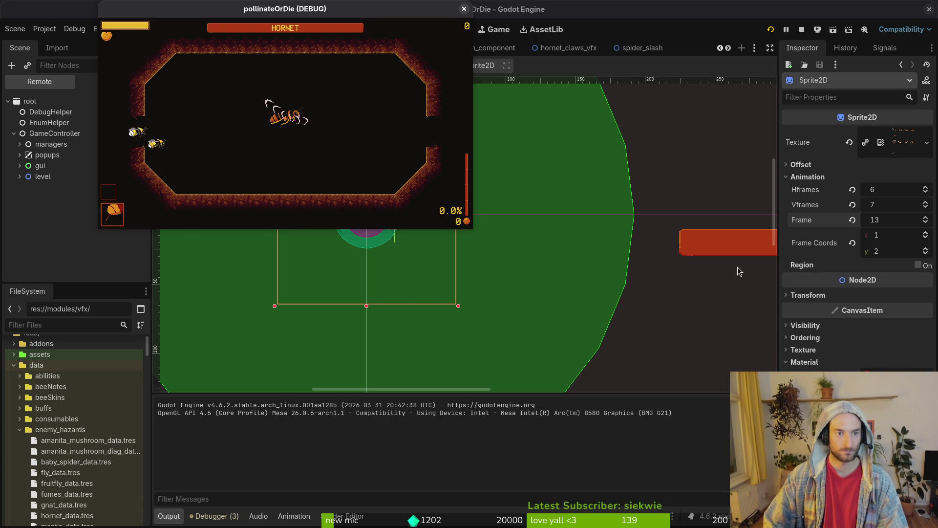
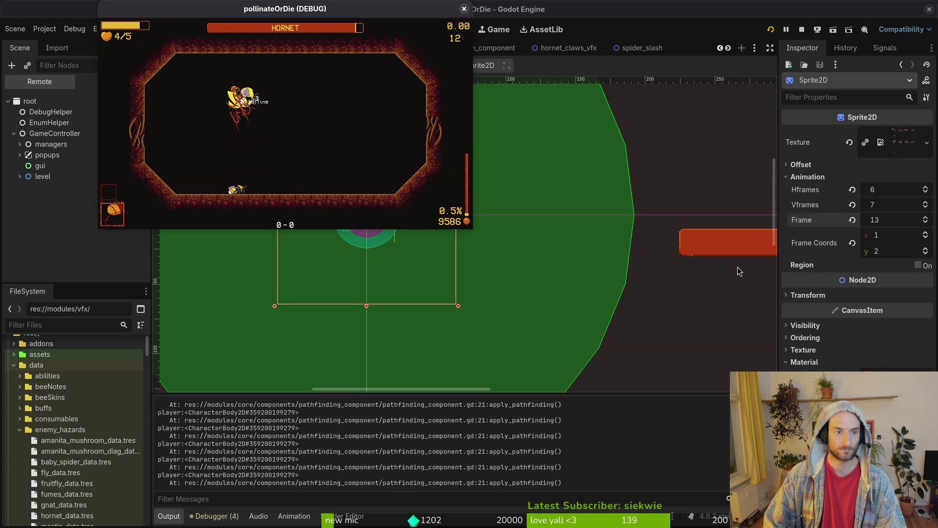
Pause the running game and open the hornet_stinger_vfx.tscn scene with Quick Open
key(Escape)
click(739, 272)
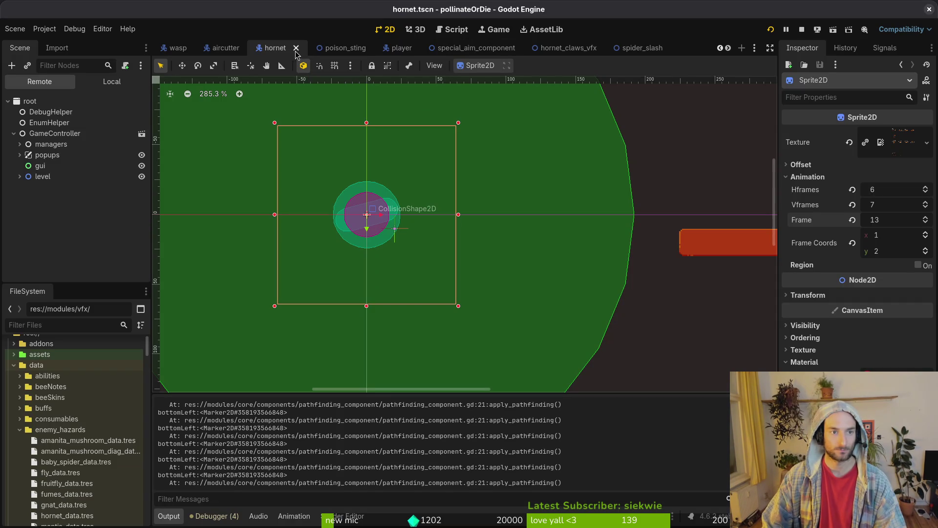
click(322, 48)
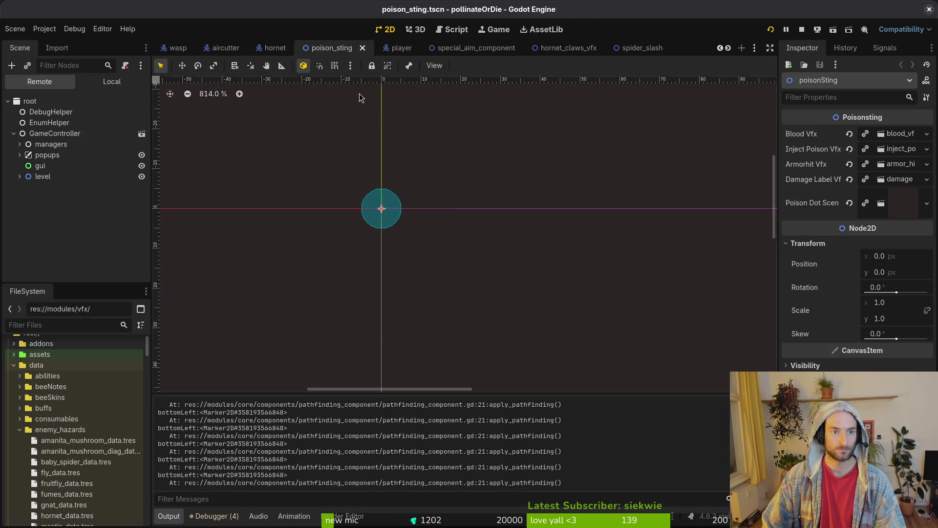
click(567, 48)
key(shift+alt+o)
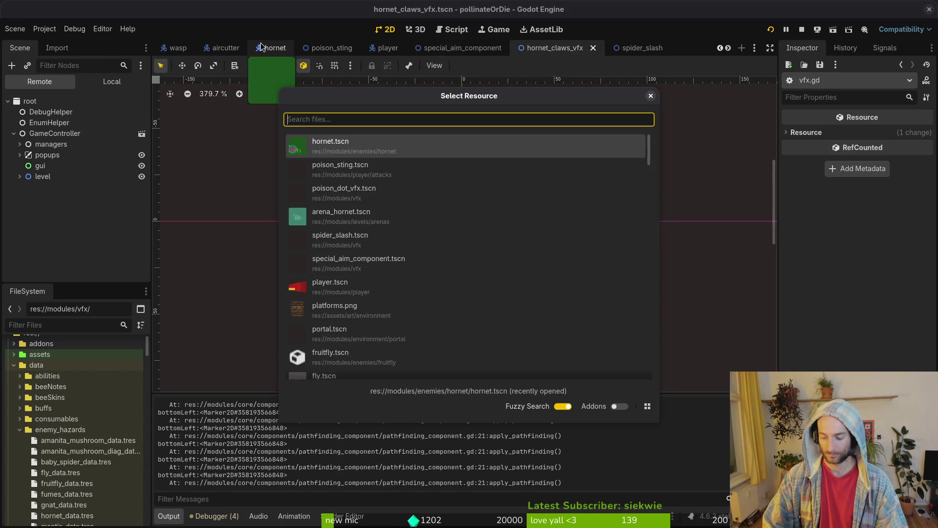
text(hornet)
text(_stinger)
key(Down)
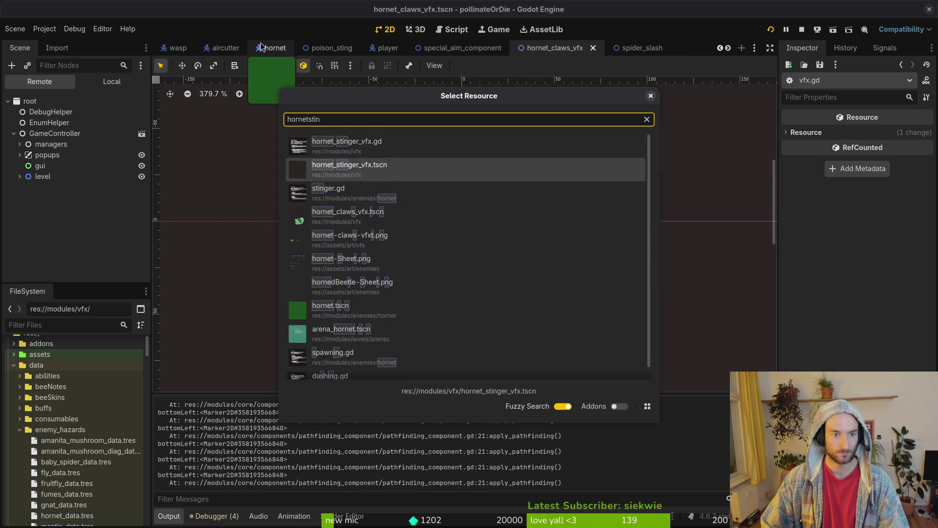
key(Return)
Give the Sprite2D2 node 7 vertical frames and save the scene
click(112, 82)
click(56, 123)
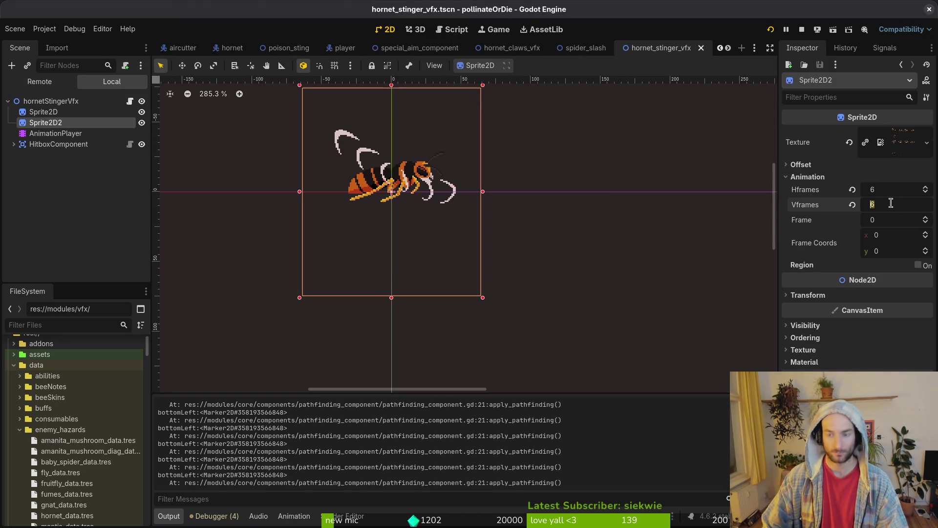
text(7)
key(Return)
key(ctrl+s)
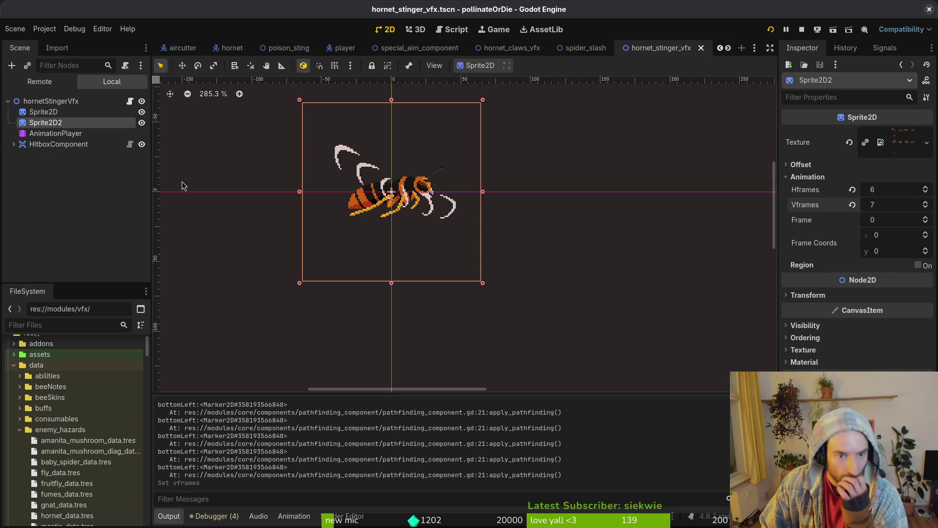
Step Sprite2D2 to frame coords (0, 6), frame 36, and bring Aseprite forward
click(234, 49)
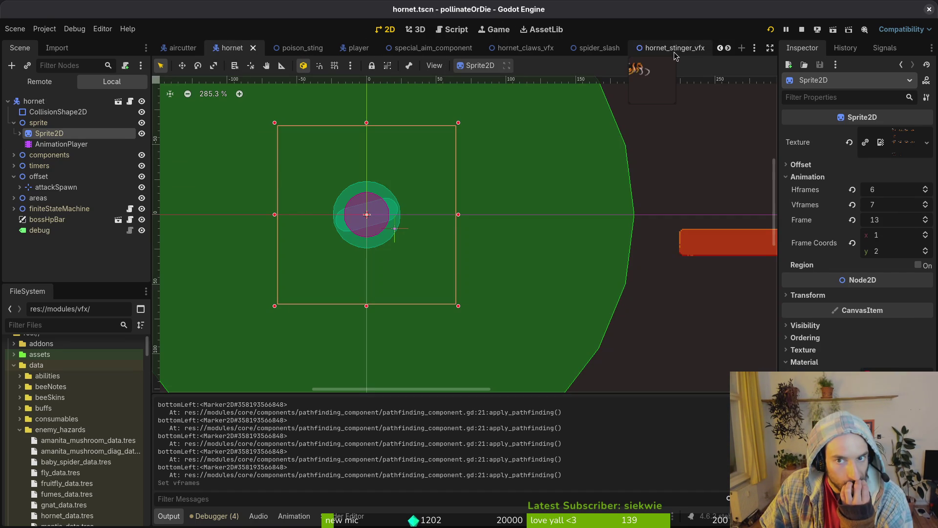
click(673, 54)
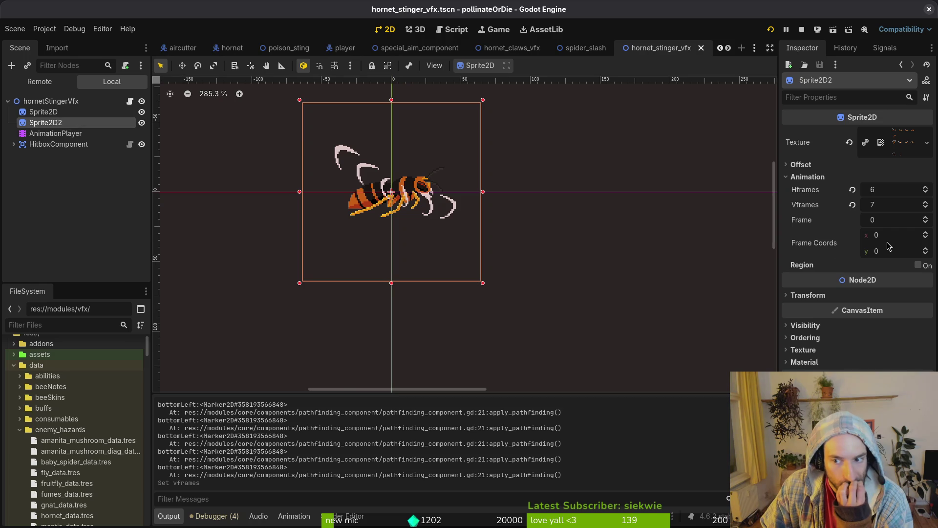
drag(923, 254, 927, 251)
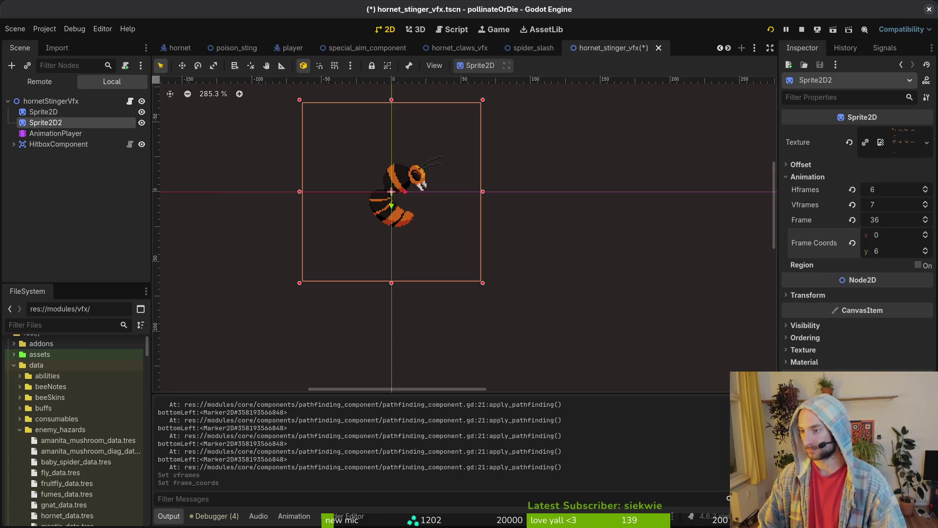
key(alt+Tab)
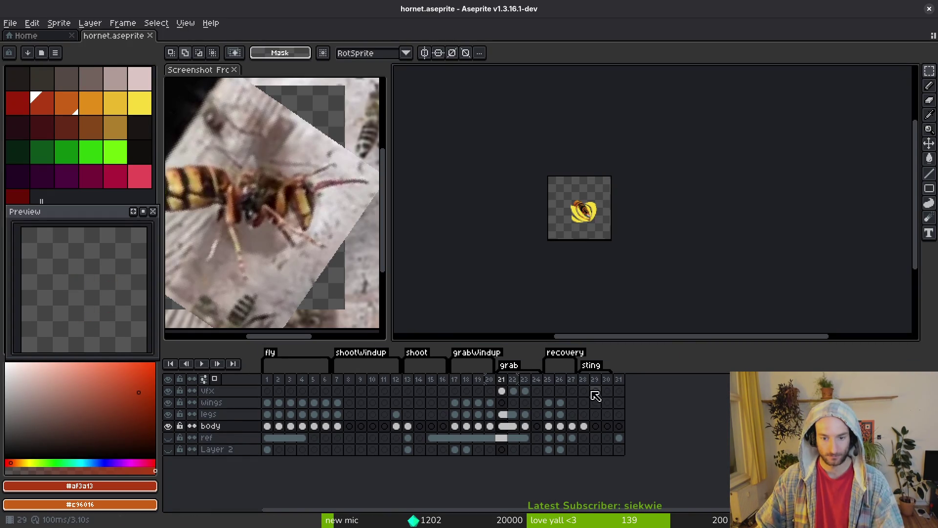
On frame 28's vfx layer, outline a bright-green triangular spike from the abdomen tip
click(583, 391)
scroll(582, 209, up, 5)
click(124, 153)
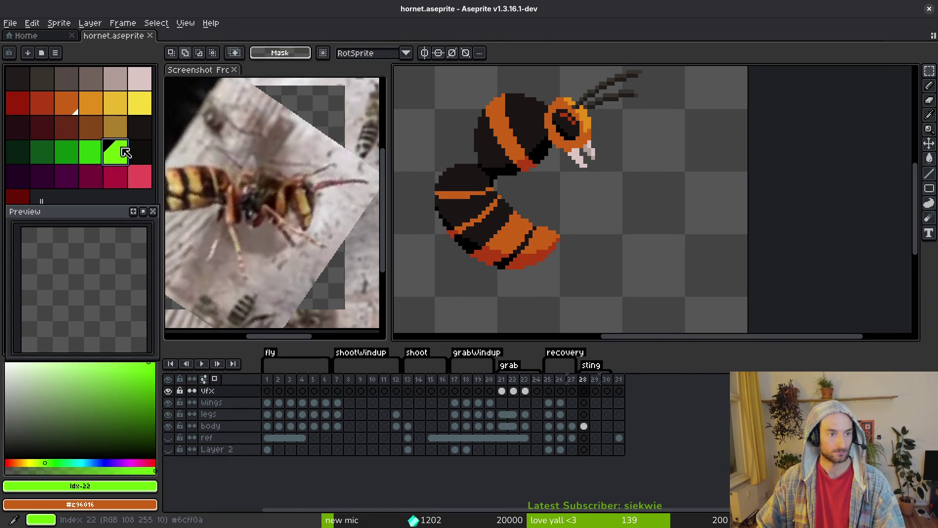
key(b)
scroll(602, 225, up, 2)
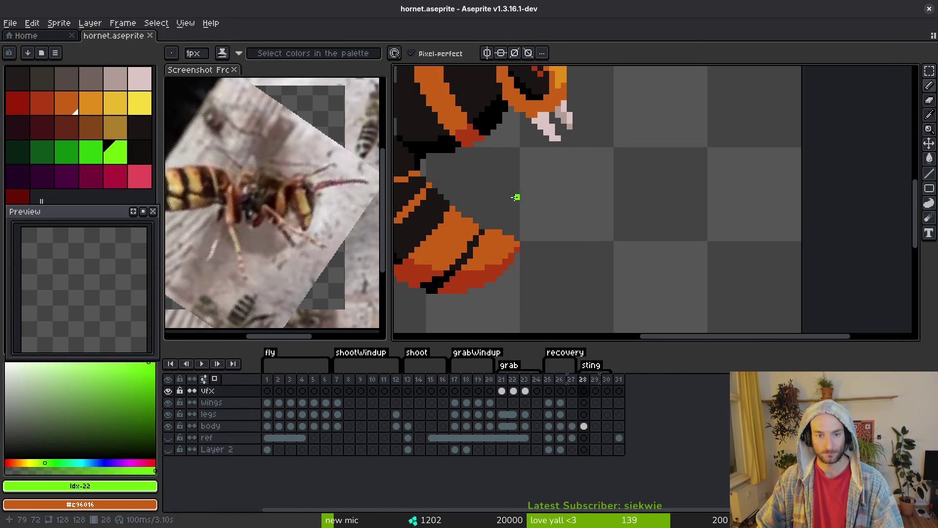
drag(506, 179, 622, 204)
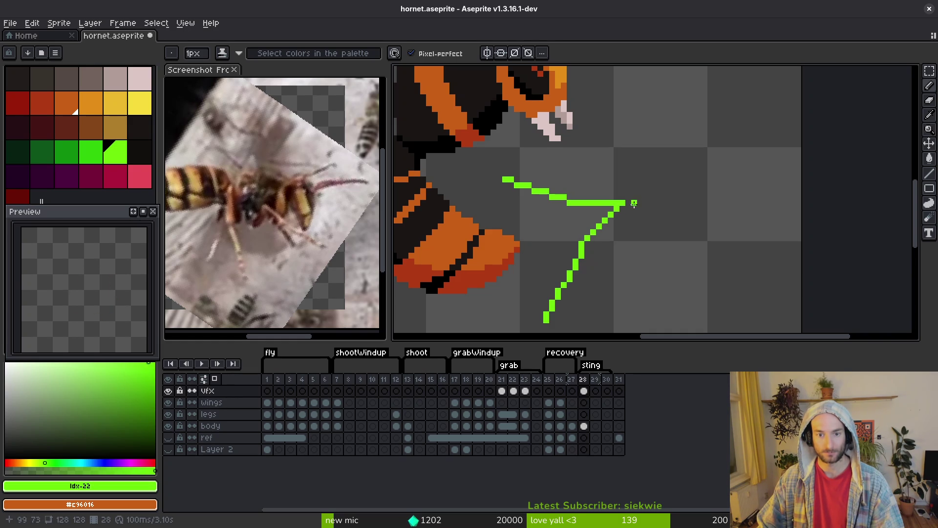
key(ctrl+z)
drag(618, 208, 587, 250)
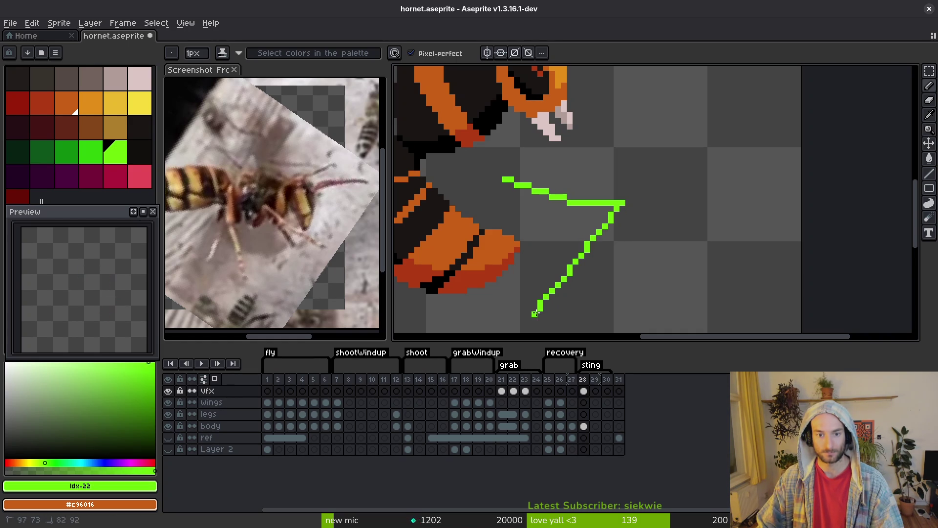
mouse_move(493, 179)
mouse_down()
mouse_move(540, 209)
mouse_move(524, 318)
mouse_up()
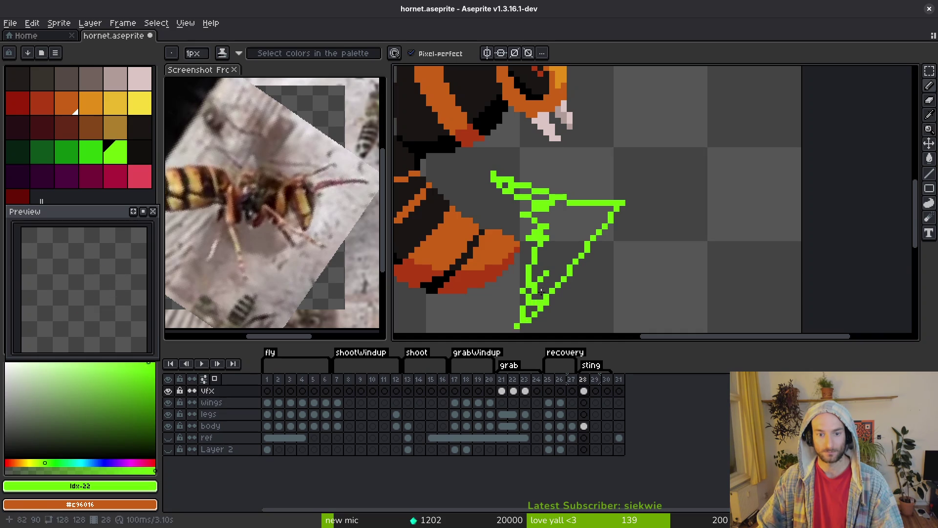
Fill the triangle solid green and extend the green strokes up toward the body
key(g)
click(545, 263)
key(b)
mouse_move(512, 210)
mouse_down()
mouse_move(521, 193)
mouse_move(504, 175)
mouse_move(559, 215)
mouse_move(587, 196)
mouse_move(496, 177)
mouse_up()
Lasso-select the green thrust shape and nudge it slightly left
scroll(496, 176, down, 2)
key(q)
mouse_move(596, 182)
mouse_down()
mouse_move(469, 166)
mouse_move(486, 258)
mouse_up()
scroll(469, 166, down, 1)
drag(557, 229, 556, 231)
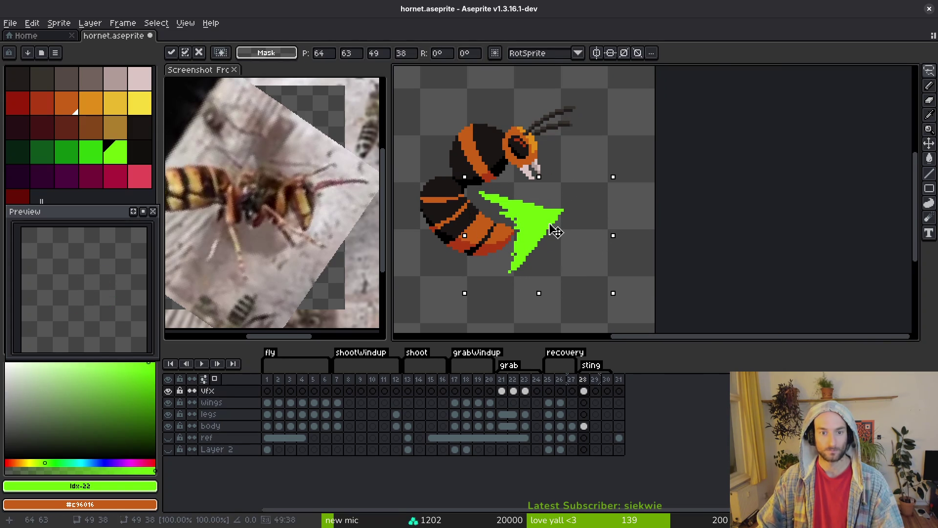
Commit the moved thrust, compare it against frame 27, and eyedrop its green
key(Return)
key(Left)
key(i)
key(Right)
scroll(562, 215, up, 2)
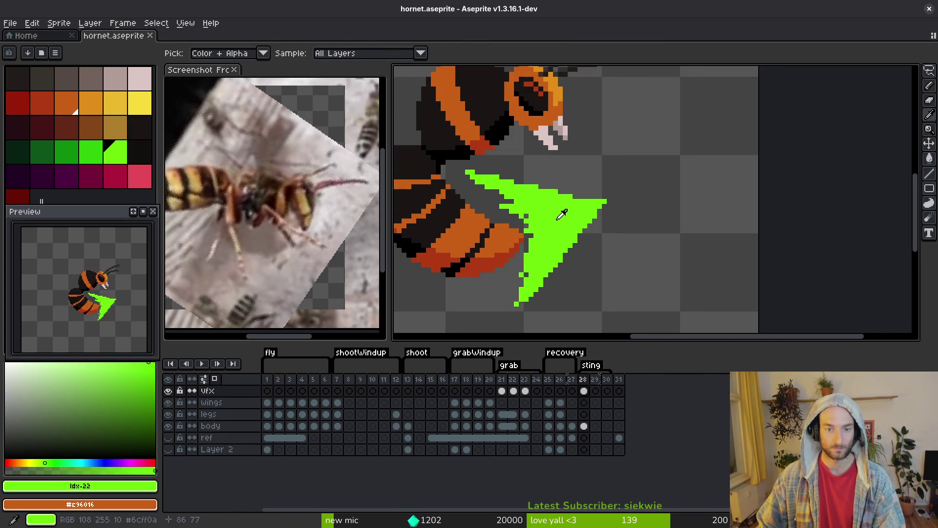
click(561, 215)
key(b)
scroll(561, 215, up, 2)
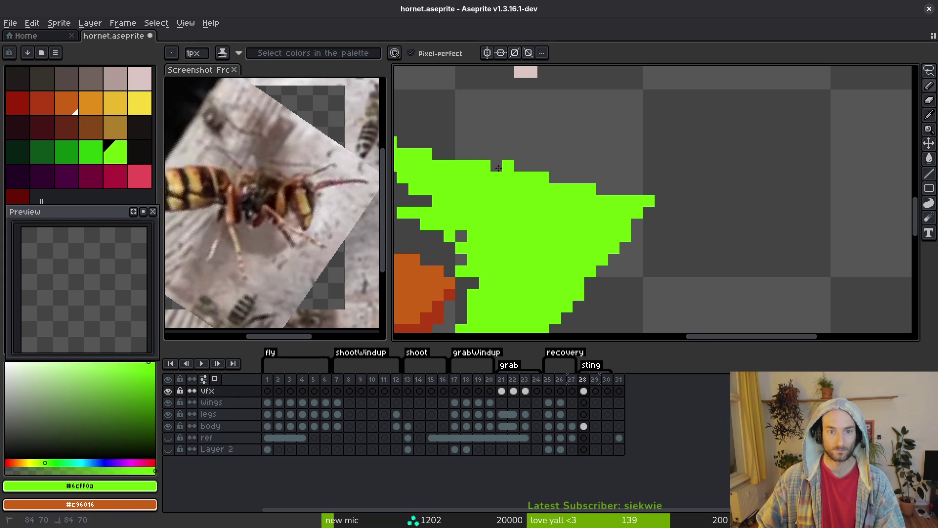
scroll(498, 201, down, 2)
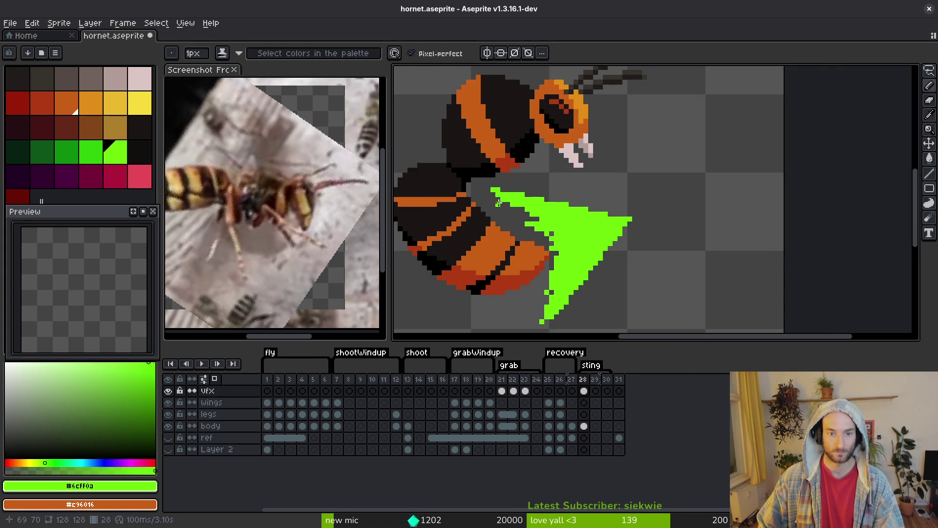
Paint green over the orange pixels at the abdomen edge and along the lower diagonal
key(e)
scroll(498, 190, up, 2)
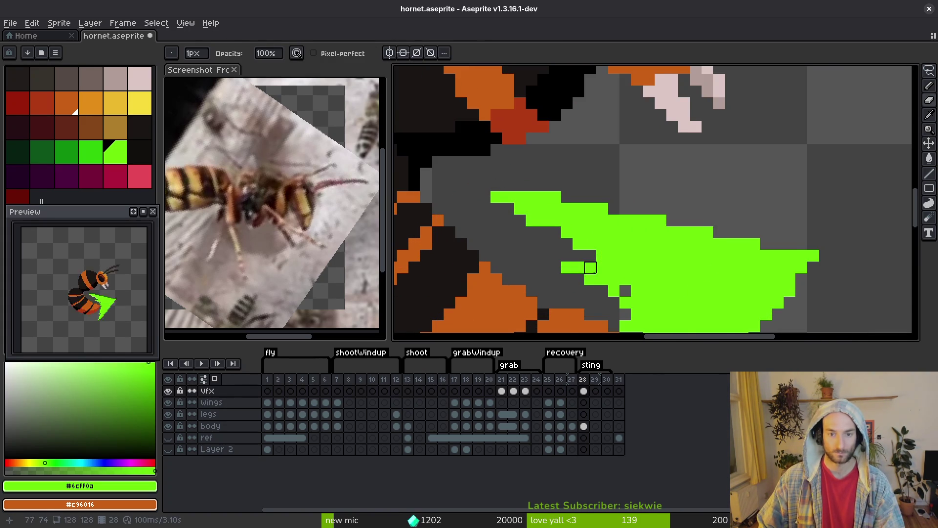
scroll(540, 174, down, 2)
key(i)
scroll(533, 180, up, 2)
key(b)
mouse_move(493, 196)
mouse_down()
mouse_move(481, 211)
mouse_move(481, 187)
mouse_move(455, 213)
mouse_up()
key(e)
key(i)
key(b)
key(i)
key(b)
drag(504, 255, 481, 278)
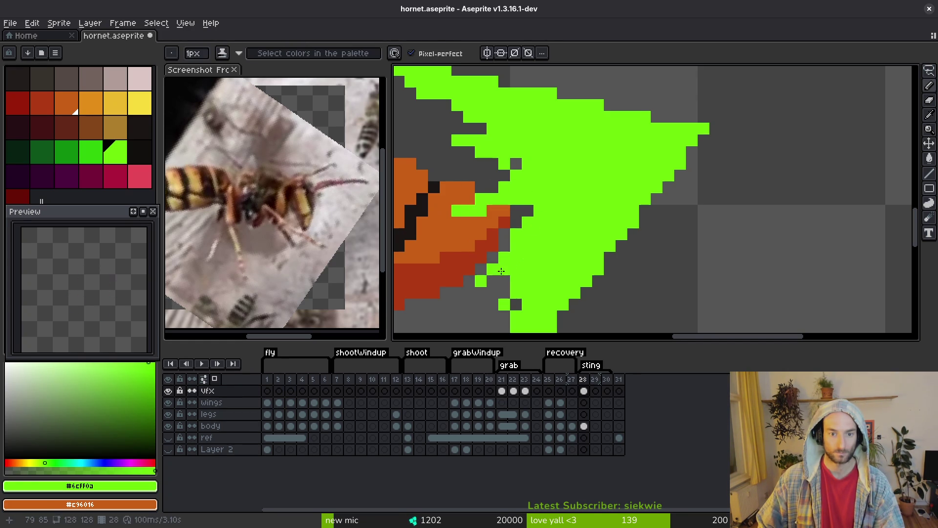
Erase ragged gaps along the thrust's upper edge and a stray pixel, then add a lower-tip pixel
scroll(589, 132, down, 5)
scroll(589, 132, left, 2)
key(e)
drag(561, 178, 555, 208)
key(b)
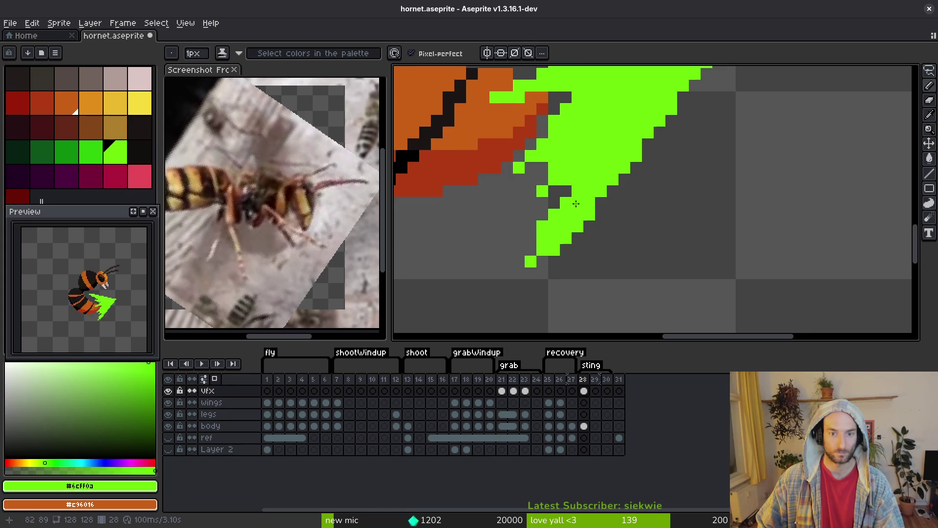
scroll(571, 188, down, 2)
key(e)
click(569, 189)
key(b)
key(e)
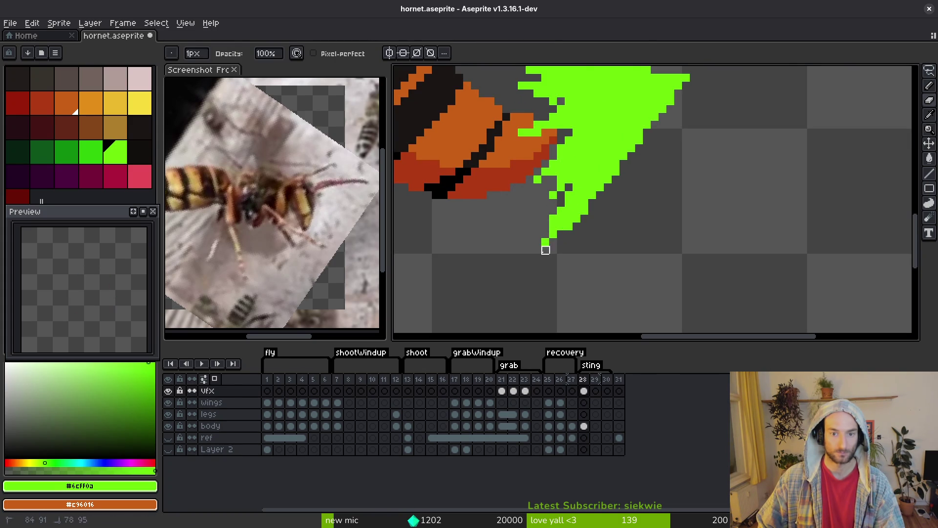
scroll(586, 230, down, 4)
scroll(586, 240, up, 3)
key(b)
click(580, 239)
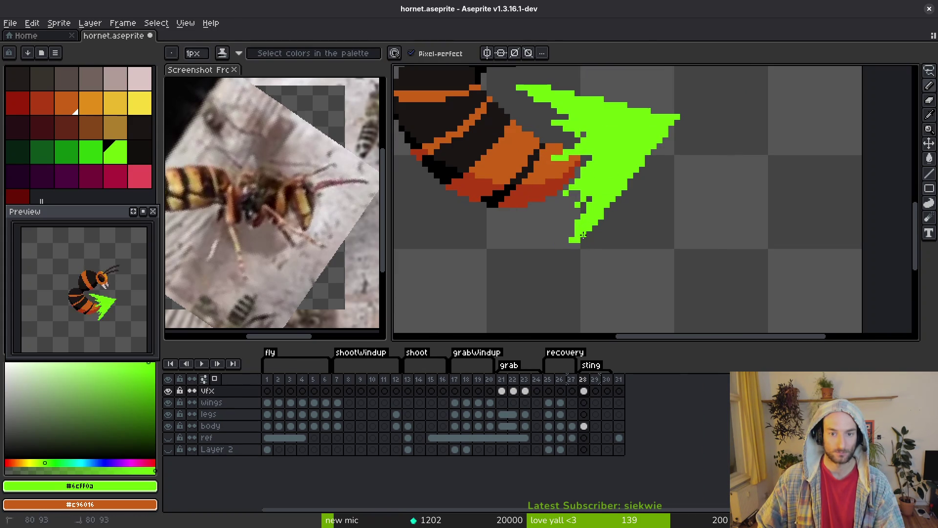
Touch up single pixels on the thrust's upper edge and save hornet.aseprite
scroll(576, 229, down, 3)
scroll(567, 195, up, 4)
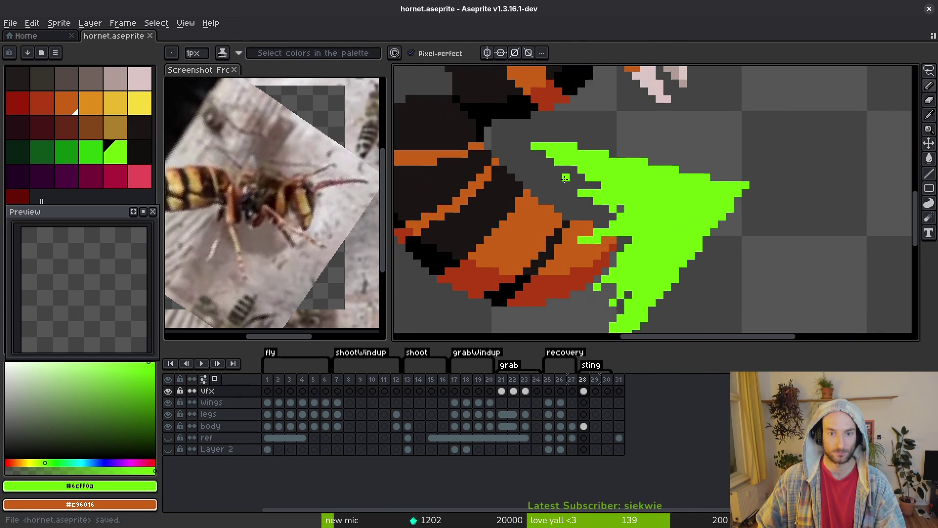
key(e)
key(b)
click(558, 163)
scroll(676, 177, down, 3)
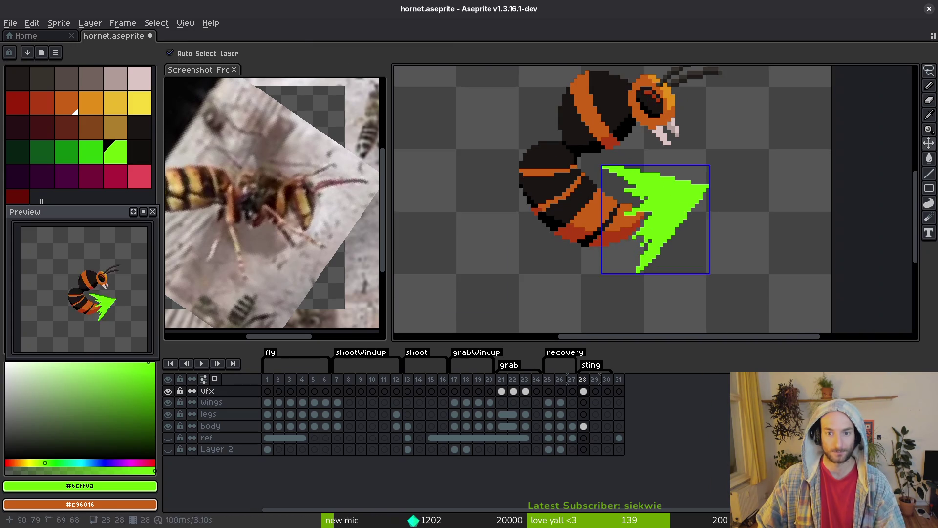
scroll(685, 205, up, 4)
key(e)
click(622, 133)
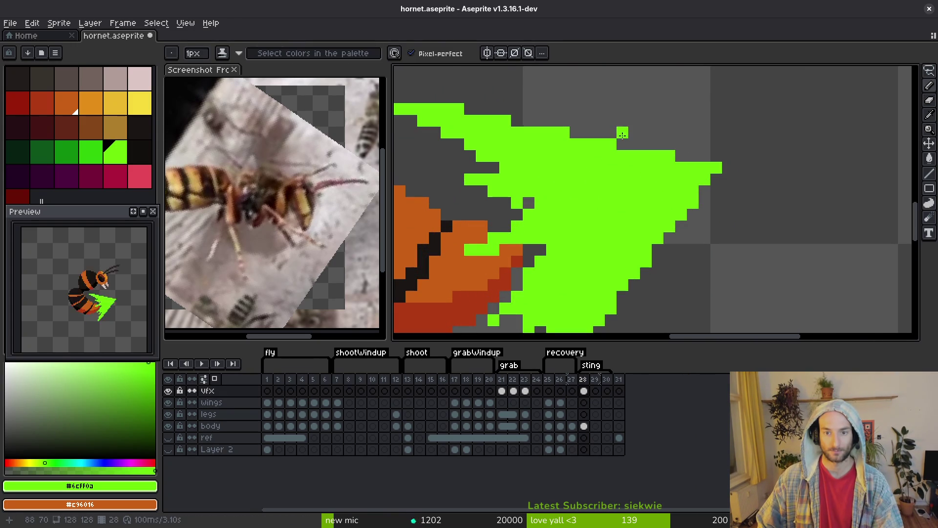
scroll(577, 182, down, 6)
key(v)
key(ctrl+s)
scroll(587, 215, down, 3)
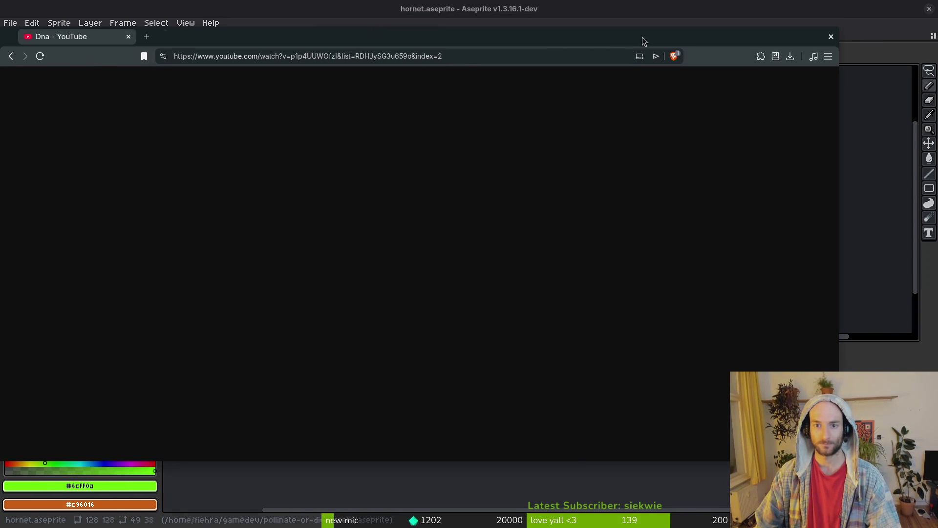
Browse the pollinate-or-die project's assets/inspiration folder in Files
key(super+e)
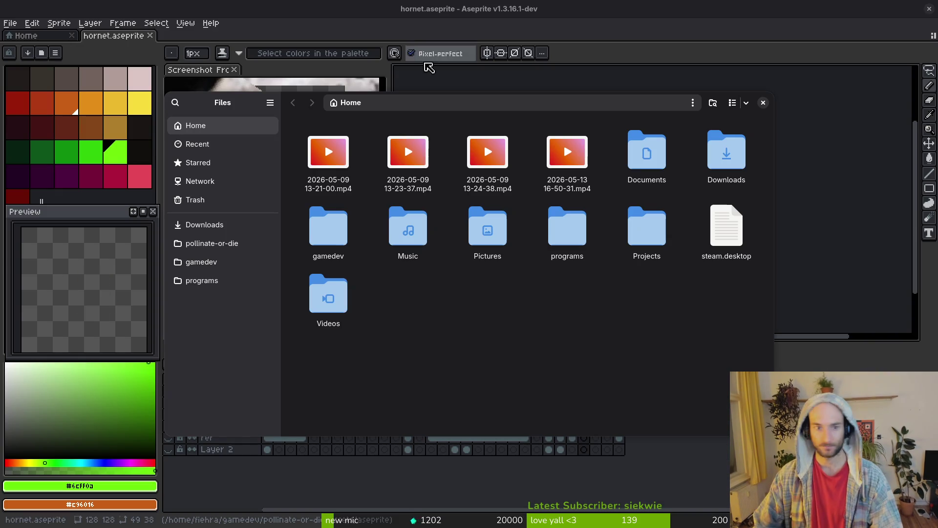
click(251, 226)
click(243, 245)
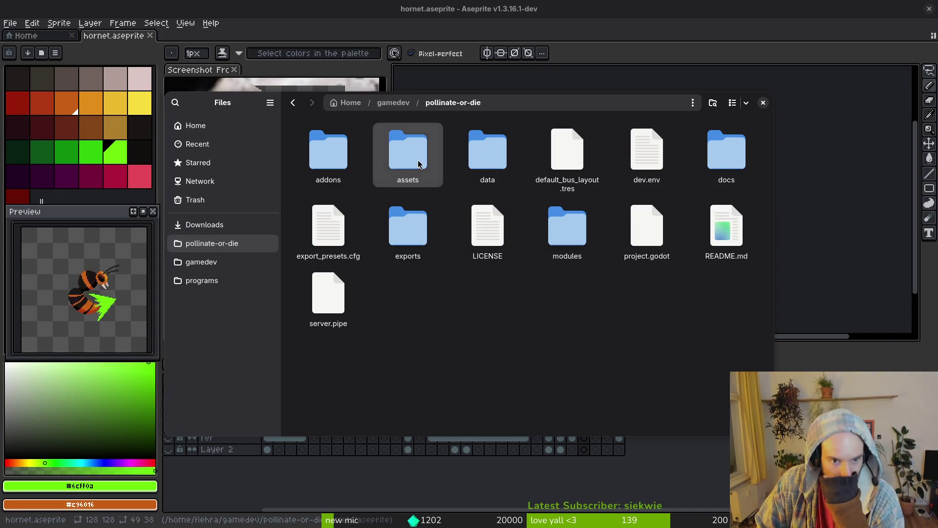
double_click(396, 171)
double_click(647, 152)
scroll(763, 210, down, 5)
mouse_move(770, 201)
mouse_down()
mouse_move(770, 401)
mouse_move(773, 352)
mouse_up()
Go to Home > Pictures > Screenshots and select the 01-43-00 lightning screenshot
click(204, 224)
click(195, 125)
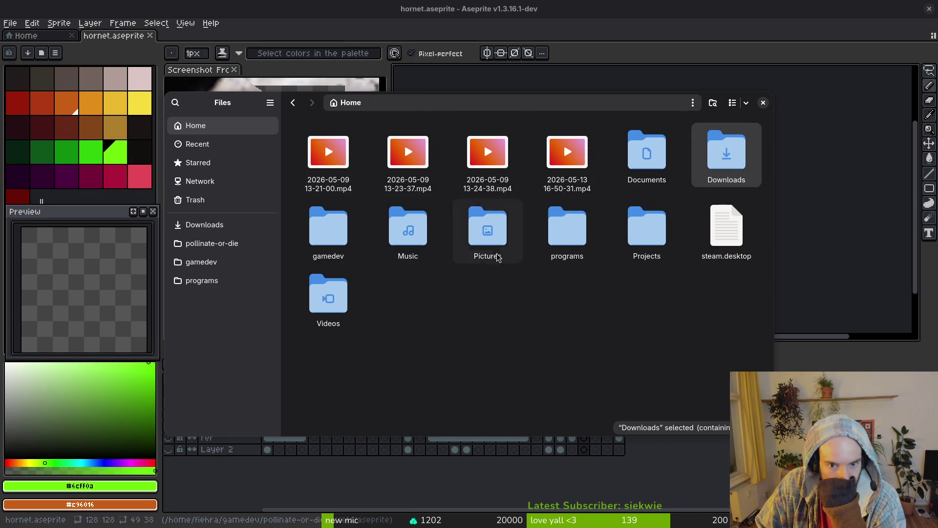
double_click(487, 226)
double_click(325, 147)
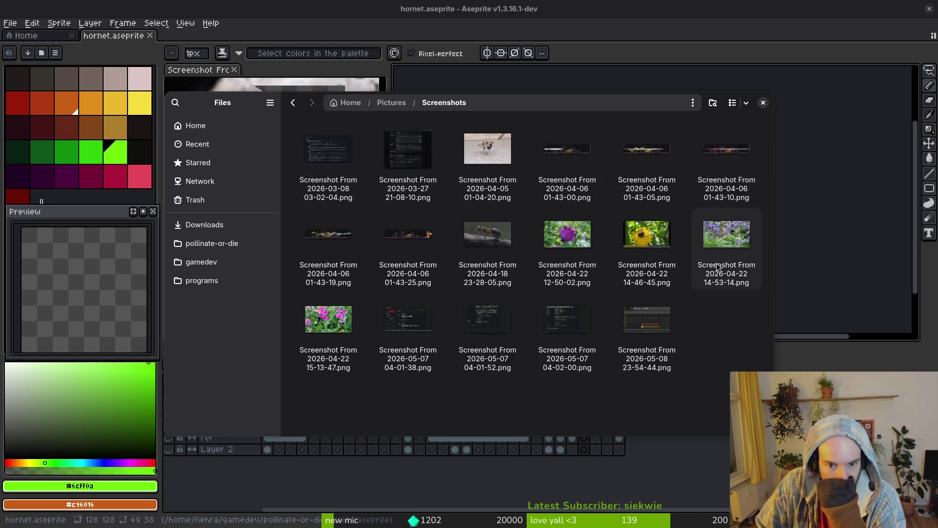
click(566, 154)
Open the 01-43-00 screenshot and step through the neighbouring lightning screenshots
key(space)
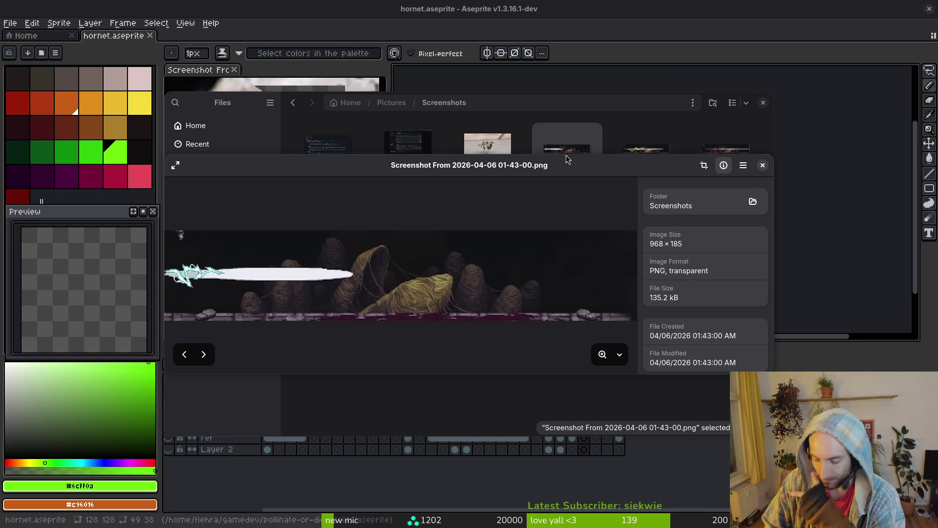
key(Right)
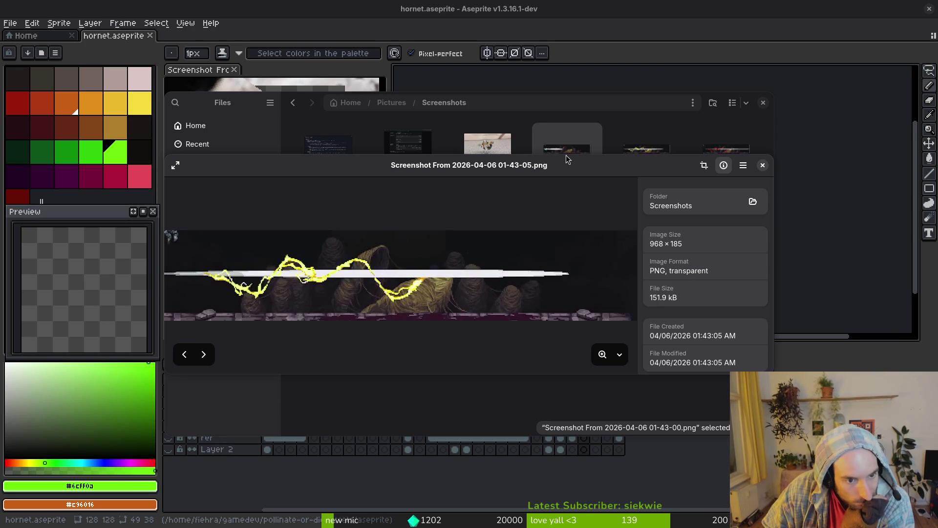
key(Right)
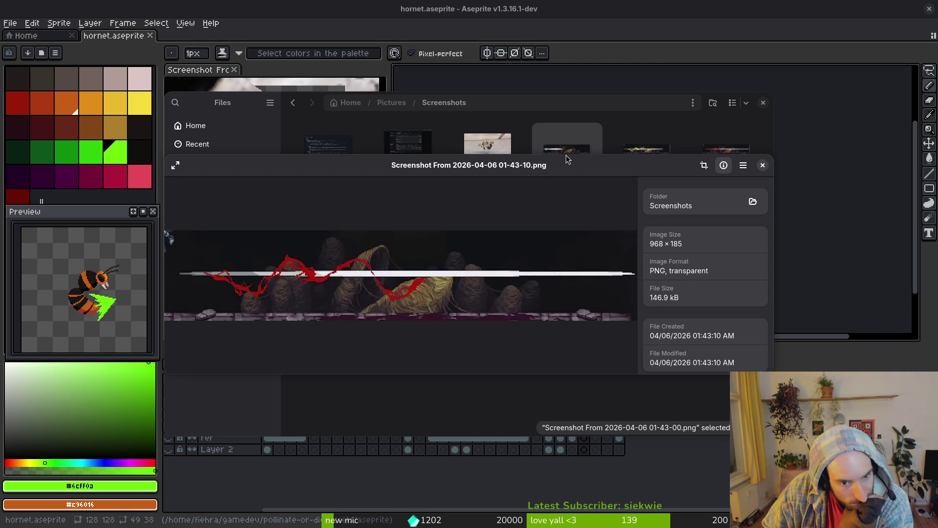
key(Right)
key(Right)
key(Right)
key(Left)
key(Left)
key(Left)
key(Right)
key(Right)
key(Left)
key(Left)
key(Left)
Flip between the red and yellow lightning references, ending on 01-43-05
key(Right)
key(Right)
key(Right)
key(Left)
key(Left)
key(Right)
key(Right)
key(Right)
key(Left)
key(Left)
key(Right)
key(Right)
key(Right)
key(Right)
key(Left)
key(Left)
key(Right)
key(Right)
key(Left)
key(Left)
key(Left)
key(Left)
key(Right)
key(Right)
key(Left)
key(Right)
key(Right)
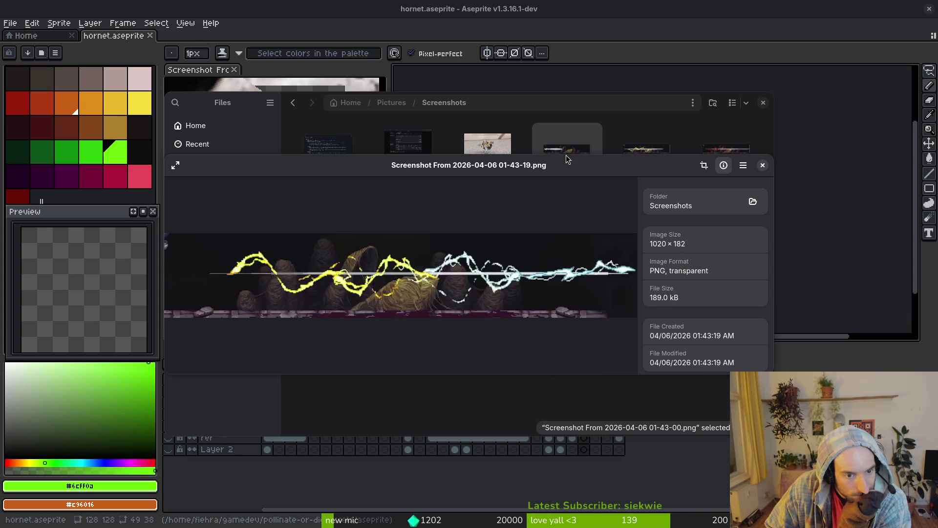
key(Left)
key(Left)
key(Right)
key(Right)
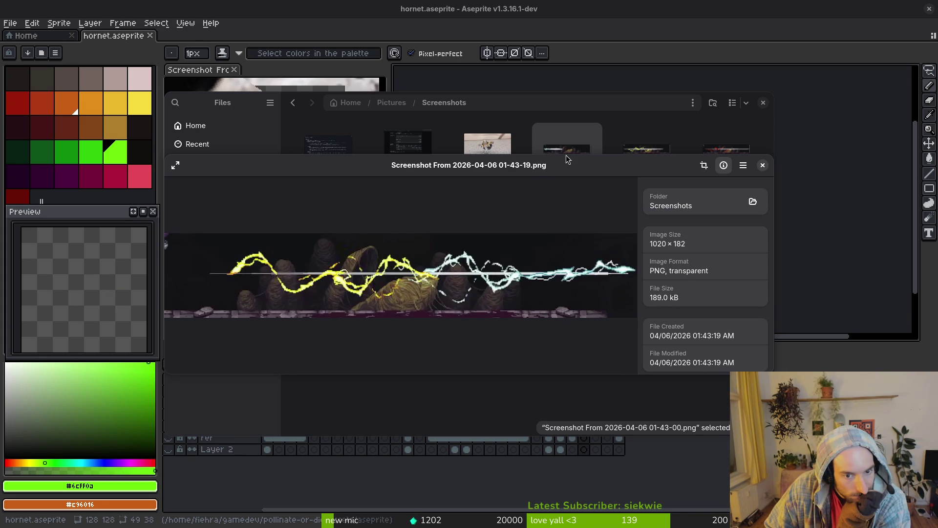
key(Left)
key(Left)
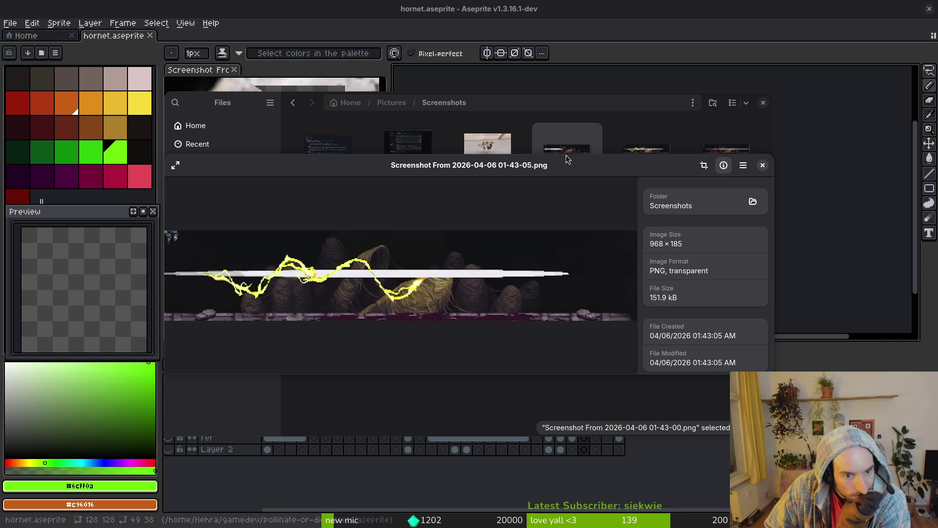
key(Right)
key(Right)
key(Left)
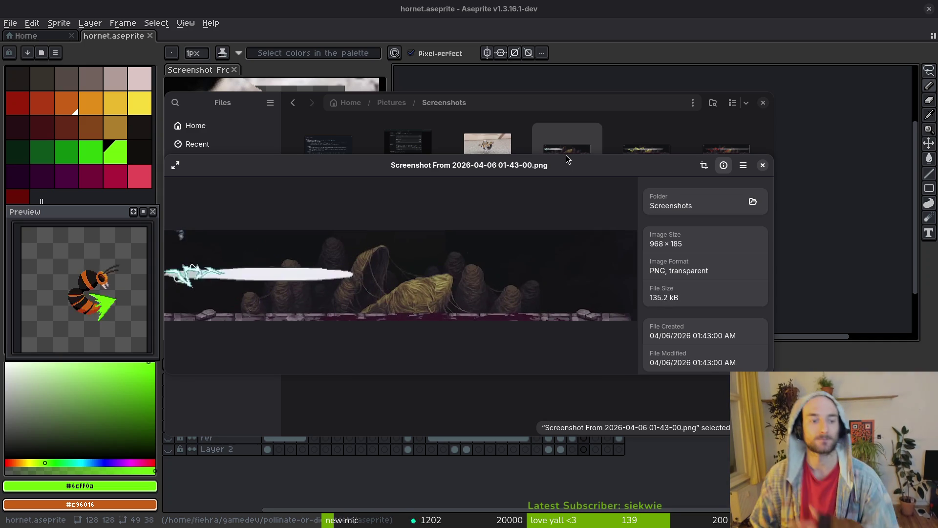
Back in Aseprite, resize the hornet canvas to 160×160 px
click(341, 15)
scroll(611, 220, up, 4)
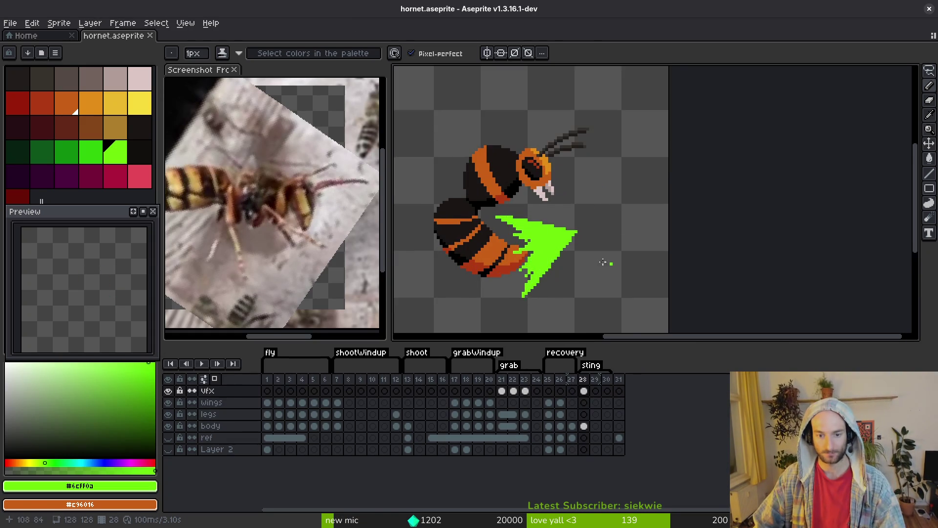
scroll(629, 235, down, 2)
scroll(630, 232, down, 2)
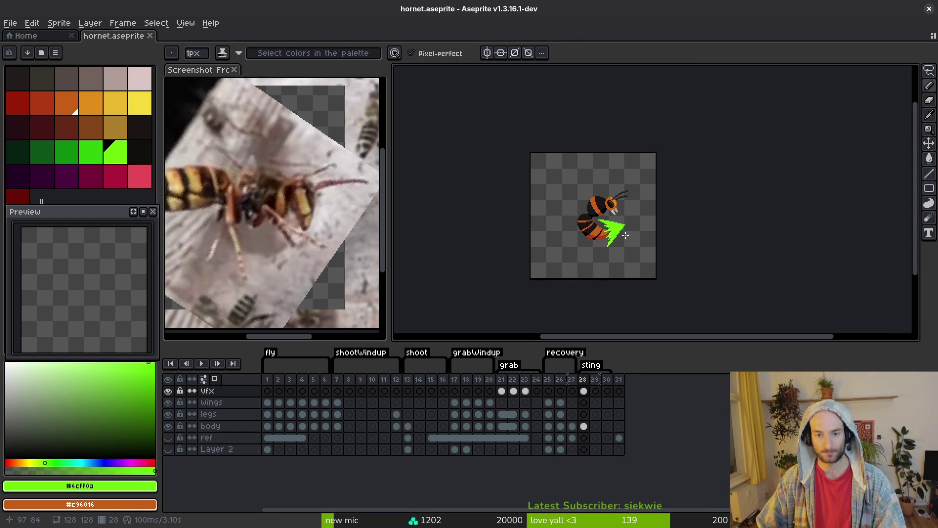
key(ctrl+alt+c)
text(160)
key(Tab)
text(160)
key(Return)
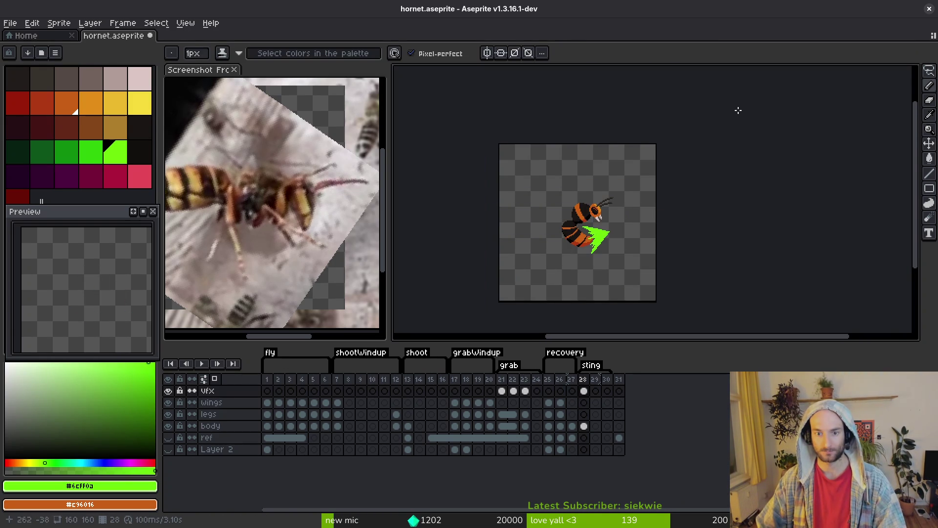
Magic Wand-select the green stinger blast, move it up-left away from the hornet, and save
scroll(605, 244, up, 3)
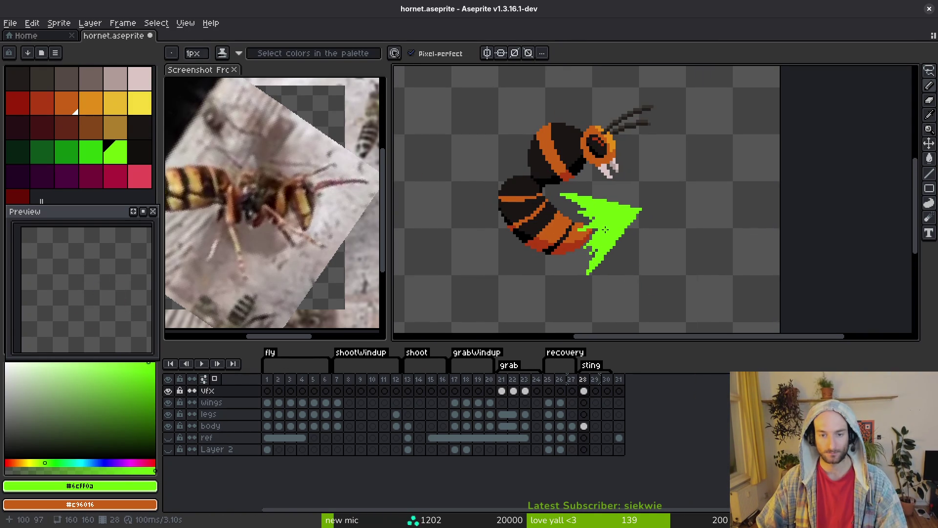
scroll(606, 227, up, 1)
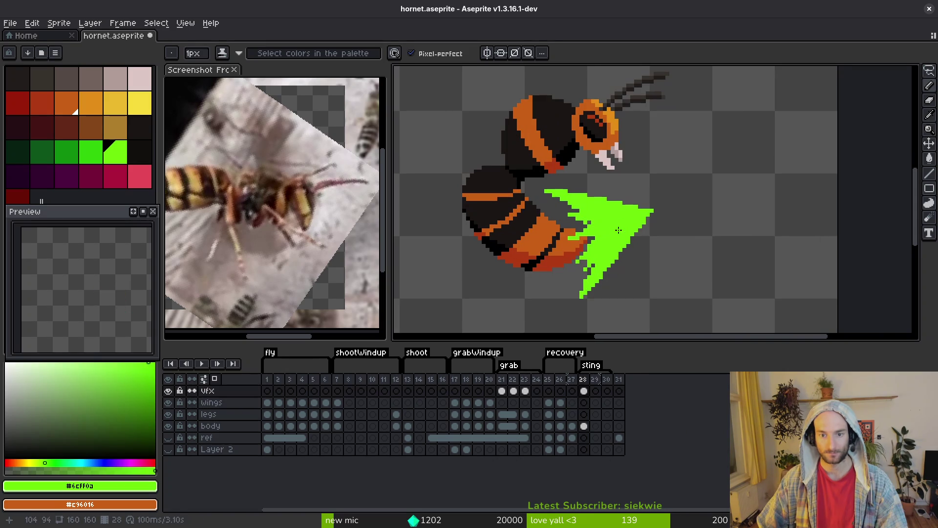
key(w)
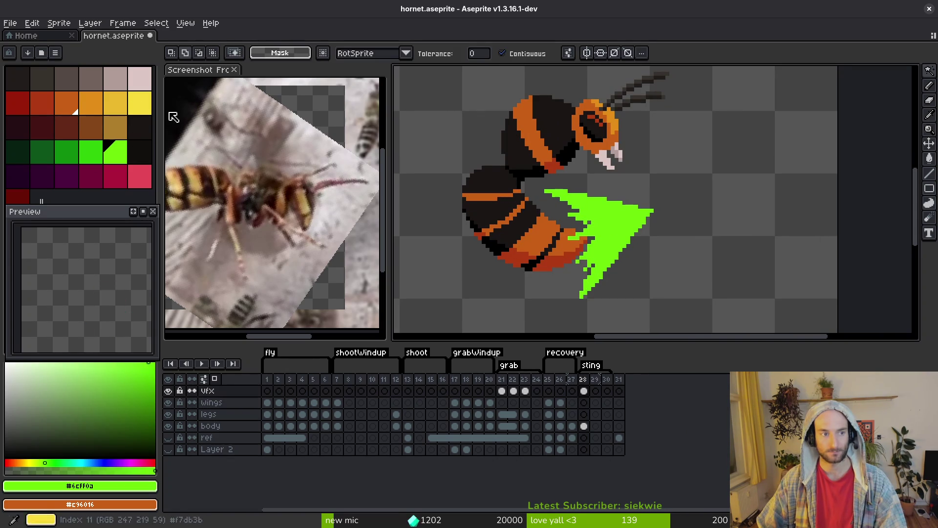
click(630, 230)
scroll(613, 271, up, 3)
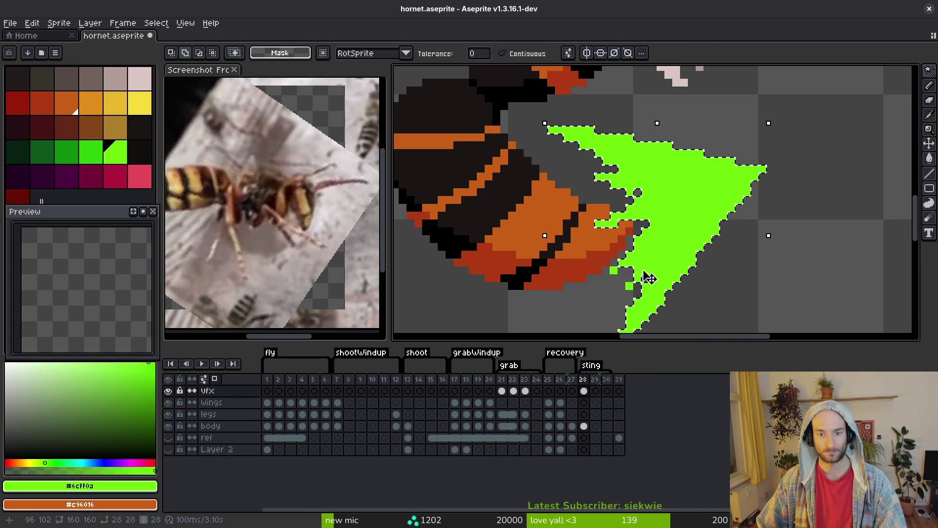
scroll(614, 271, down, 1)
scroll(670, 213, down, 3)
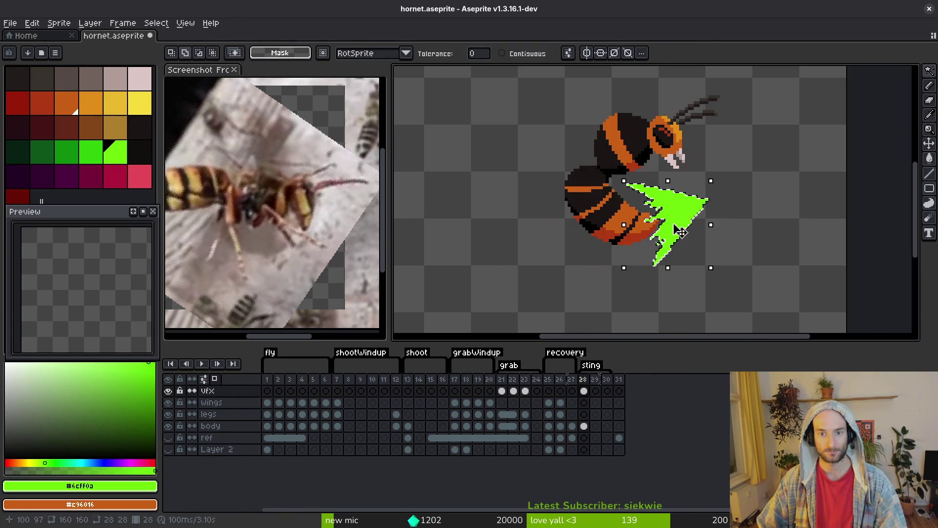
drag(677, 215, 461, 139)
scroll(461, 140, down, 5)
key(ctrl+s)
scroll(544, 209, up, 4)
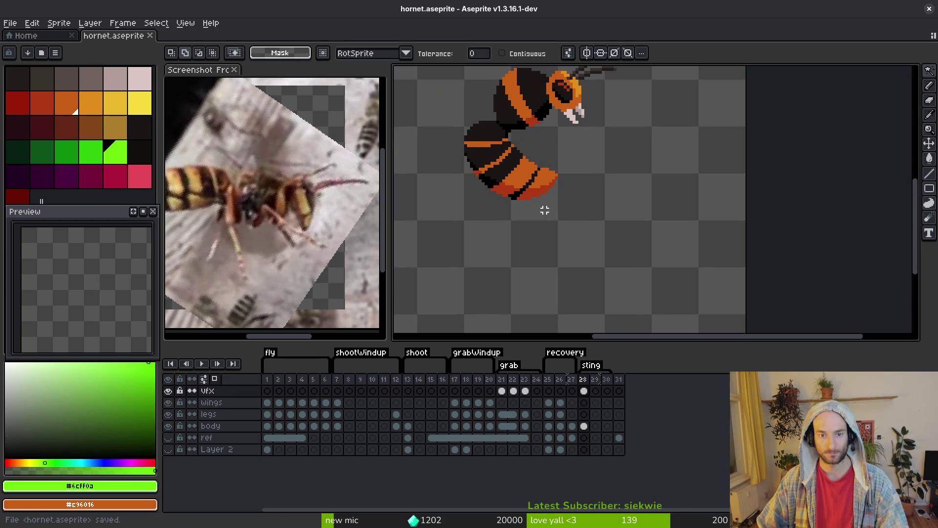
After checking the lightning reference, draw two parallel bright-green lines from the sting toward the upper right
key(alt+s)
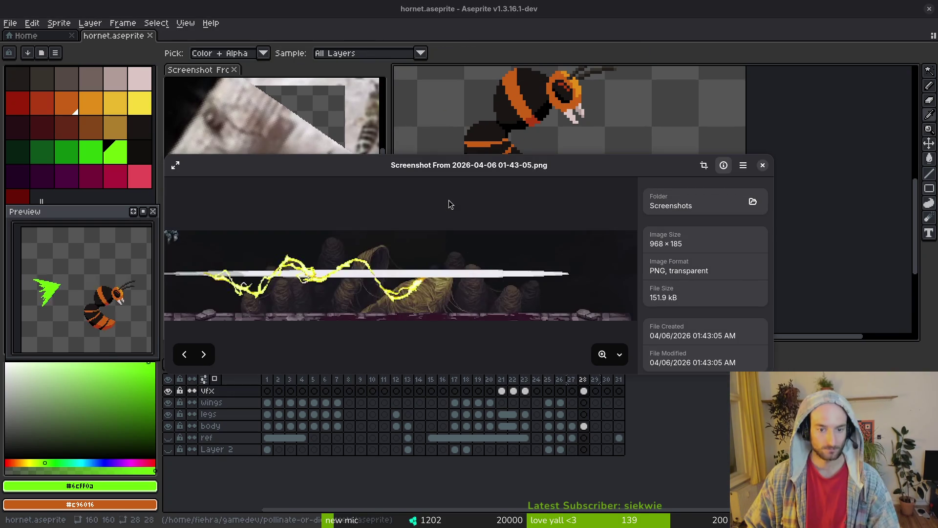
key(alt+Tab)
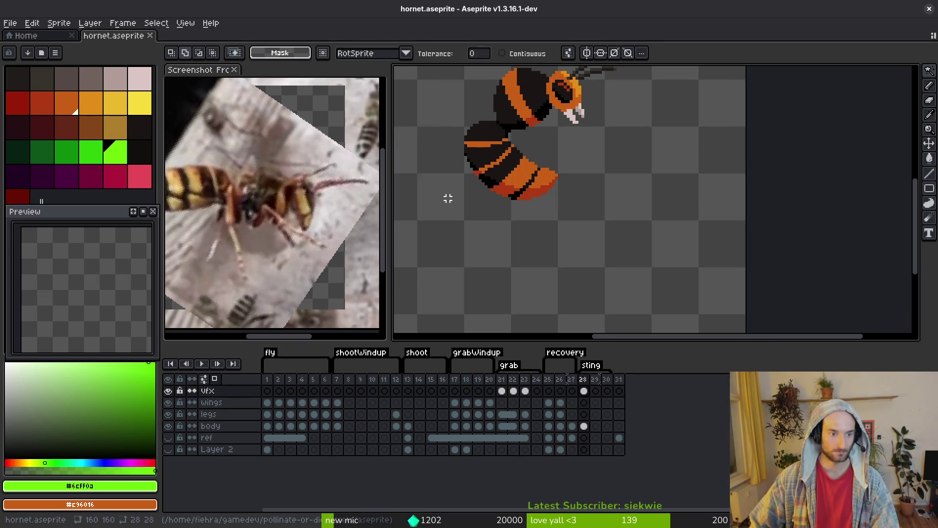
scroll(647, 284, up, 1)
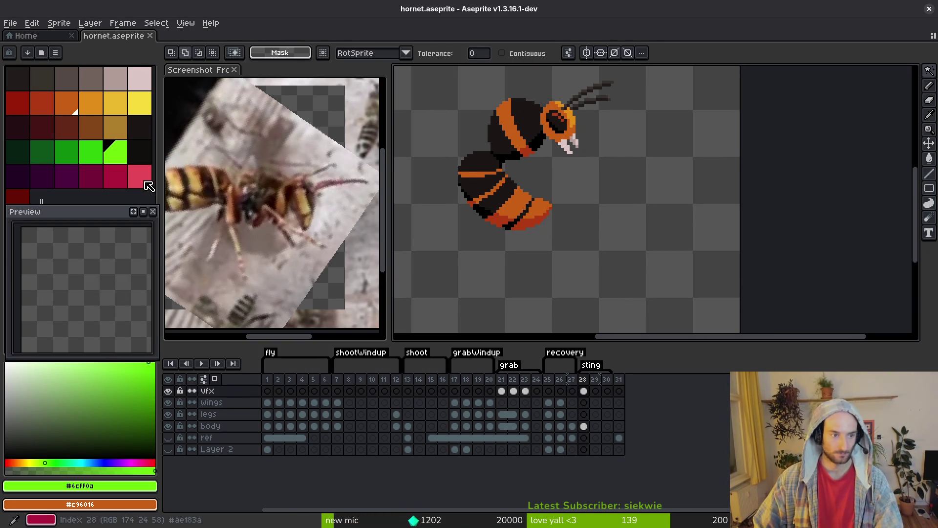
scroll(525, 205, left, 1)
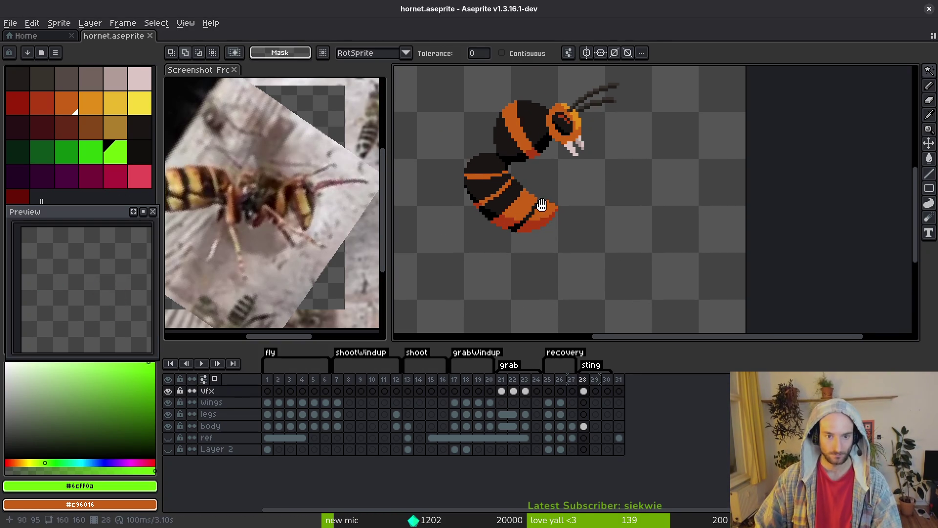
click(101, 152)
key(b)
scroll(604, 203, up, 2)
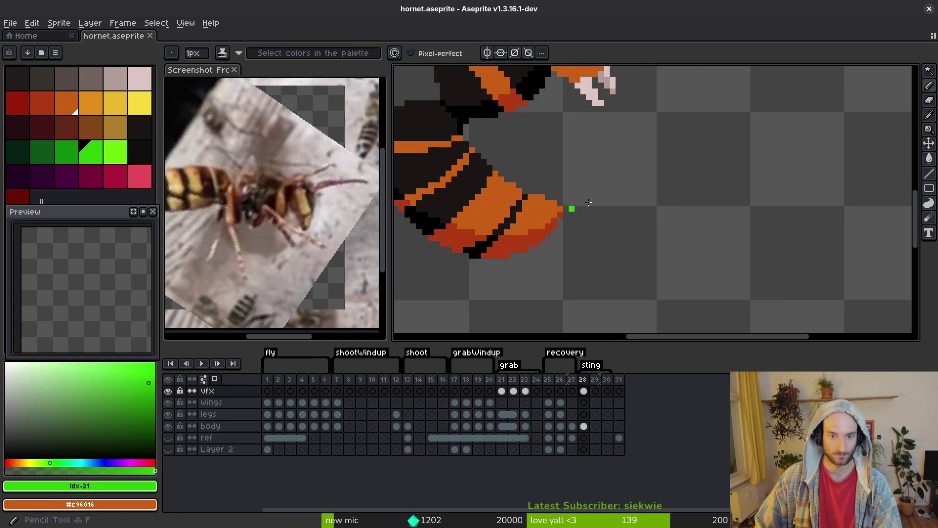
key(l)
scroll(586, 220, down, 1)
scroll(562, 229, up, 1)
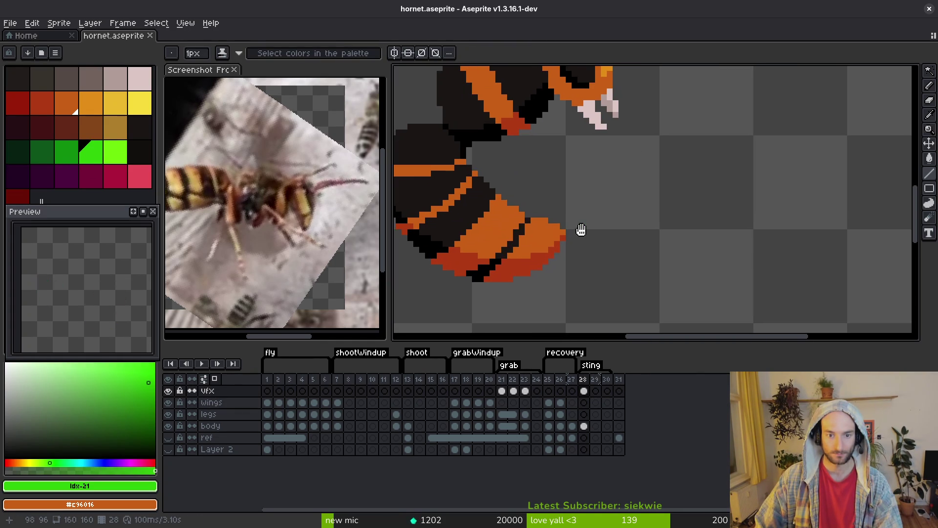
mouse_move(532, 233)
mouse_down()
mouse_move(698, 142)
mouse_move(783, 134)
mouse_up()
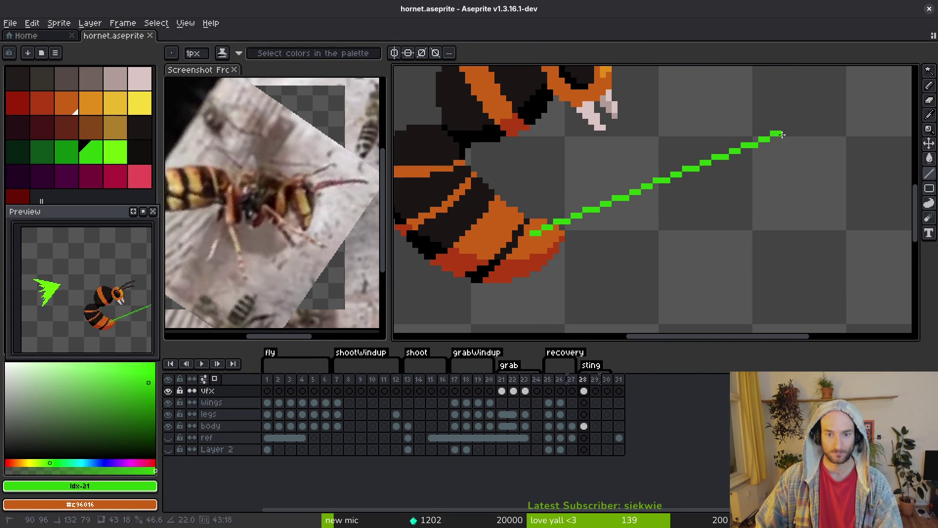
mouse_move(508, 250)
mouse_down()
mouse_move(771, 150)
mouse_move(541, 238)
mouse_move(719, 162)
mouse_up()
Recentre the hornet and redraw the green thrust line from the tail up-right, saving along the way
scroll(706, 200, down, 3)
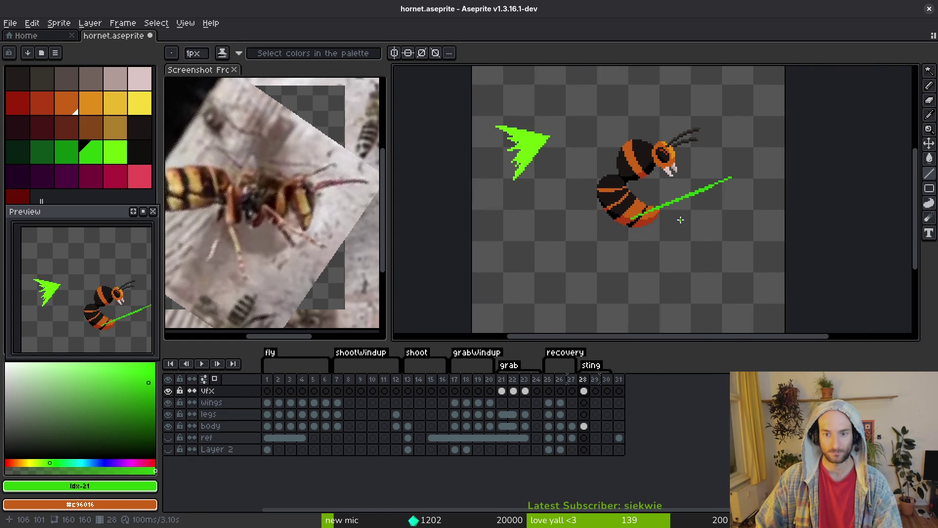
drag(684, 225, 634, 235)
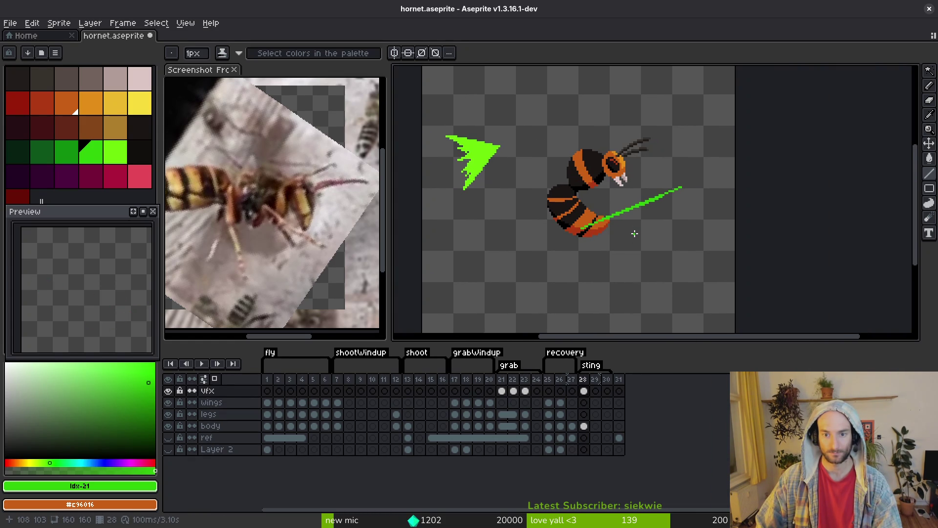
scroll(525, 246, up, 4)
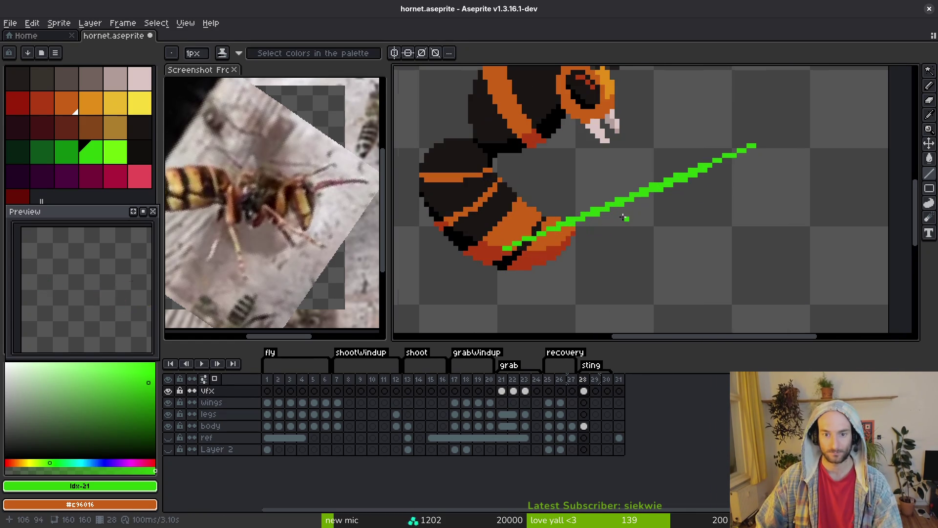
drag(541, 236, 741, 157)
scroll(723, 195, down, 4)
key(ctrl+s)
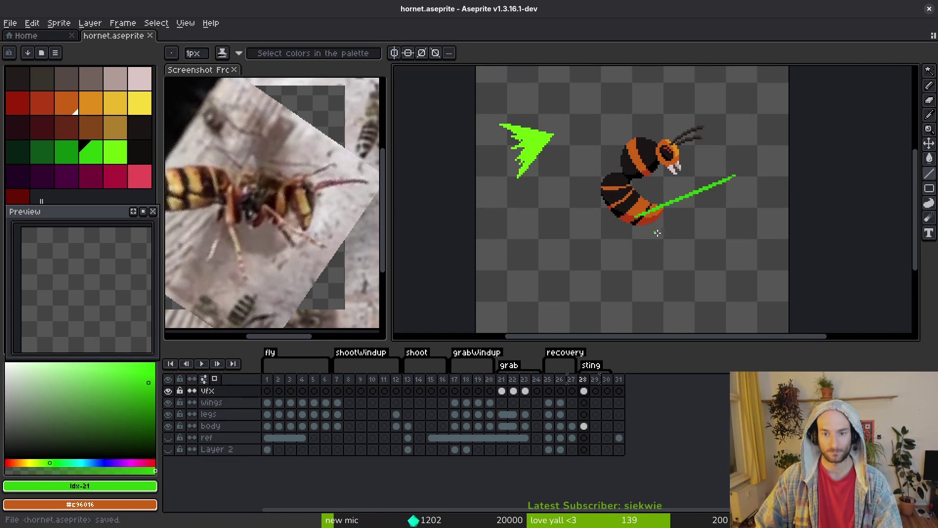
click(696, 219)
key(ctrl+z)
drag(635, 217, 735, 176)
Extend the green line's tip a few pixels further up-right with the pencil
scroll(705, 209, up, 3)
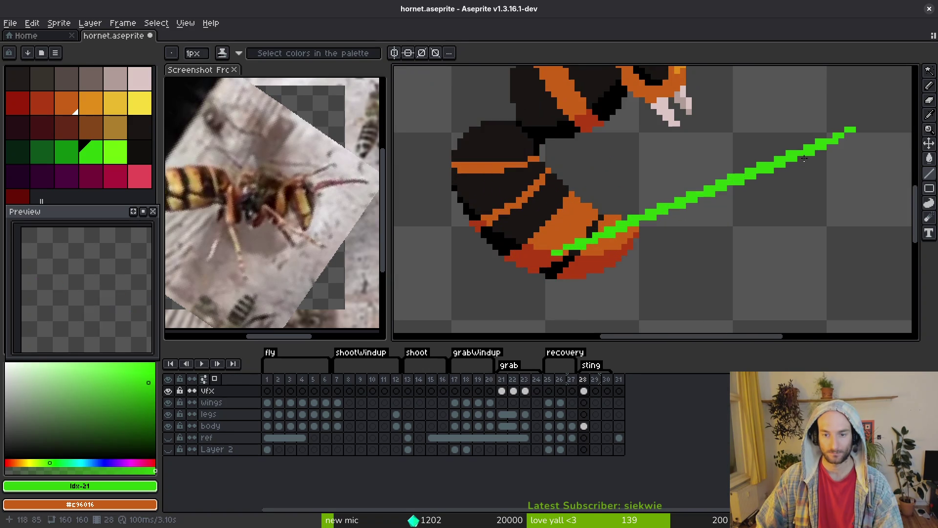
key(b)
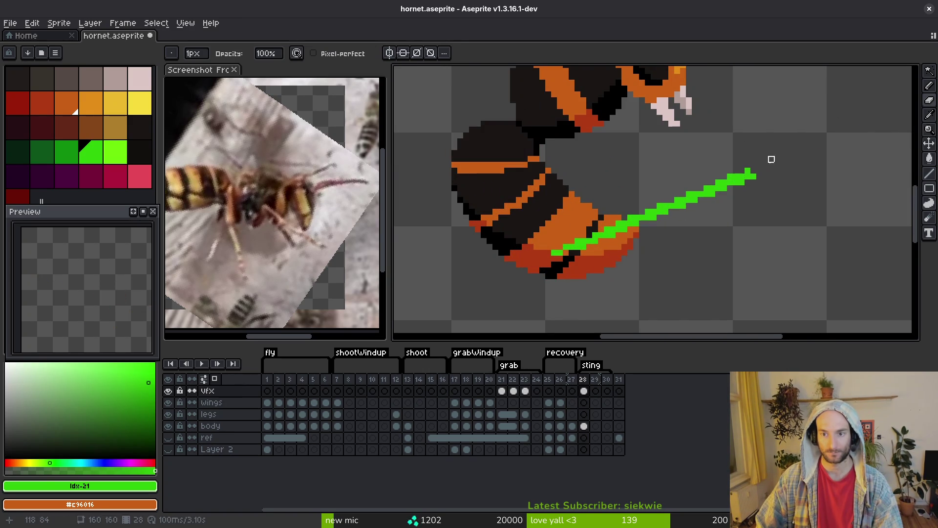
scroll(753, 180, up, 2)
key(b)
drag(779, 174, 826, 151)
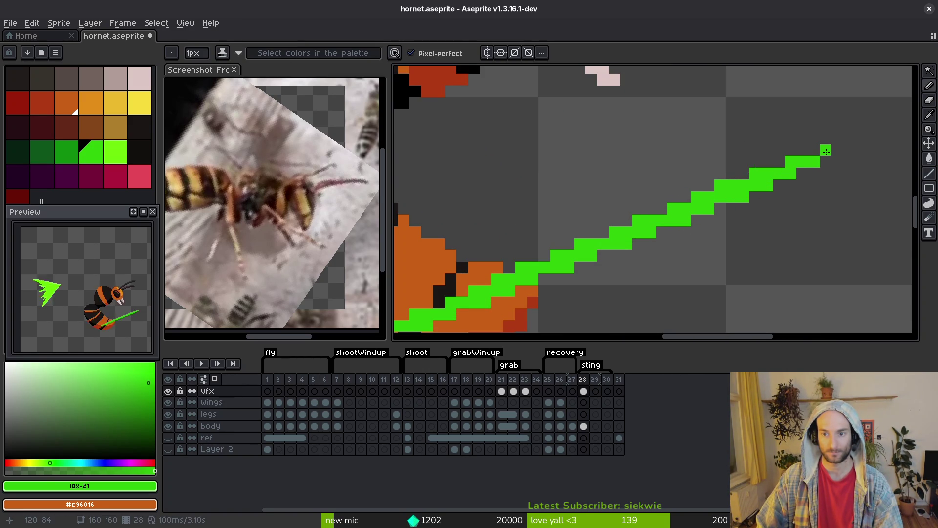
scroll(827, 152, down, 5)
scroll(689, 179, up, 3)
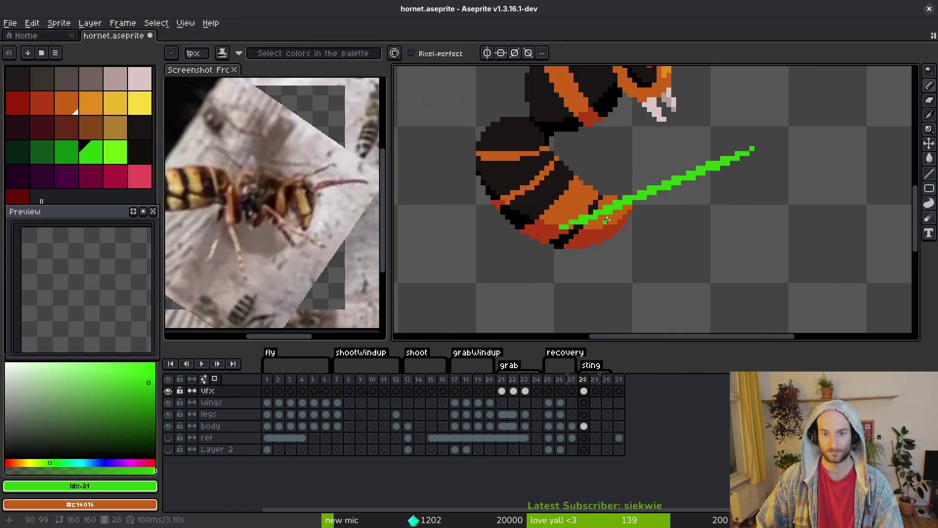
Erase the lower-left end of the sting line and sample its green
key(e)
drag(601, 211, 561, 227)
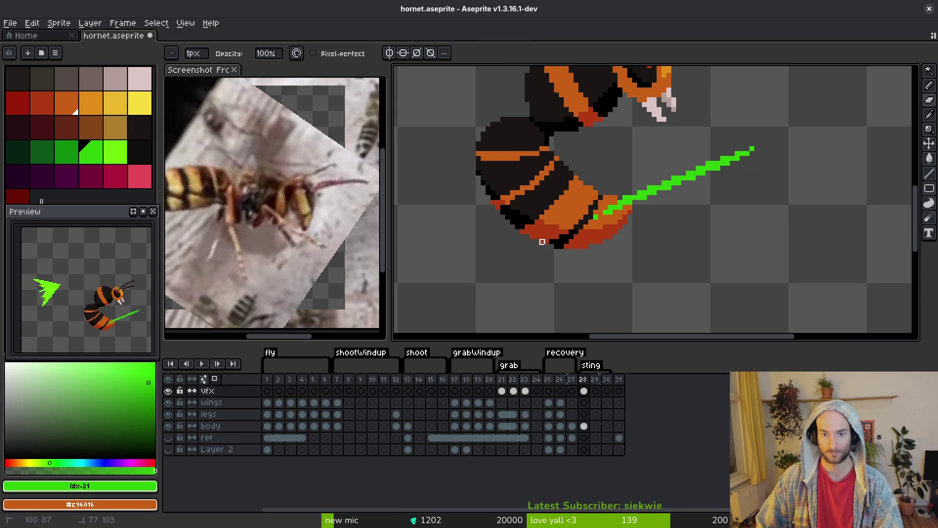
scroll(677, 257, down, 1)
scroll(677, 256, down, 2)
scroll(670, 230, up, 3)
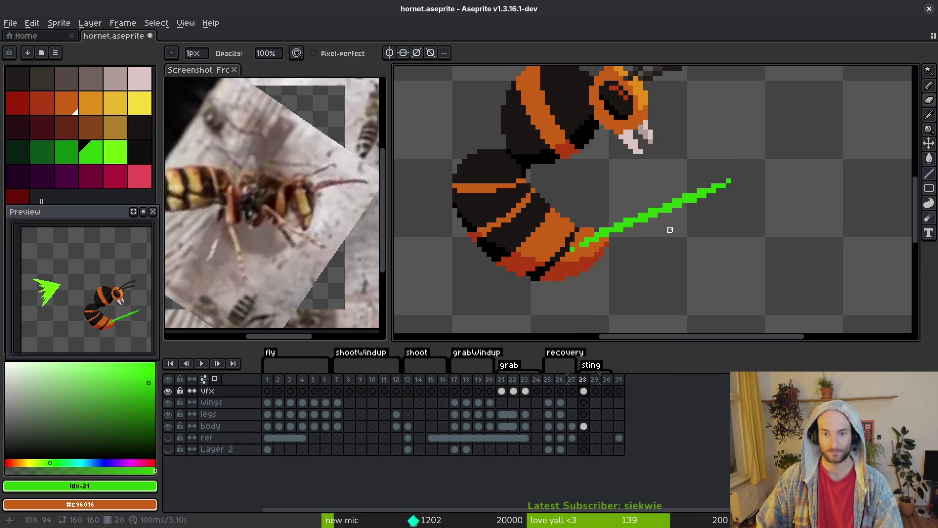
alt+click(657, 205)
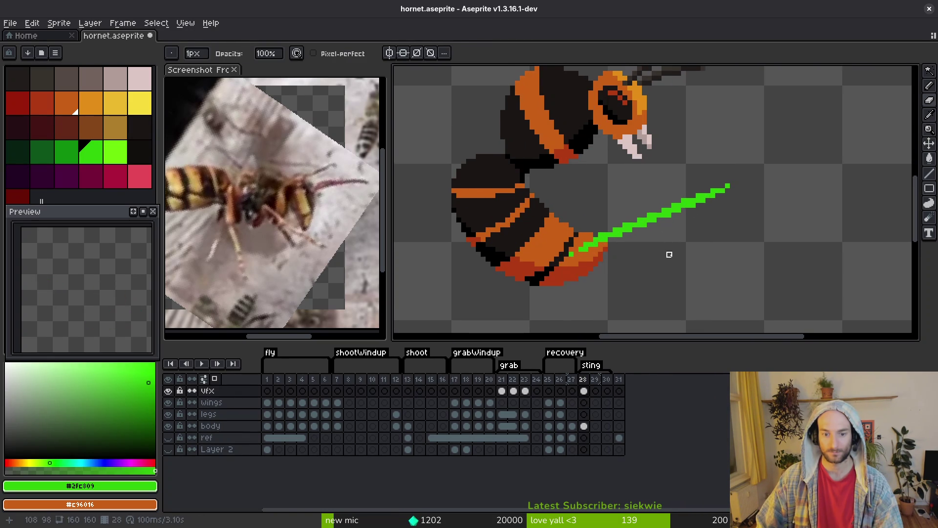
key(Return)
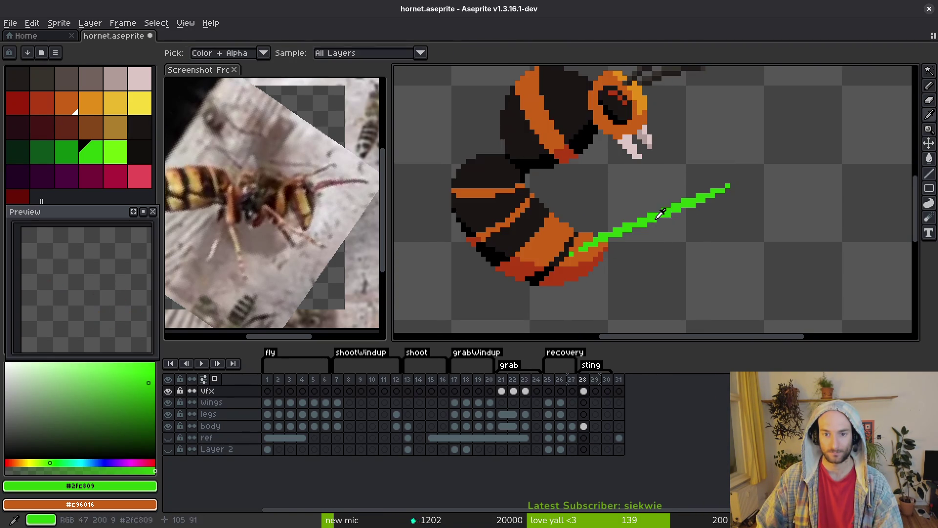
Replace the sting's green with bright green #6cff0a, save, and advance to frame 29
scroll(663, 226, down, 2)
key(g)
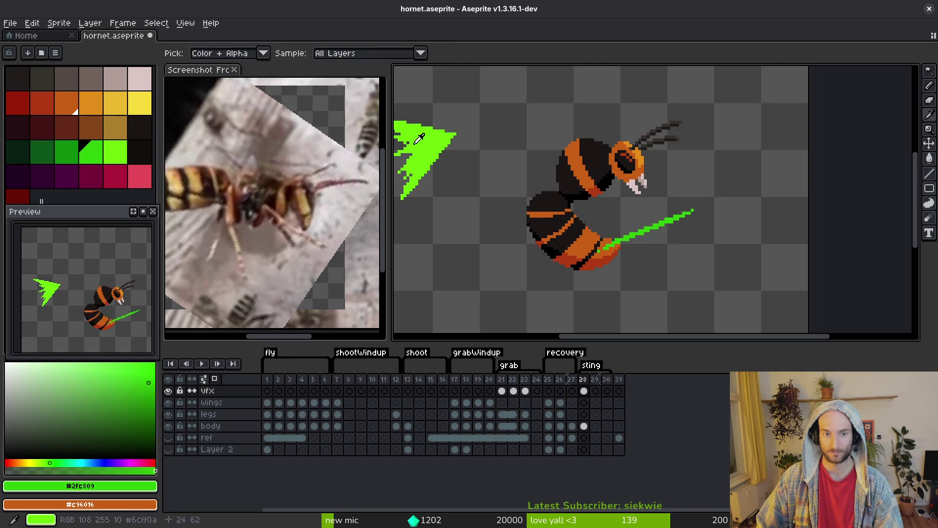
key(bracketright)
scroll(664, 226, up, 2)
alt+click(664, 218)
scroll(665, 217, down, 2)
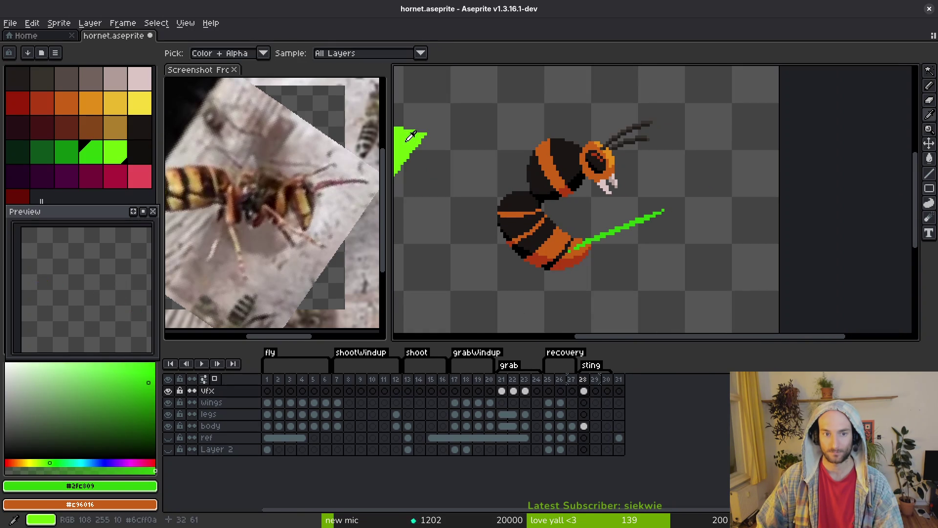
key(shift+r)
click(721, 142)
key(ctrl+s)
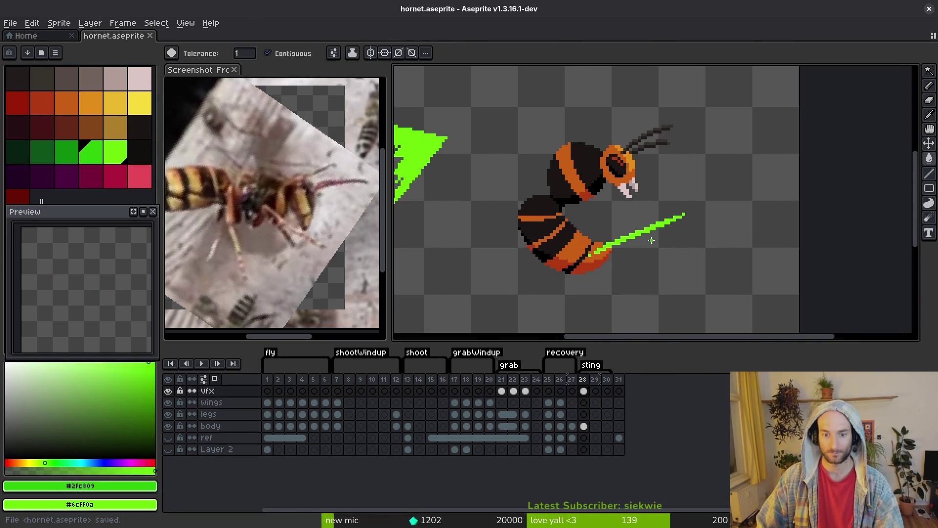
key(period)
Pencil a straight green thrust streak on frame 29, from the upper right down to the sting, after undoing a first attempt
key(b)
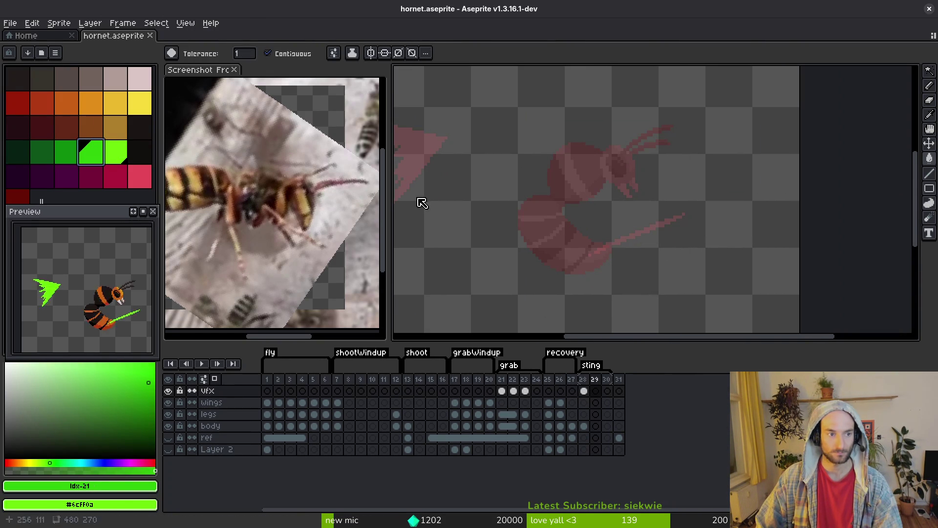
scroll(619, 259, up, 2)
click(499, 273)
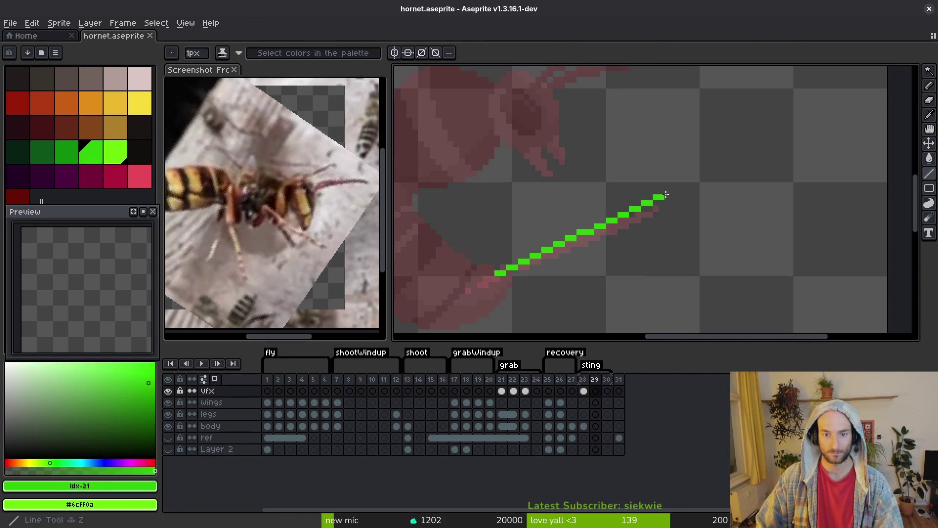
click(523, 265)
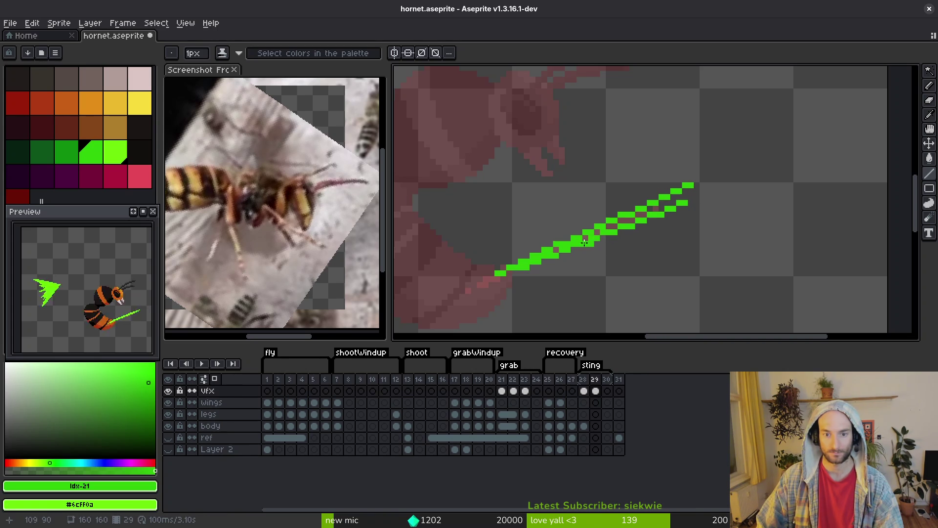
key(ctrl+z)
click(691, 195)
click(528, 268)
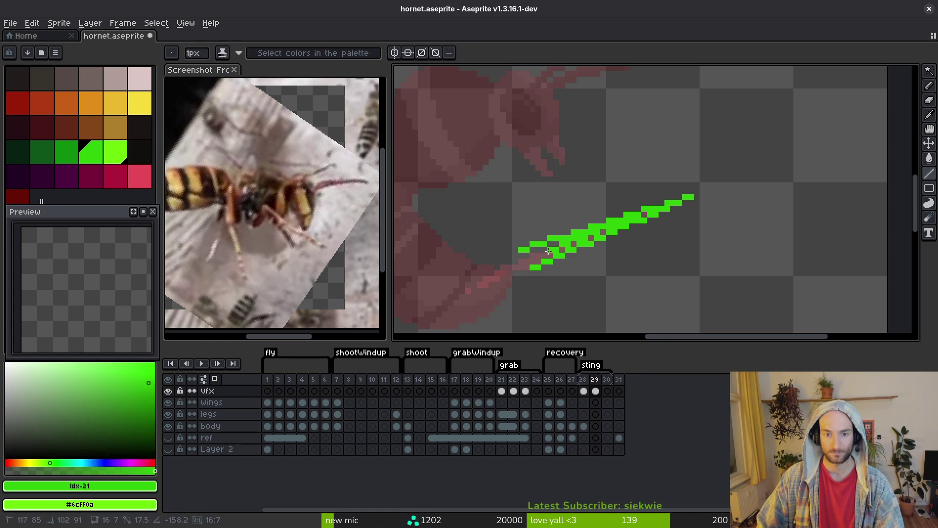
scroll(519, 260, down, 1)
scroll(562, 259, up, 1)
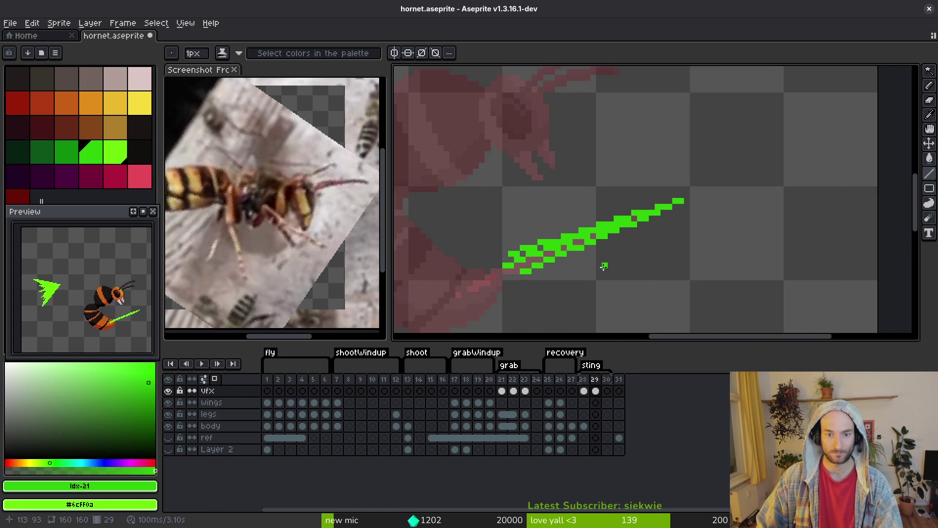
scroll(608, 255, down, 1)
scroll(609, 254, down, 1)
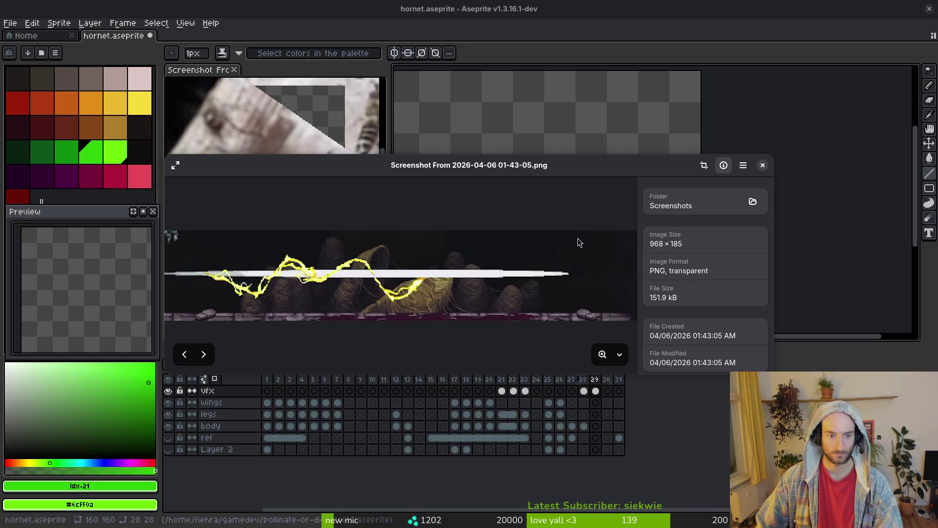
Close the reference screenshot, return to frame 28, and pick the darker green
key(ctrl+w)
drag(442, 254, 436, 254)
key(comma)
scroll(462, 249, up, 3)
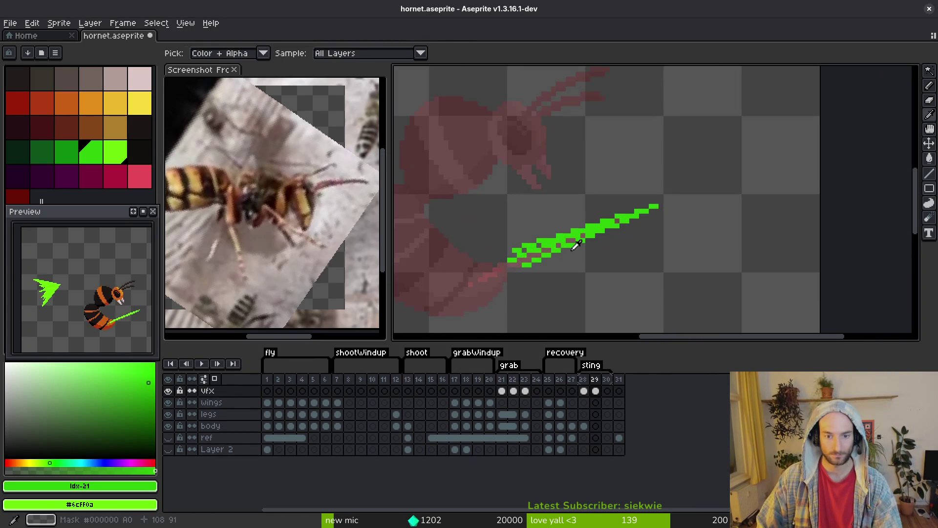
scroll(461, 249, down, 3)
alt+click(638, 211)
scroll(638, 211, up, 4)
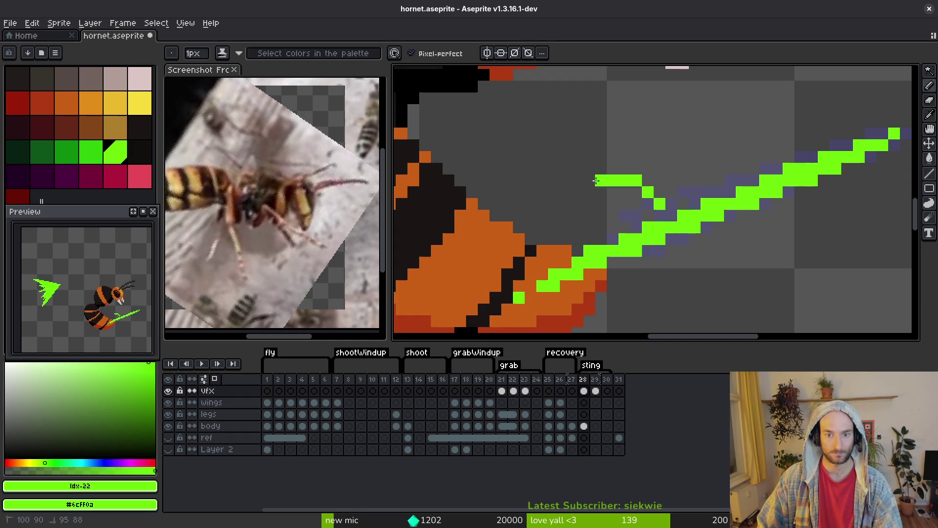
click(91, 153)
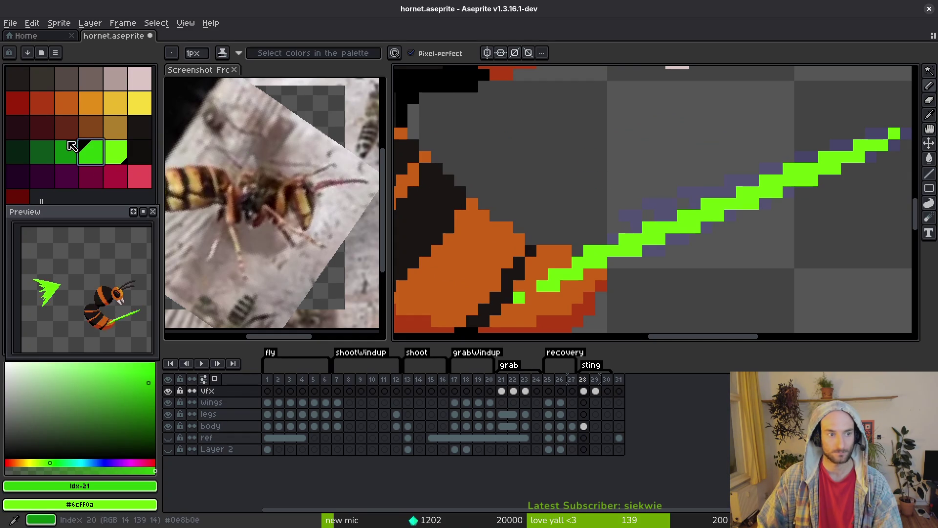
Draw a green curl arcing up from the sting and looping around the line toward its tip
mouse_move(646, 205)
mouse_down()
mouse_move(586, 180)
mouse_move(561, 191)
mouse_move(542, 262)
mouse_up()
scroll(542, 262, down, 4)
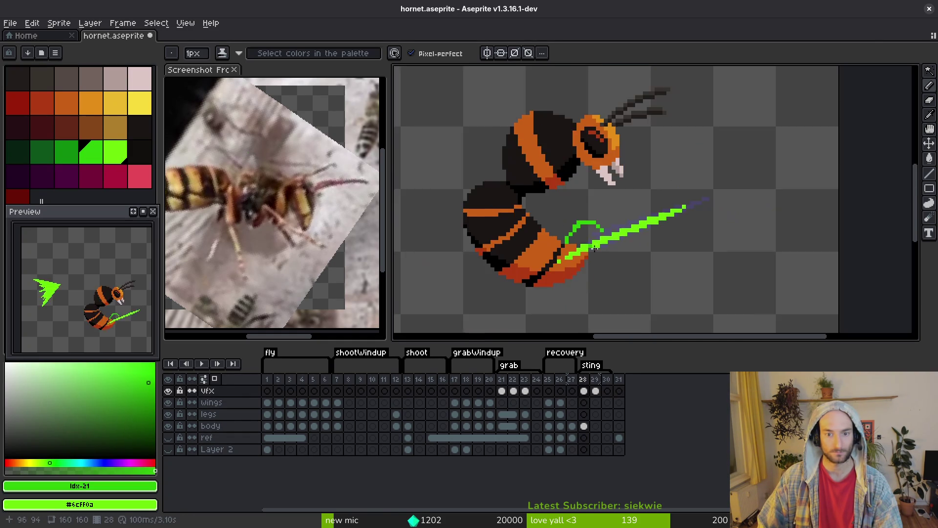
scroll(613, 250, up, 3)
drag(660, 218, 612, 238)
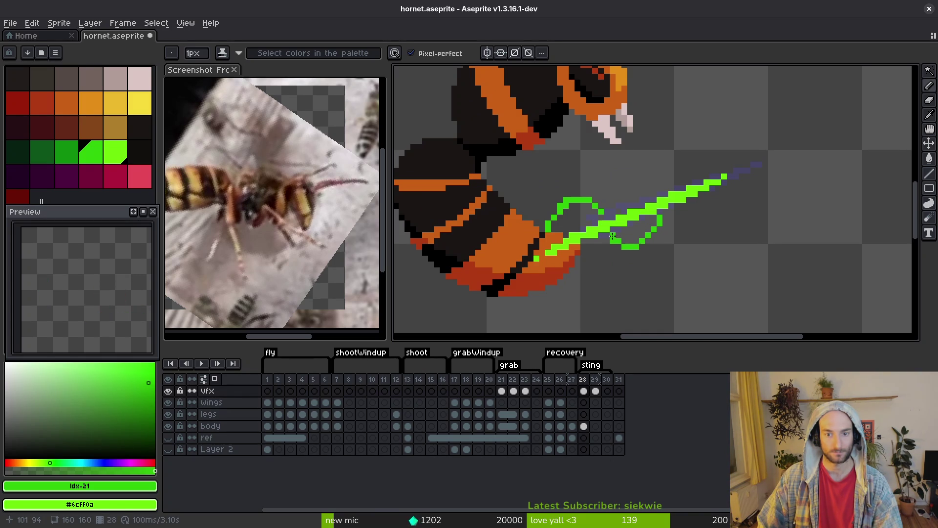
scroll(614, 237, up, 5)
mouse_move(674, 226)
mouse_down()
mouse_move(707, 222)
mouse_move(717, 195)
mouse_up()
Erase the stray green pixels from the up-left blast
key(e)
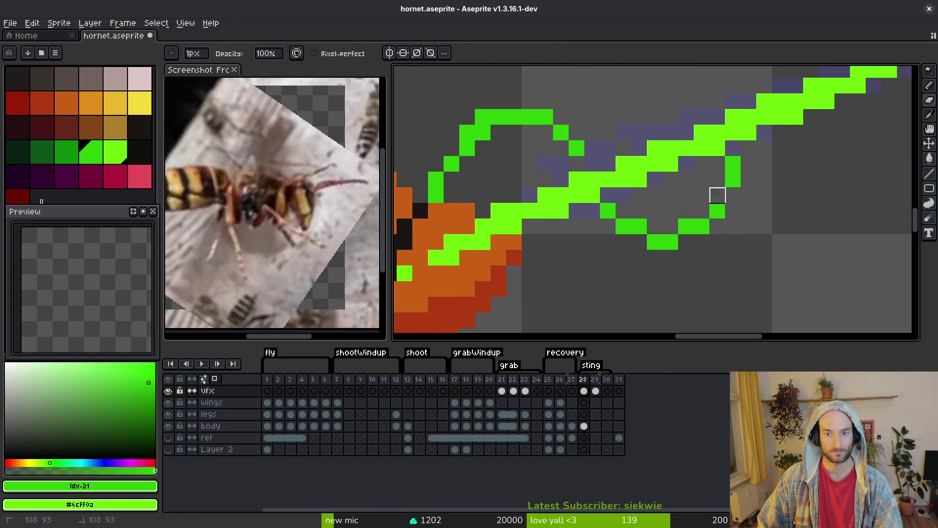
scroll(733, 164, down, 4)
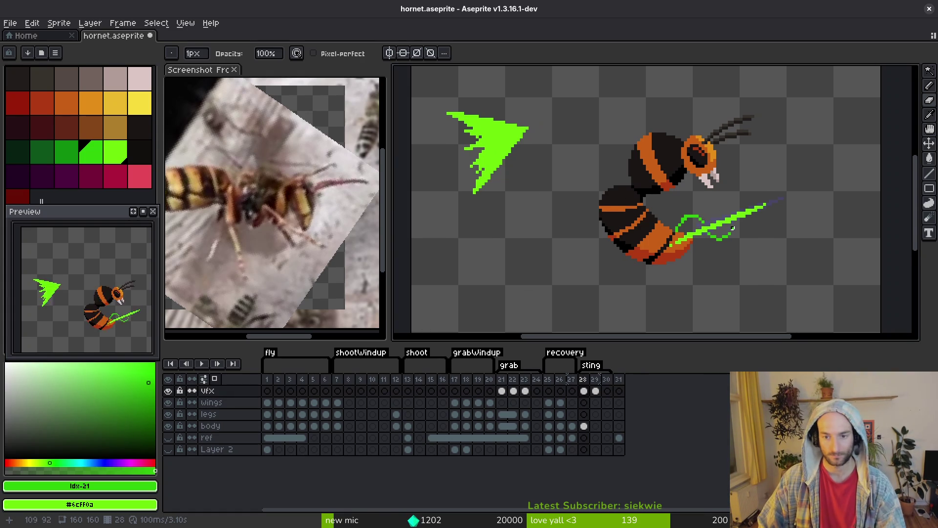
scroll(635, 217, up, 4)
key(b)
scroll(636, 218, down, 4)
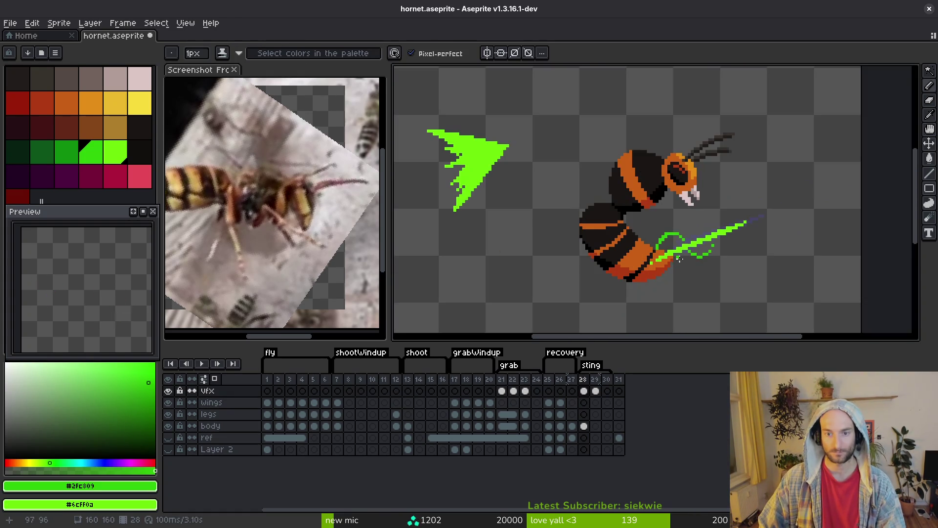
scroll(652, 228, up, 3)
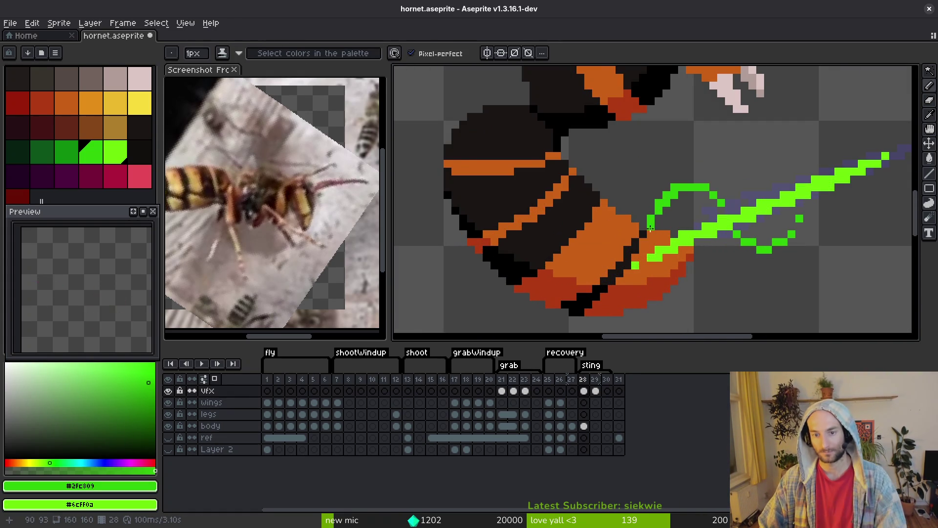
scroll(650, 228, down, 3)
click(562, 250)
key(e)
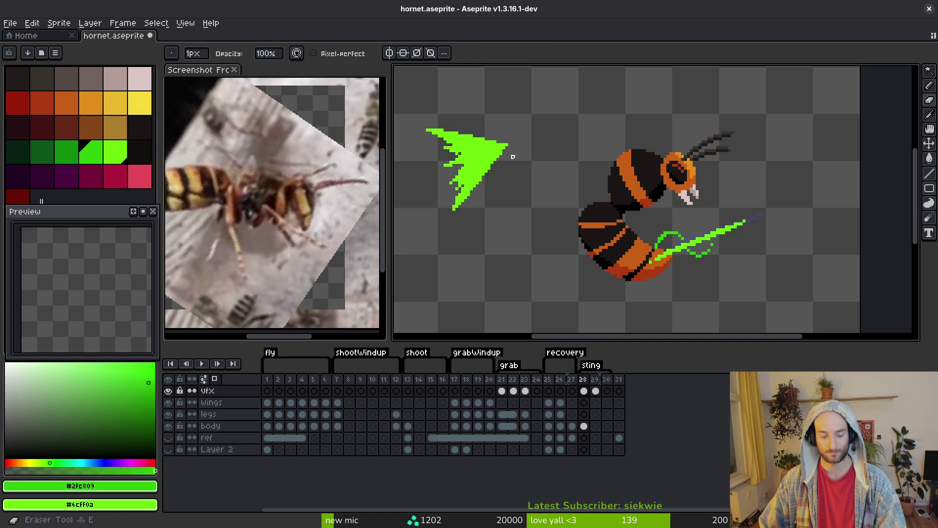
mouse_move(462, 139)
mouse_down()
mouse_move(456, 188)
mouse_move(476, 135)
mouse_up()
Erase a last stray green fragment on frame 28, save, and move to frame 29
click(487, 148)
key(ctrl+s)
key(Right)
scroll(611, 250, up, 4)
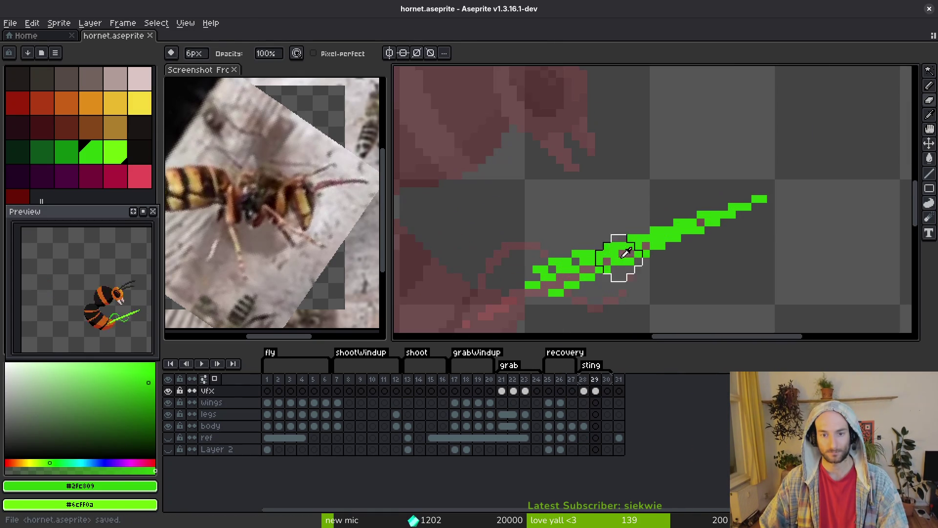
scroll(538, 245, right, 2)
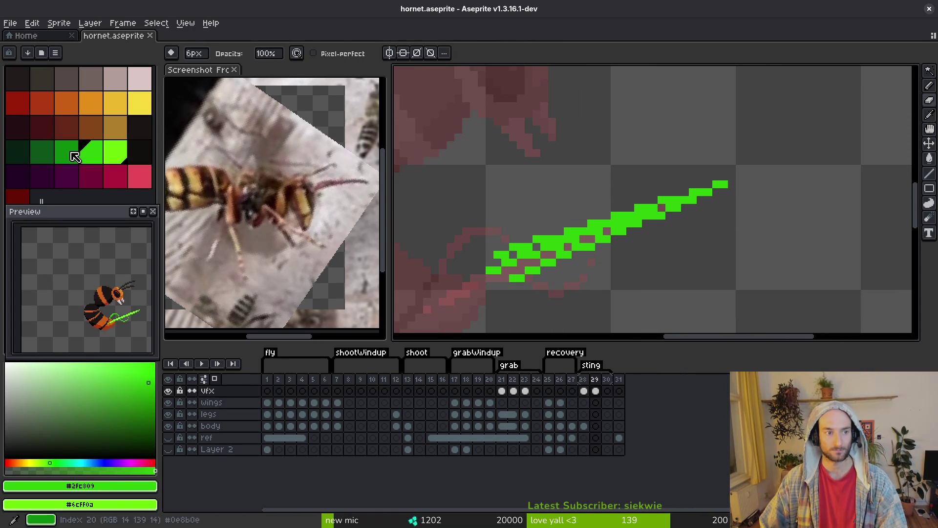
Choose the dark green (palette index 20) and pencil a swirling loop around frame 29's streak
click(80, 155)
key(f)
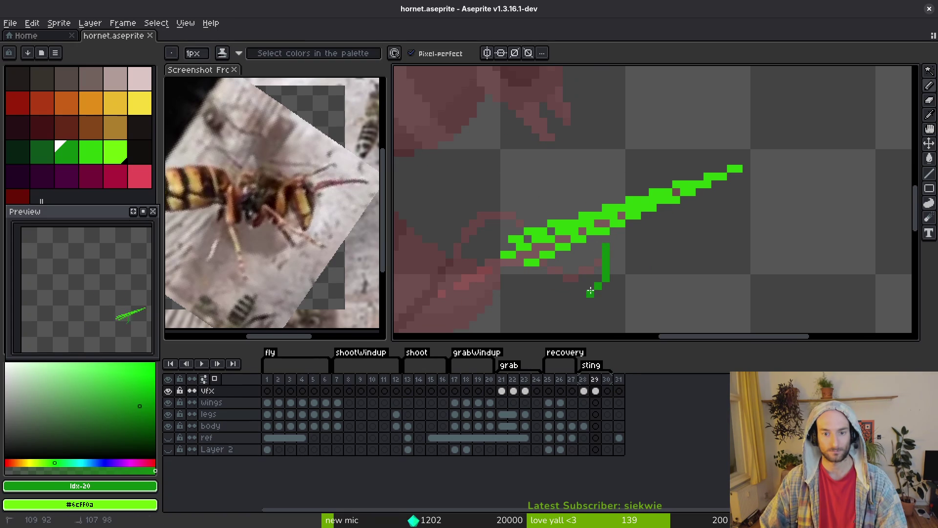
scroll(616, 249, down, 2)
key(ctrl+z)
mouse_move(642, 225)
mouse_down()
mouse_move(596, 248)
mouse_move(570, 231)
mouse_up()
drag(546, 191, 512, 172)
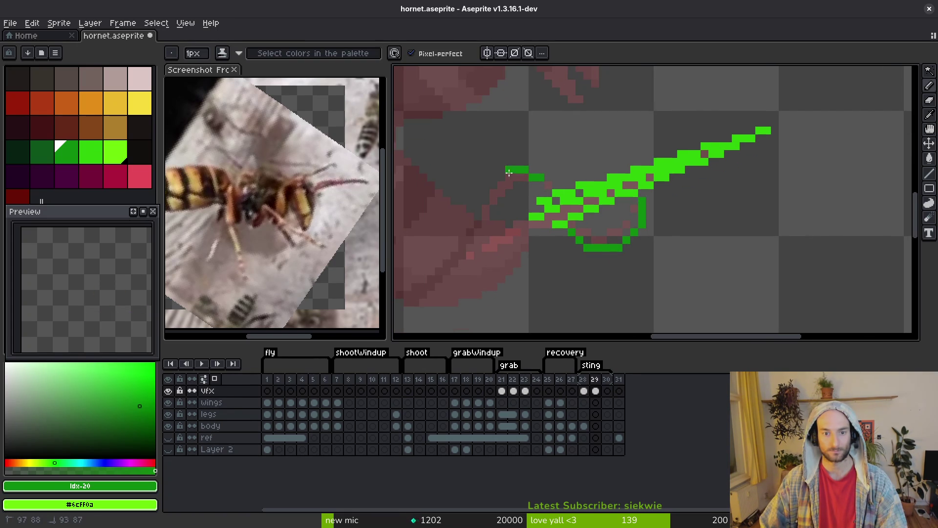
drag(475, 224, 486, 294)
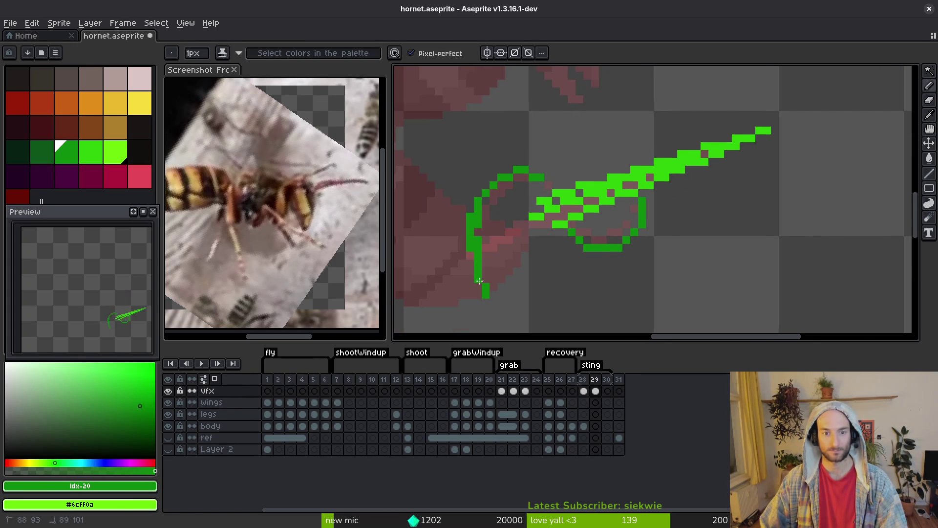
drag(504, 178, 483, 188)
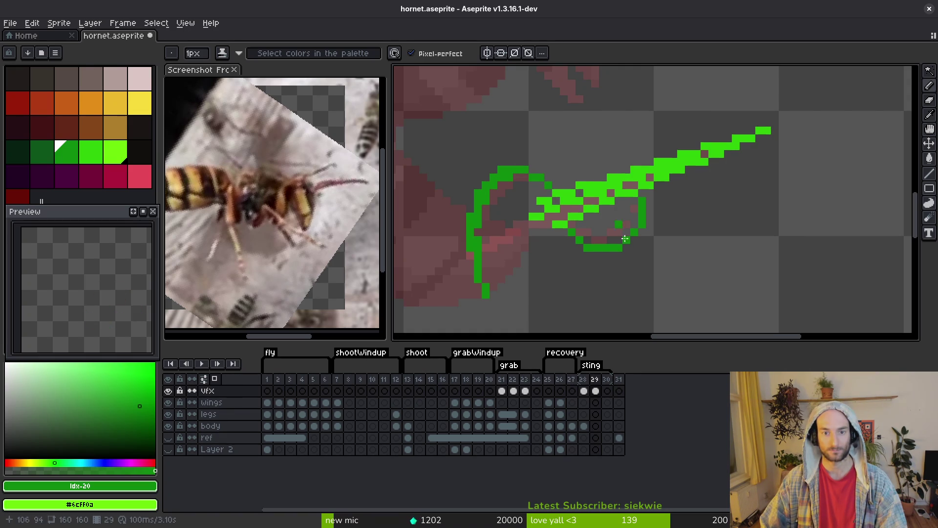
drag(624, 234, 635, 224)
Save hornet.aseprite and flip through the reference screenshots
scroll(677, 236, down, 2)
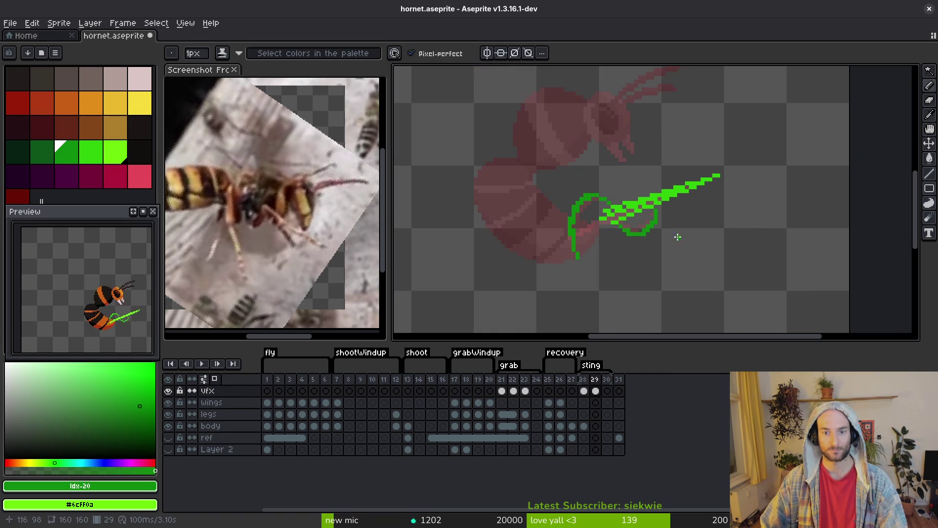
scroll(661, 239, up, 2)
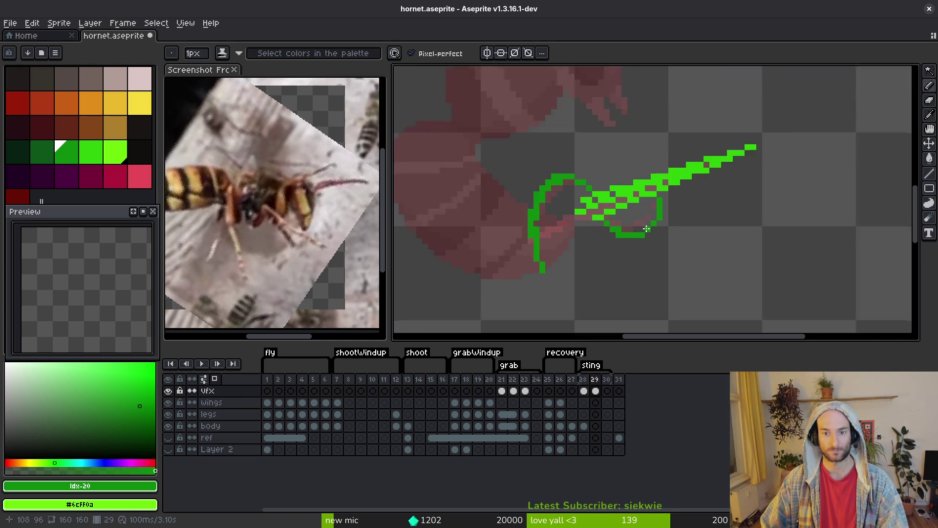
scroll(672, 244, down, 3)
key(ctrl+s)
scroll(674, 245, up, 3)
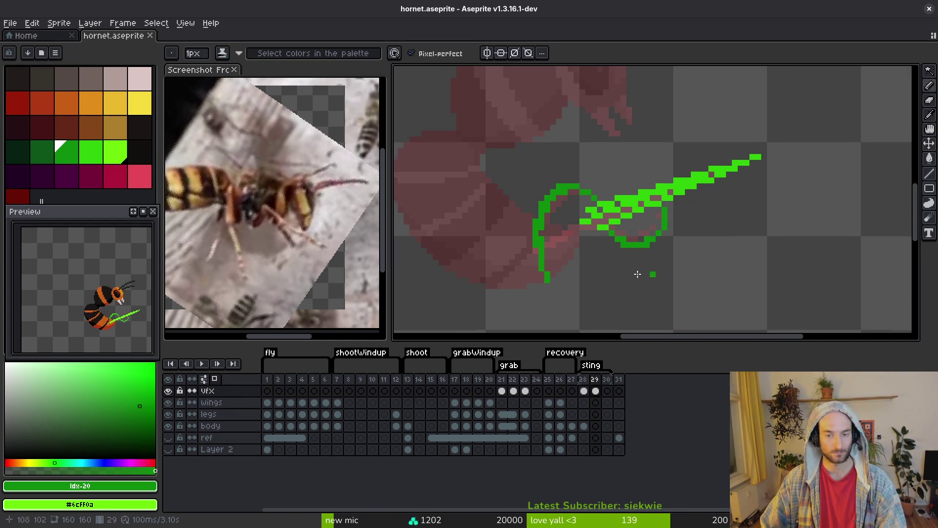
key(alt+Tab)
key(Right)
key(Right)
key(Right)
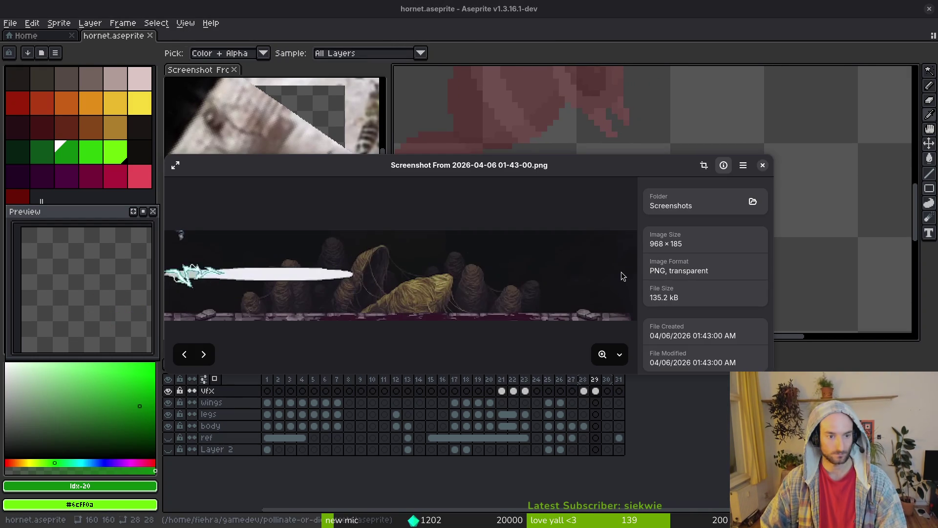
Compare the 01-43-10 to 01-43-25 reference shots, returning to the lightning one, then close the viewer
key(Left)
key(Left)
key(Left)
key(Right)
key(Right)
key(Right)
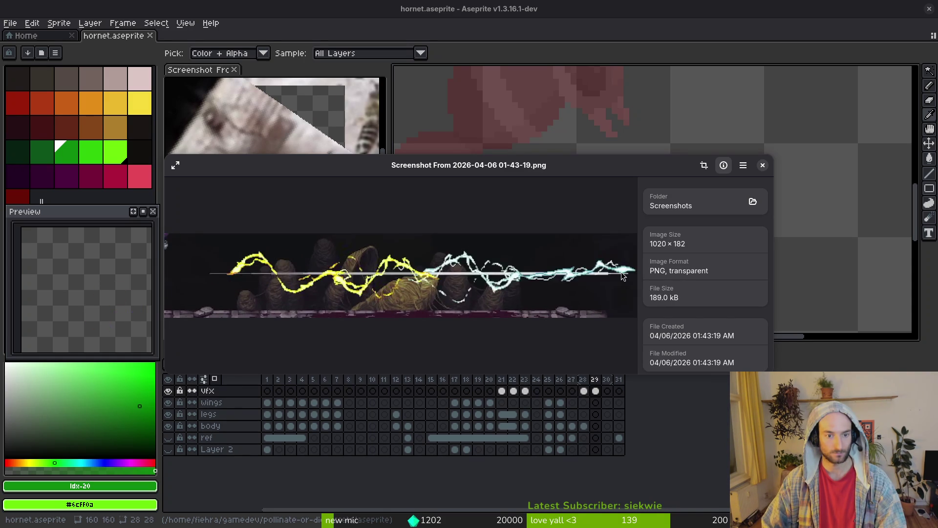
key(Right)
key(Right)
key(Right)
key(Left)
key(Left)
key(Left)
key(Left)
key(Left)
key(Left)
key(Escape)
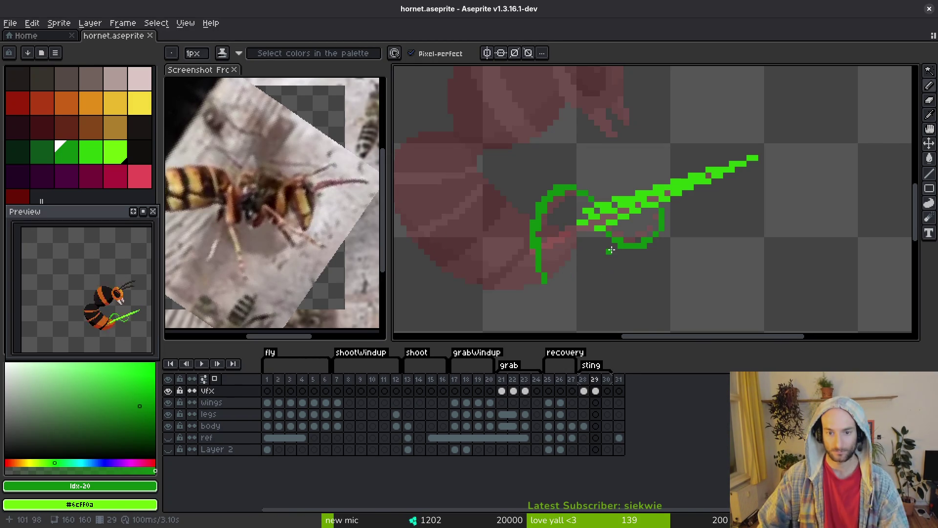
Compare frames 28 and 29 to check the sting effect against the hornet body
scroll(661, 237, up, 4)
scroll(661, 237, down, 3)
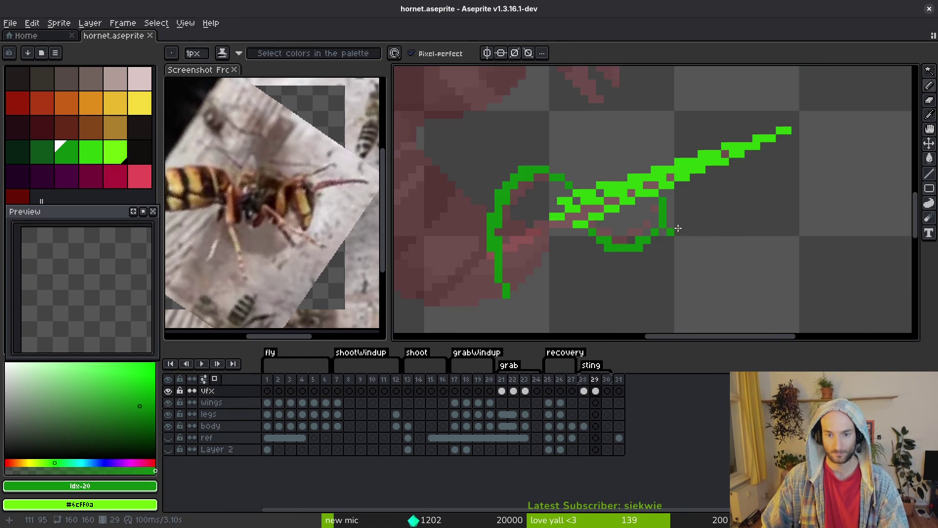
key(Right)
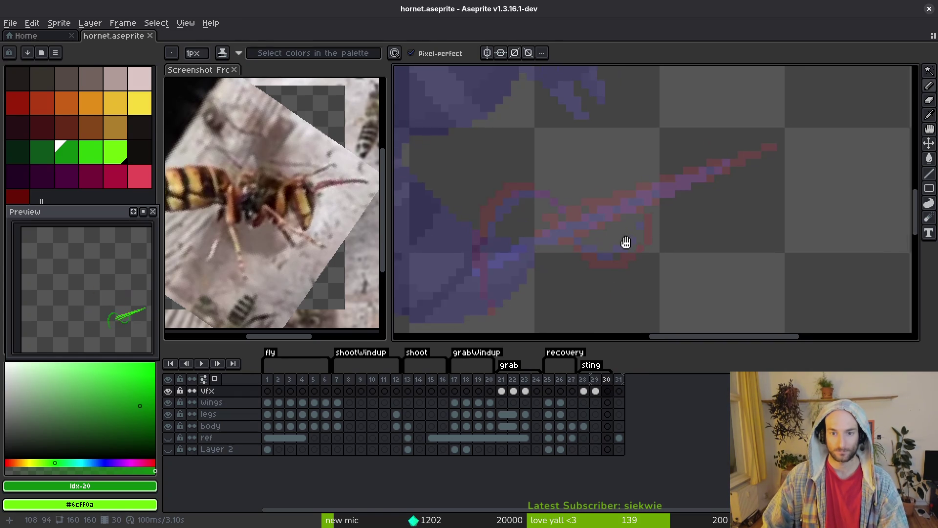
scroll(635, 232, down, 2)
key(Left)
key(Left)
key(Right)
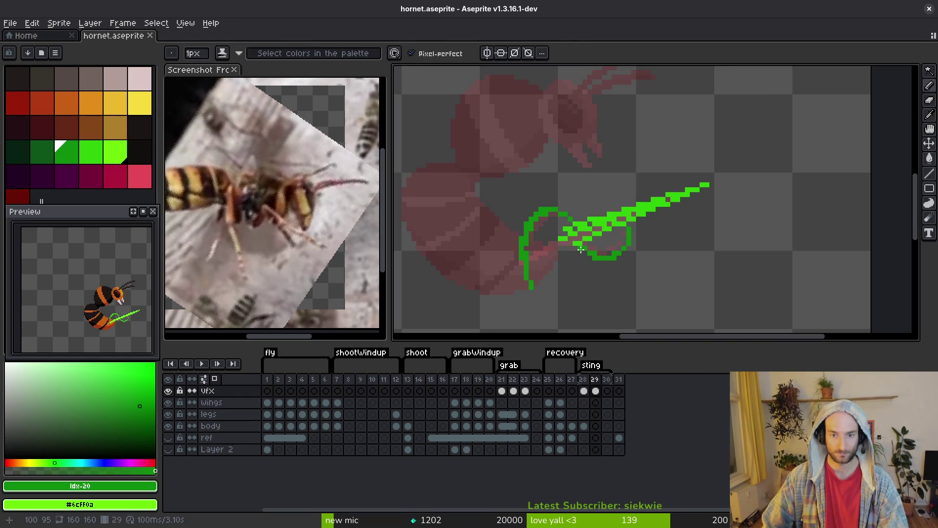
Sample the dark green and draw a straight line along frame 29's slash, then save
click(606, 216)
scroll(580, 228, up, 2)
drag(442, 312, 566, 252)
key(ctrl+z)
key(shift)
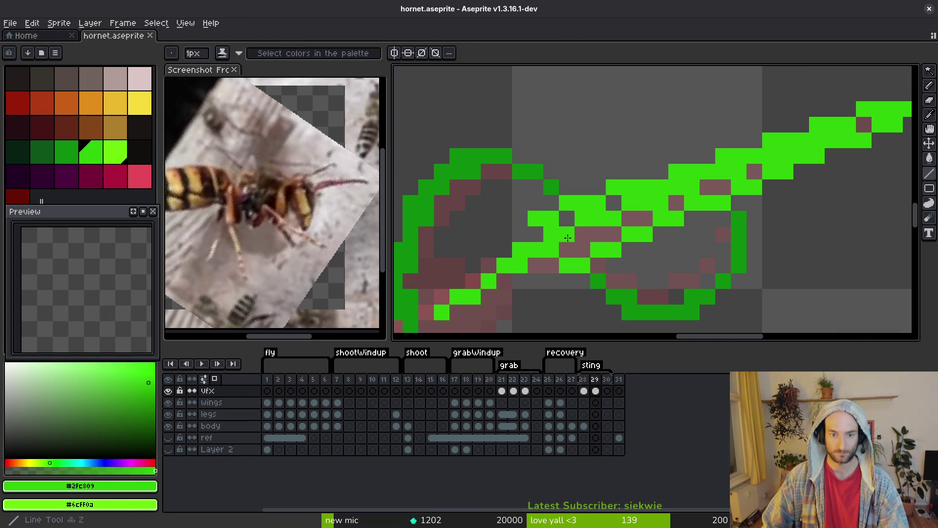
shift+click(483, 301)
scroll(653, 268, down, 4)
key(ctrl+s)
Add a straight green line across the loop and save again
scroll(653, 268, up, 5)
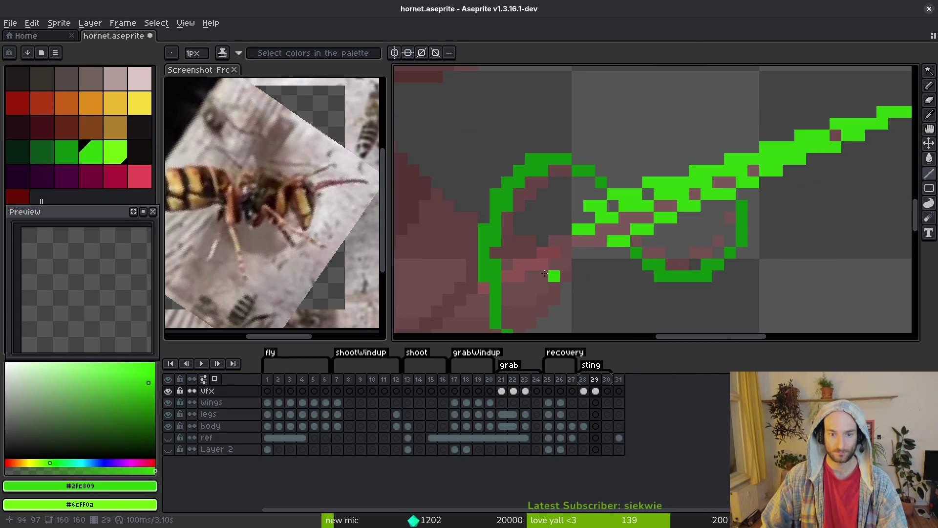
click(516, 265)
key(shift)
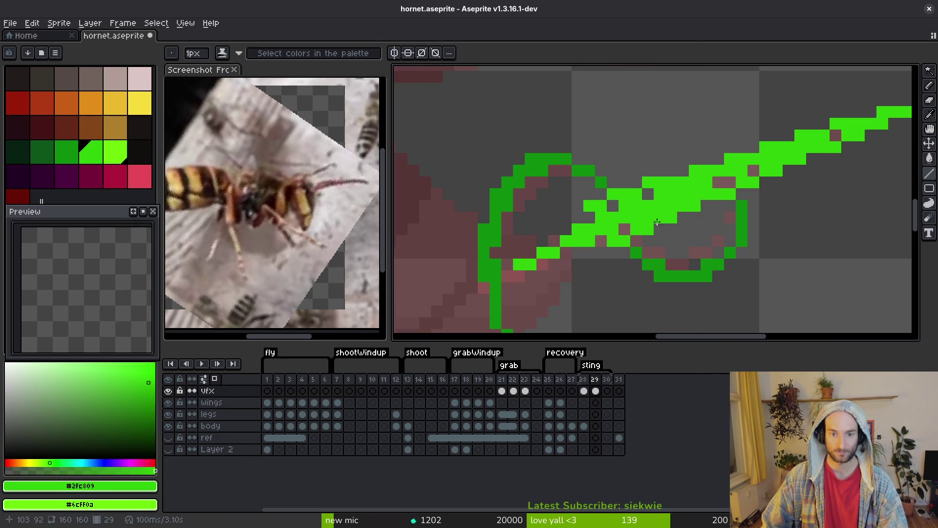
scroll(652, 225, down, 4)
scroll(640, 245, up, 4)
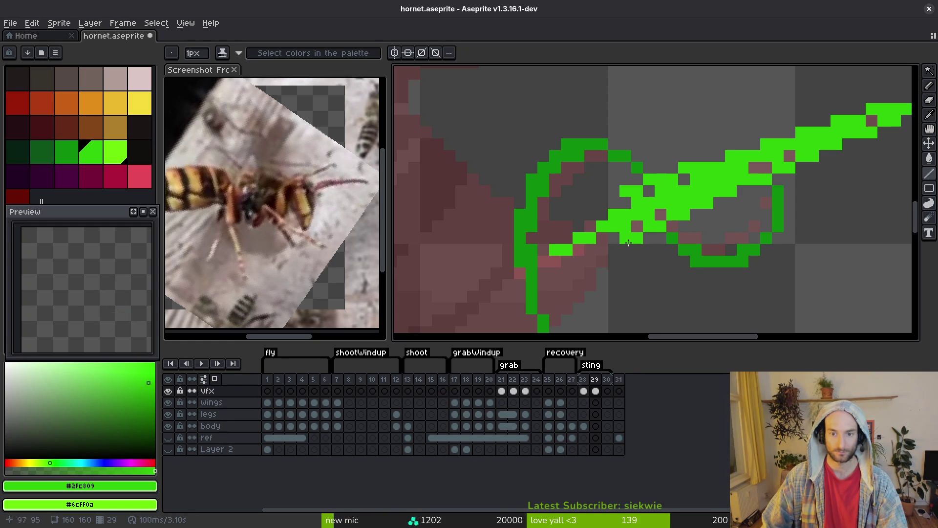
scroll(649, 240, down, 4)
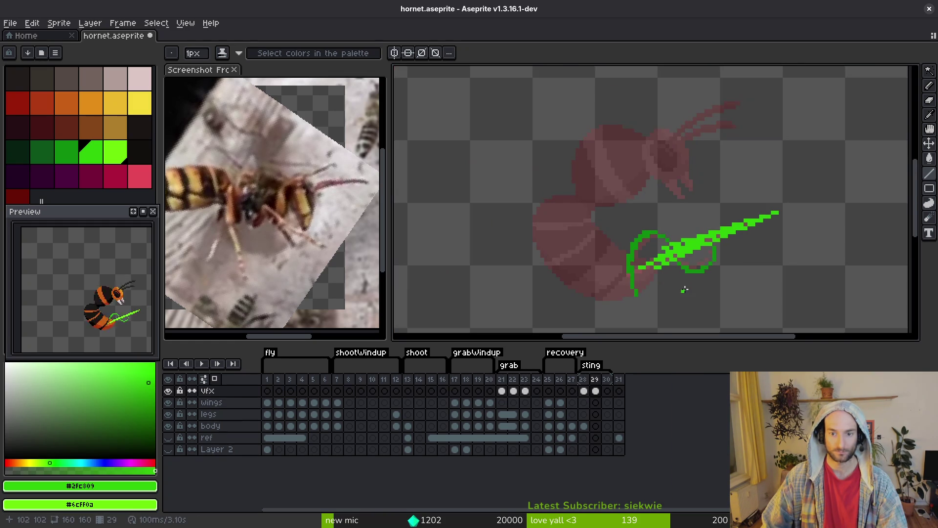
key(ctrl+s)
Redo the straight line stroke, pick the darker green swatch, and return to frame 28
scroll(670, 289, up, 1)
drag(670, 289, 602, 285)
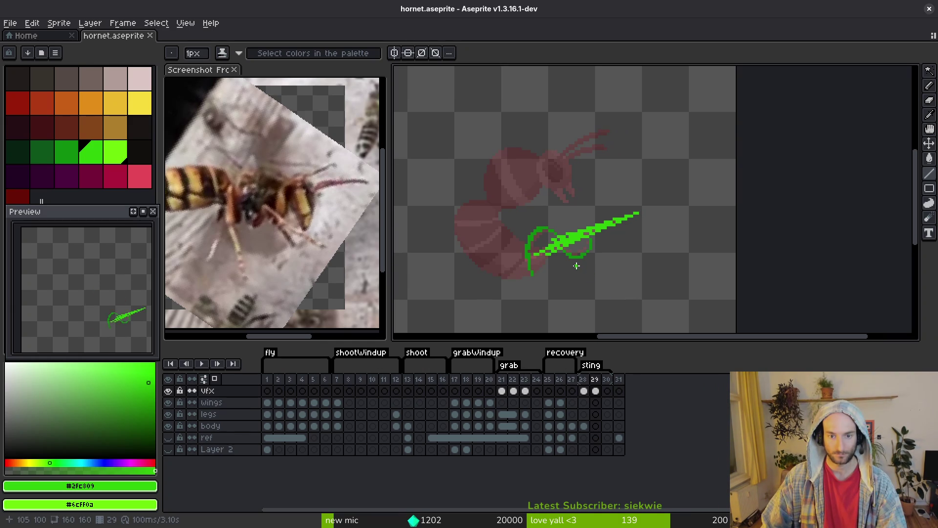
scroll(556, 258, up, 1)
scroll(582, 252, down, 1)
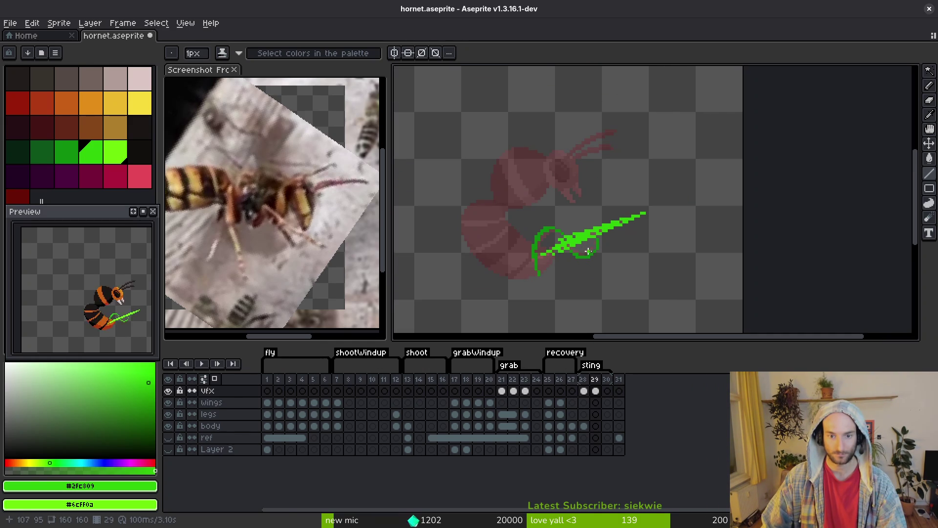
key(ctrl+y)
scroll(585, 253, up, 2)
click(68, 152)
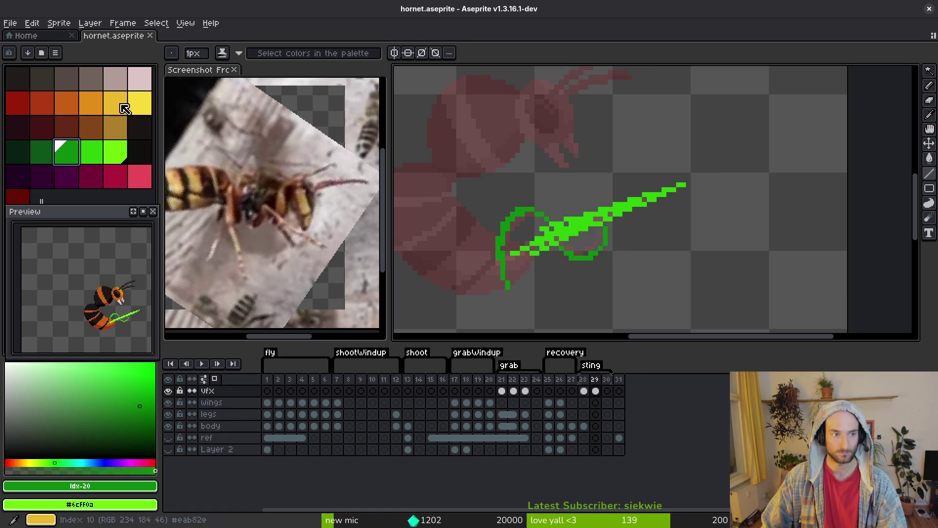
scroll(596, 242, up, 1)
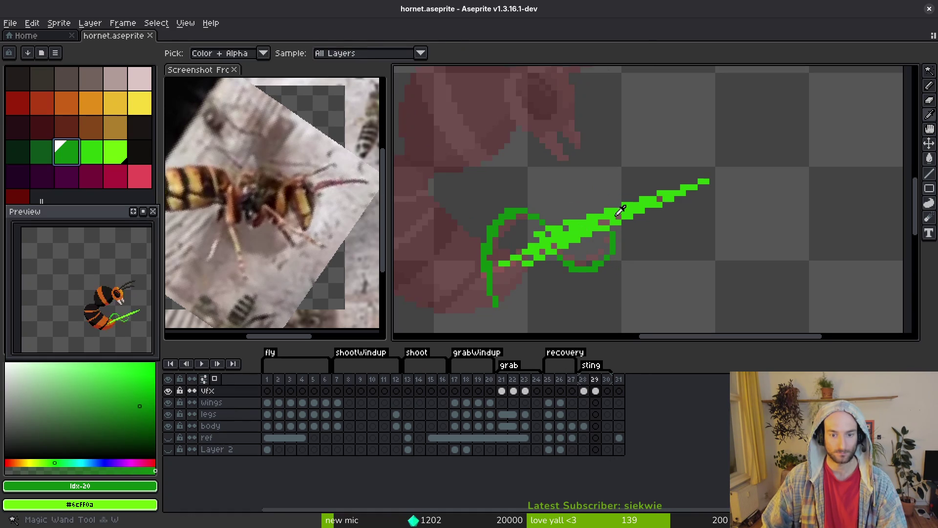
key(Left)
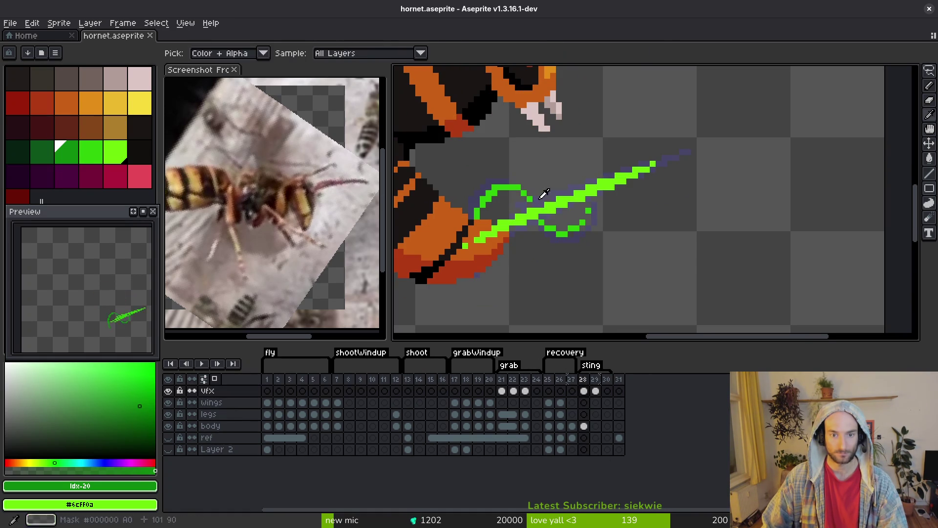
Pick the darker green #2fc809 and redraw the loop's lower-left section and upper arc on frame 28
key(b)
alt+click(531, 198)
scroll(538, 200, up, 2)
scroll(557, 210, down, 1)
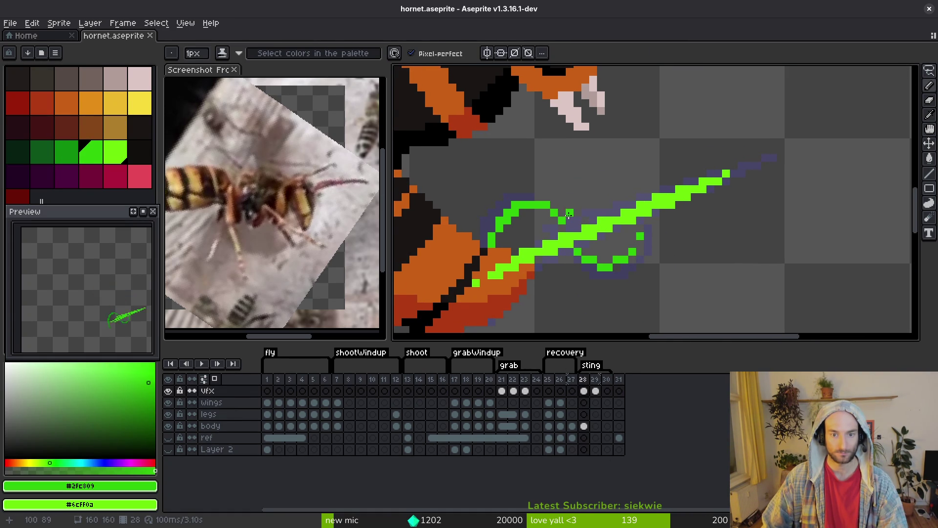
drag(520, 219, 568, 300)
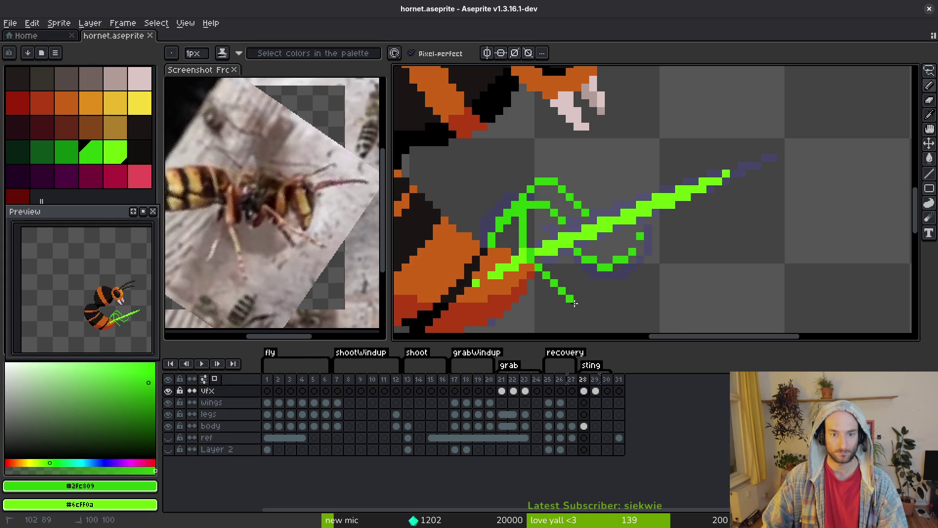
key(ctrl+z)
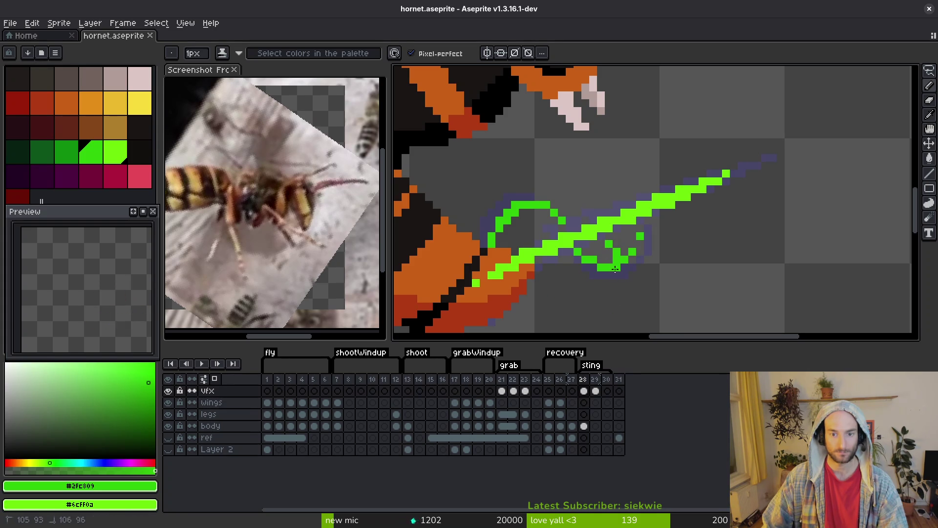
drag(600, 299, 536, 250)
drag(544, 184, 591, 209)
Erase stray green pixels on the loop's left side, right side and interior
key(e)
drag(508, 220, 499, 210)
drag(640, 237, 653, 256)
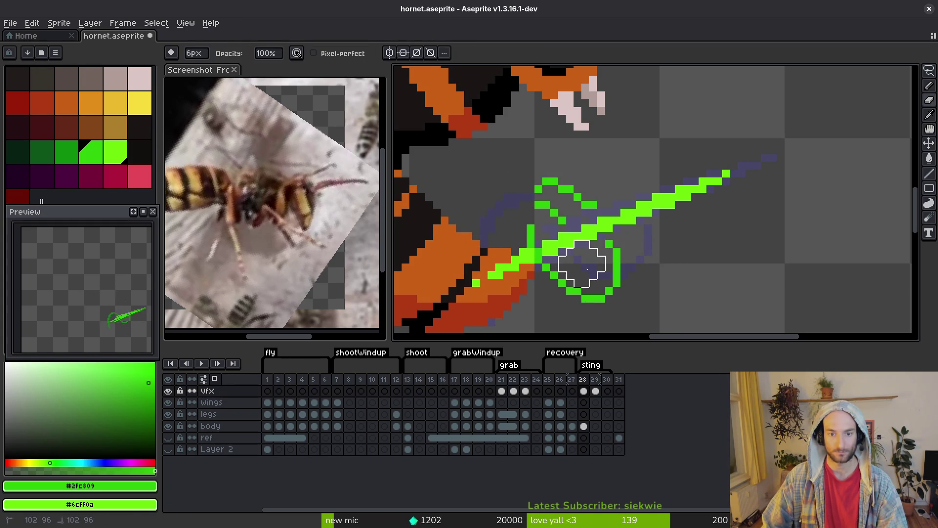
click(551, 209)
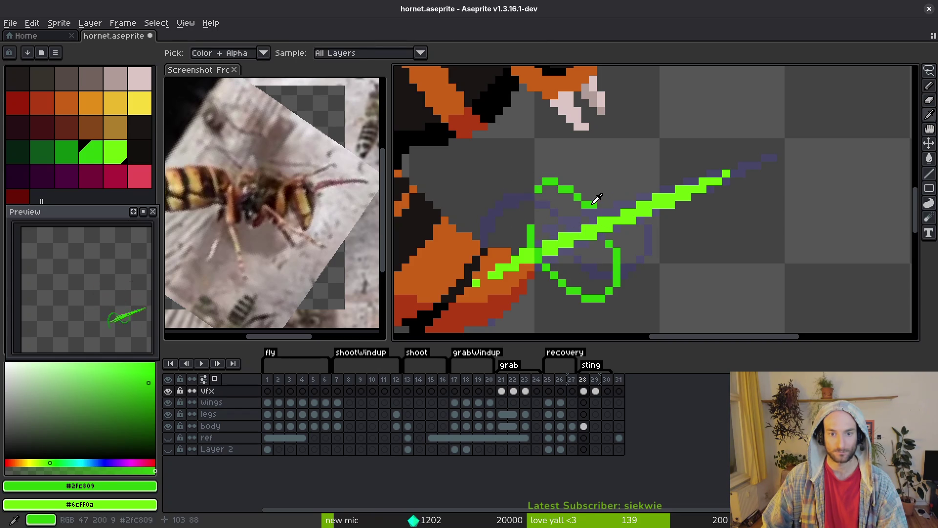
Trace the ring's upper-left edge, discarding trial pixels on its top and right edges
key(b)
drag(558, 183, 531, 197)
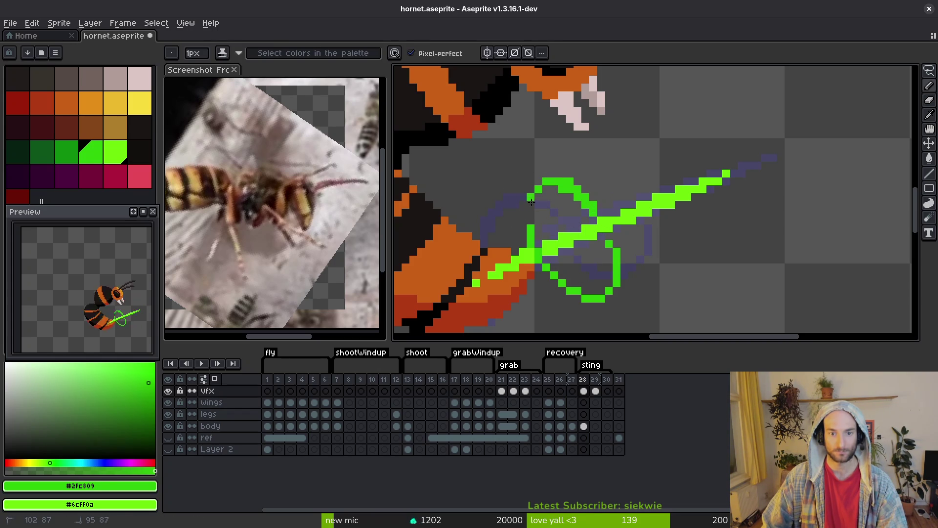
scroll(606, 302, down, 4)
scroll(606, 302, up, 6)
key(e)
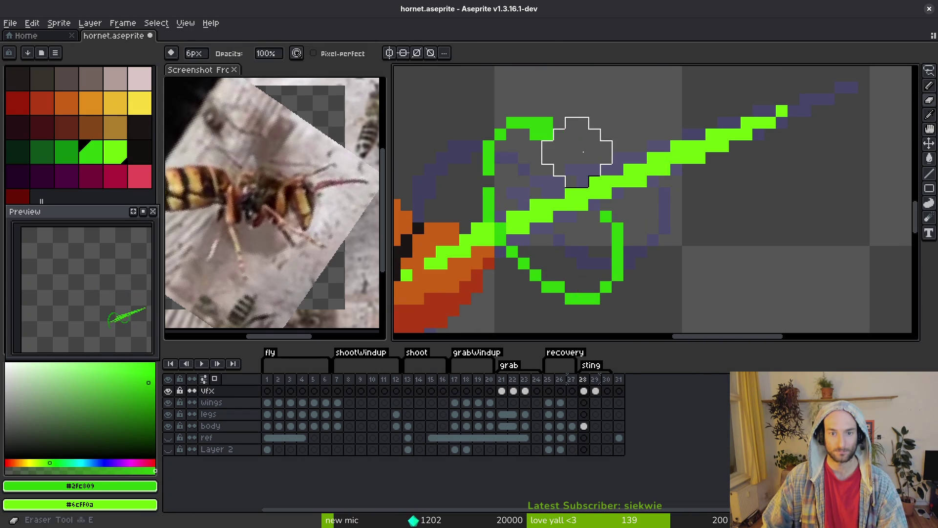
key(b)
click(571, 159)
key(ctrl+z)
click(547, 122)
key(ctrl+z)
drag(606, 217, 618, 217)
key(ctrl+z)
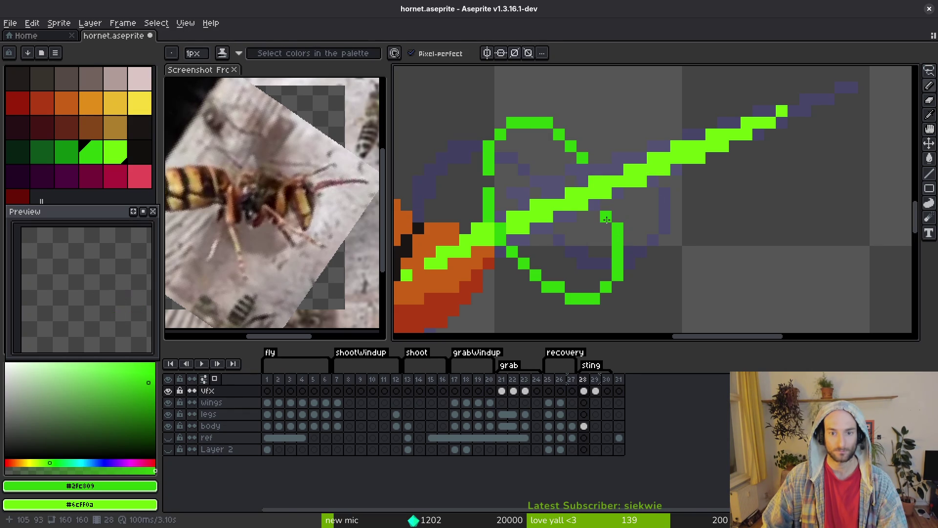
scroll(627, 243, down, 3)
scroll(616, 190, up, 3)
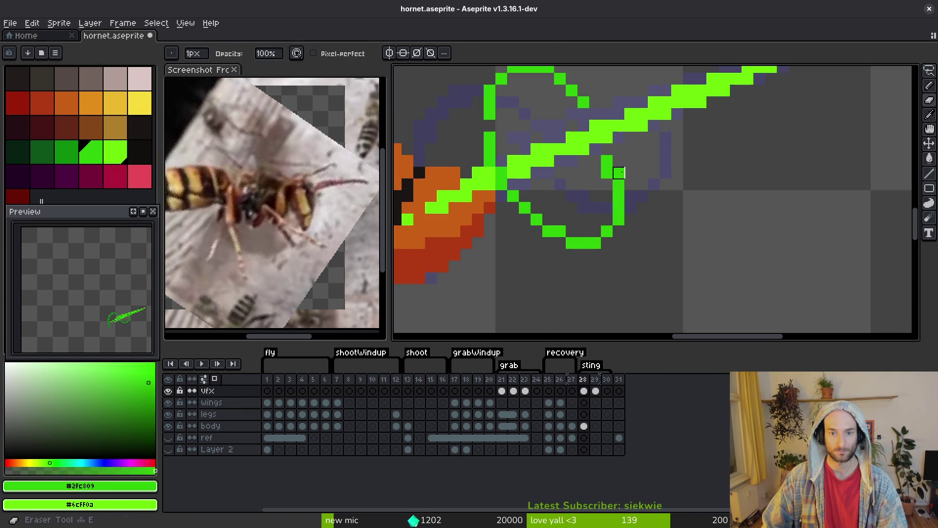
Thicken the ring's left edge and draw along its lower edge
key(e)
scroll(622, 172, down, 3)
scroll(591, 254, up, 3)
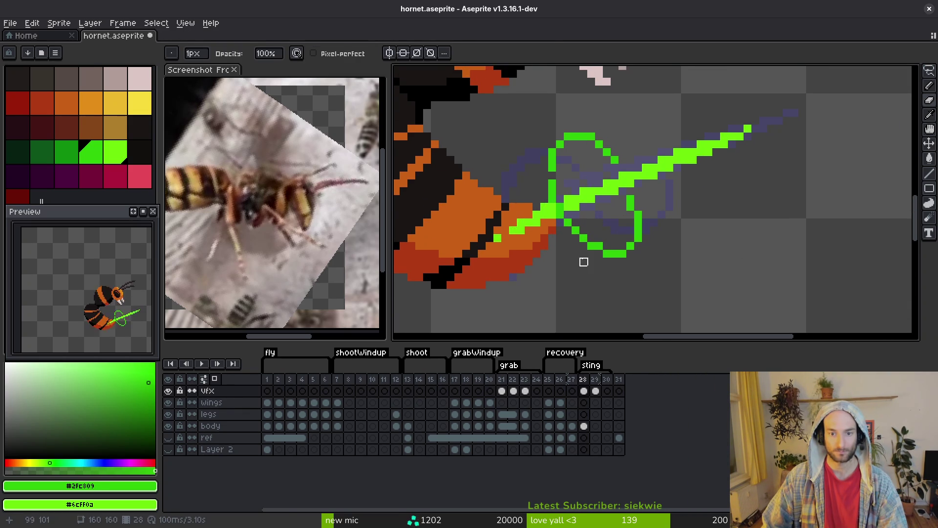
key(b)
drag(557, 168, 563, 204)
drag(590, 242, 601, 250)
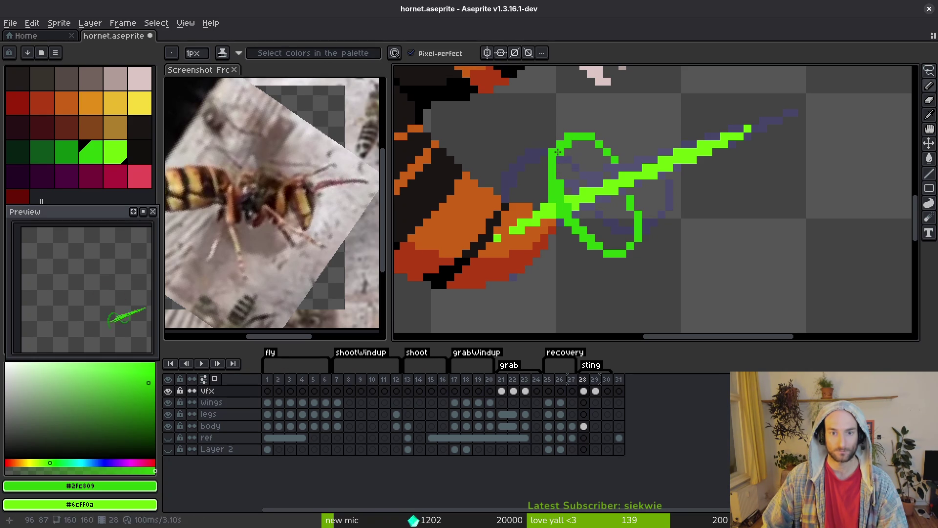
scroll(603, 181, down, 4)
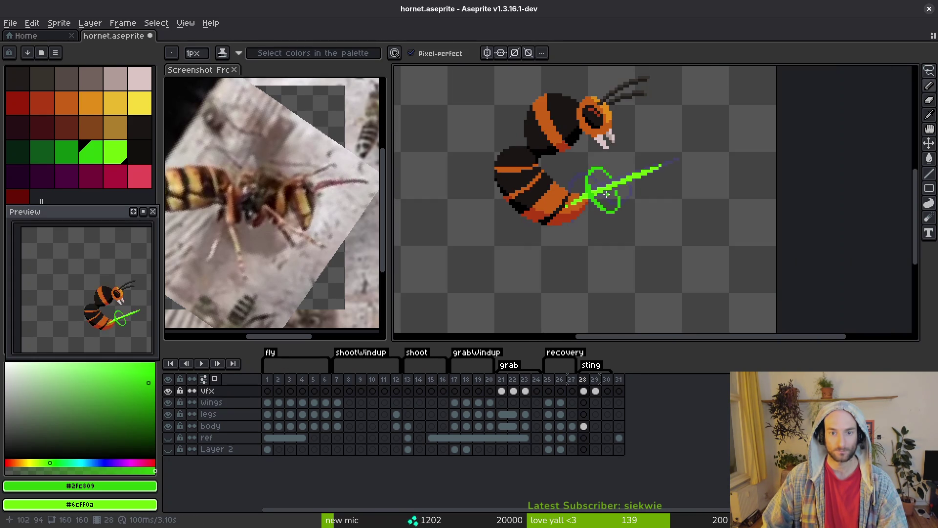
scroll(583, 200, up, 3)
scroll(583, 199, up, 2)
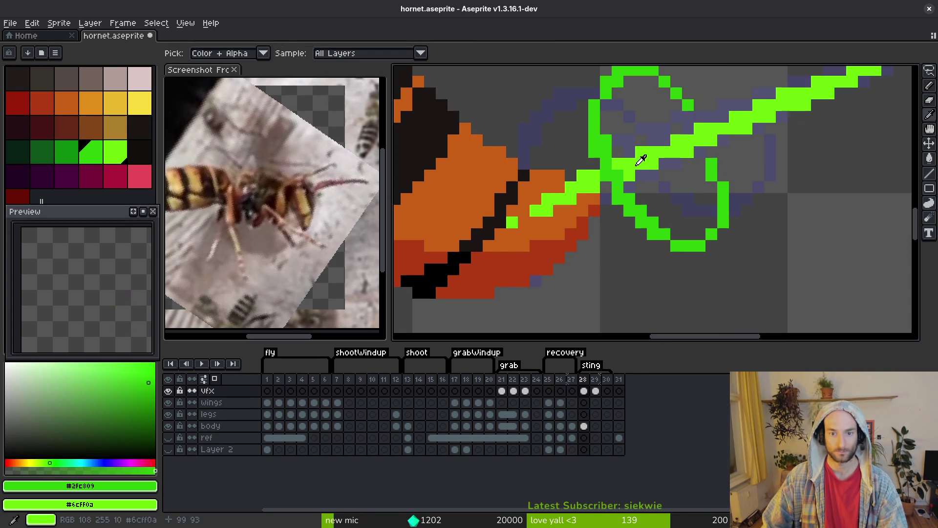
Sample the bright green #6cff0a and erase green pixels along the diagonal streak
alt+click(606, 185)
scroll(606, 185, down, 4)
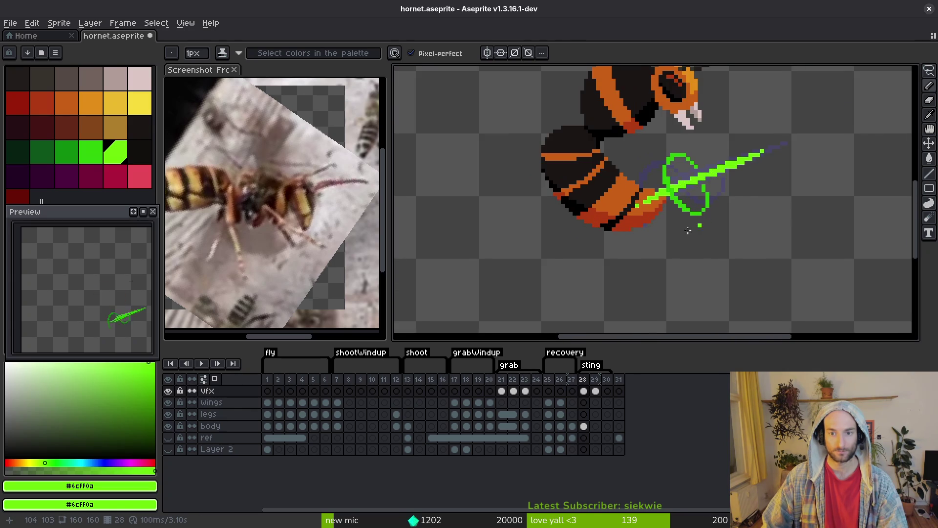
scroll(638, 144, up, 4)
key(alt)
drag(638, 144, 611, 241)
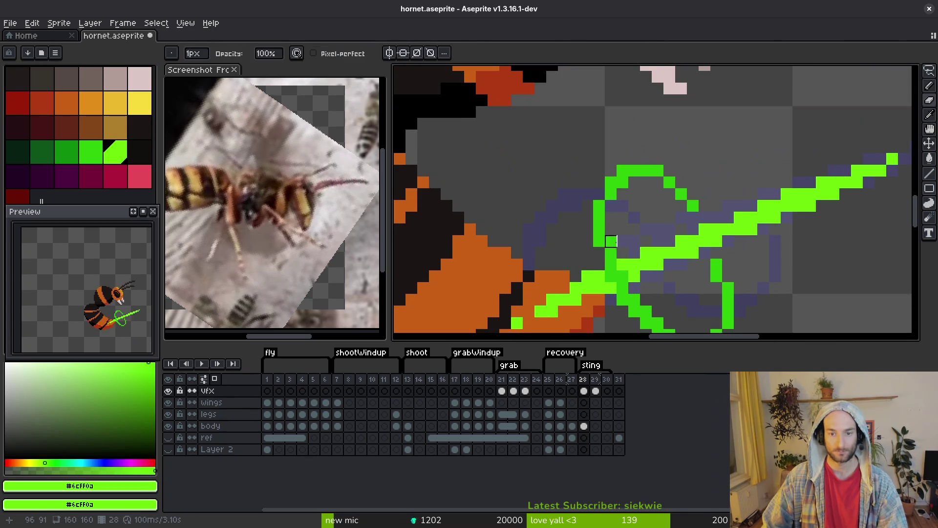
key(e)
scroll(611, 241, down, 3)
scroll(613, 241, up, 5)
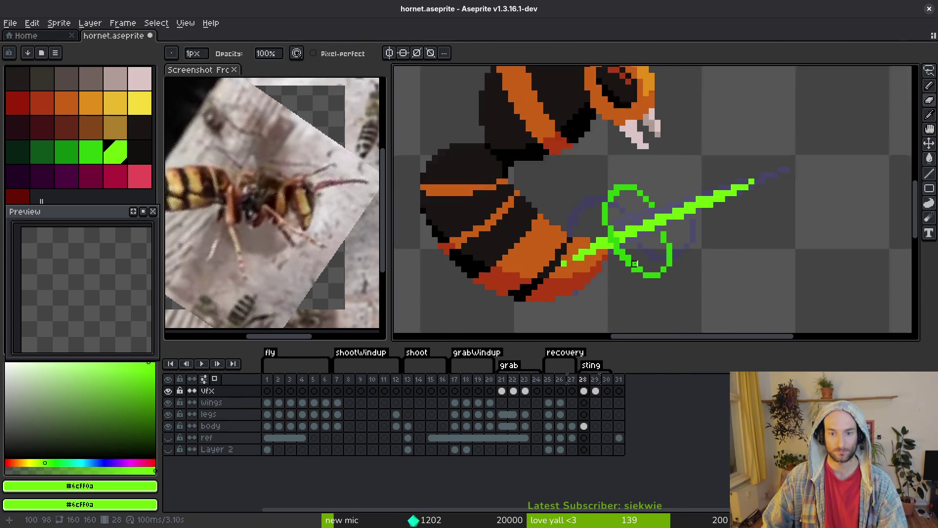
mouse_move(616, 240)
mouse_down()
mouse_move(683, 287)
mouse_move(684, 264)
mouse_up()
scroll(664, 272, down, 3)
scroll(581, 274, up, 3)
Resample the darker green, save hornet.aseprite, and advance to frame 29
alt+click(580, 274)
key(b)
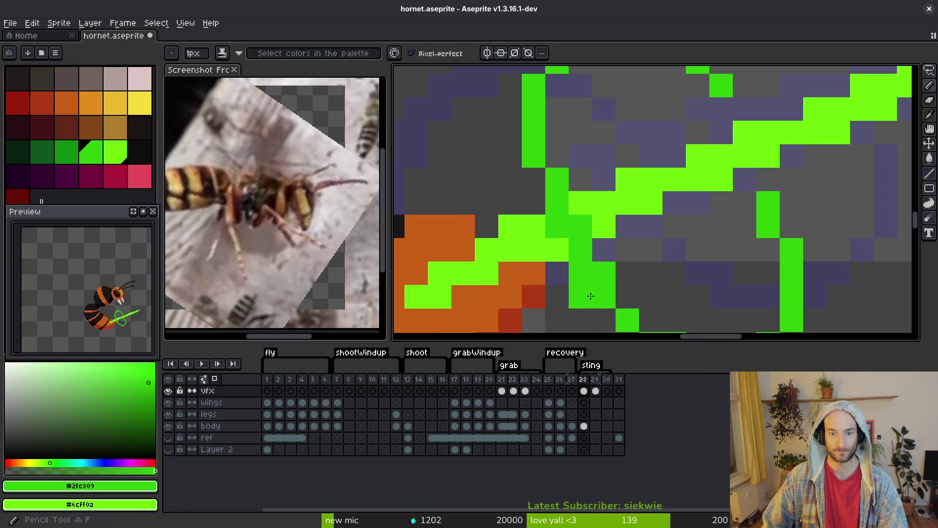
scroll(597, 272, down, 3)
scroll(628, 277, up, 2)
key(ctrl+s)
scroll(537, 200, down, 2)
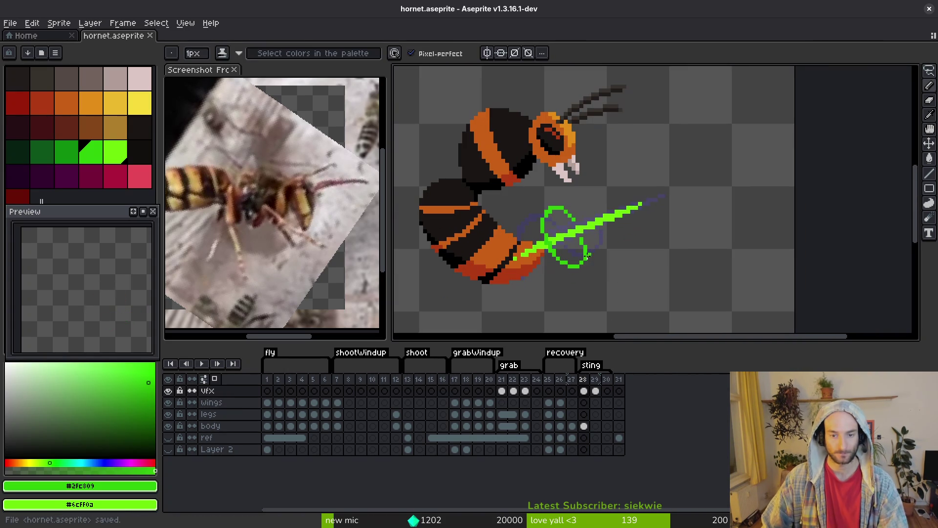
key(period)
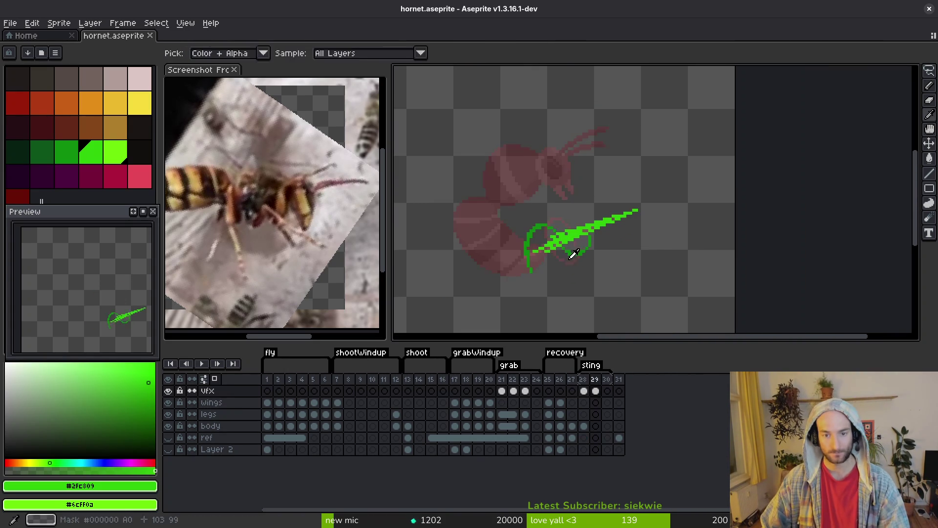
Erase the right part of the leftover green ring on frame 29 and save the file
scroll(627, 223, up, 2)
key(e)
drag(627, 223, 615, 241)
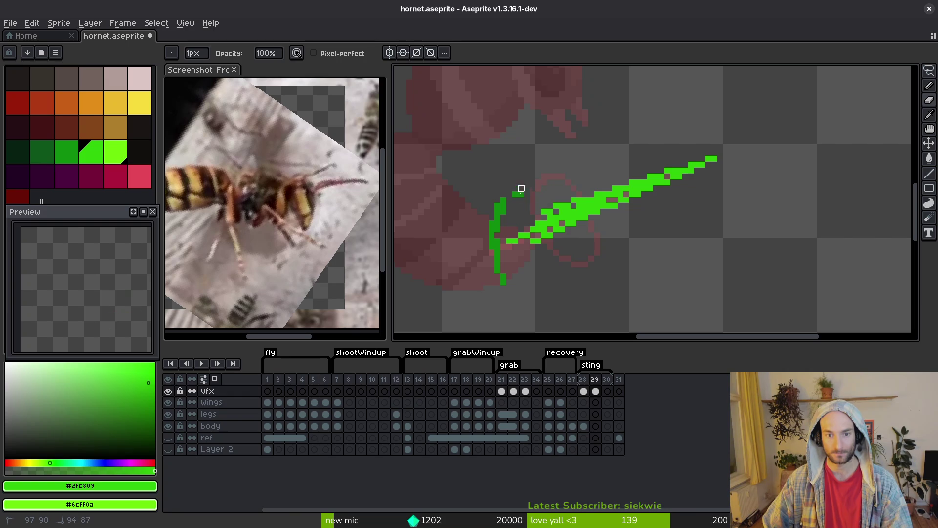
key(ctrl+s)
Compare with frame 28, sample the blade's light green #6cff0a, and set white as replacement colour
key(comma)
key(i)
key(period)
key(b)
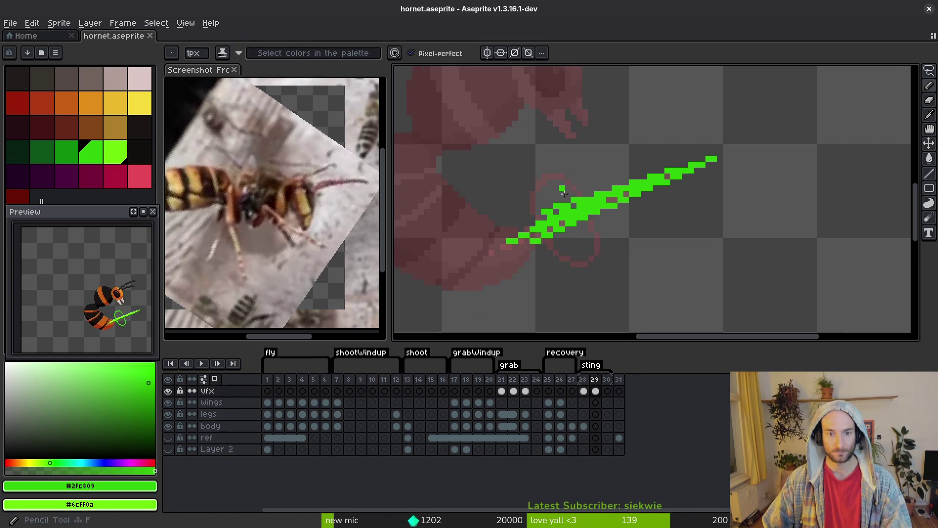
click(73, 156)
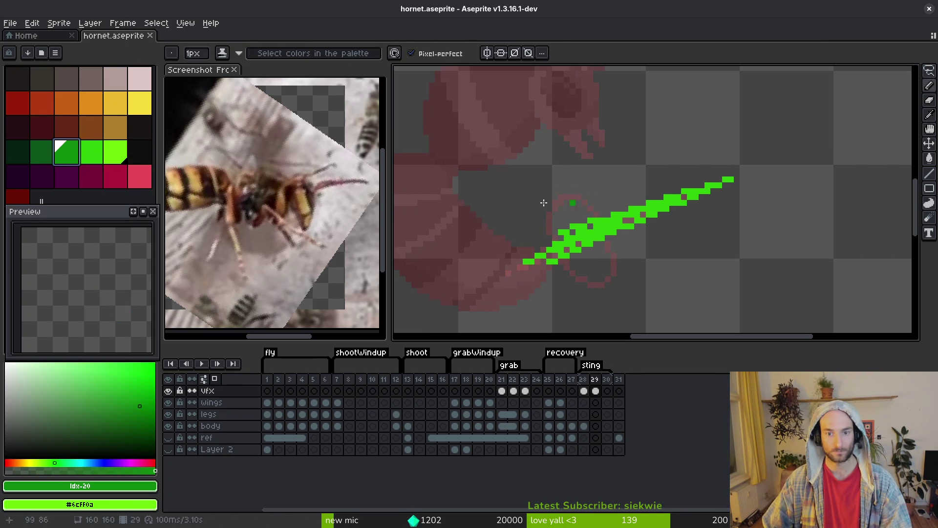
key(comma)
key(comma)
key(period)
alt+click(594, 233)
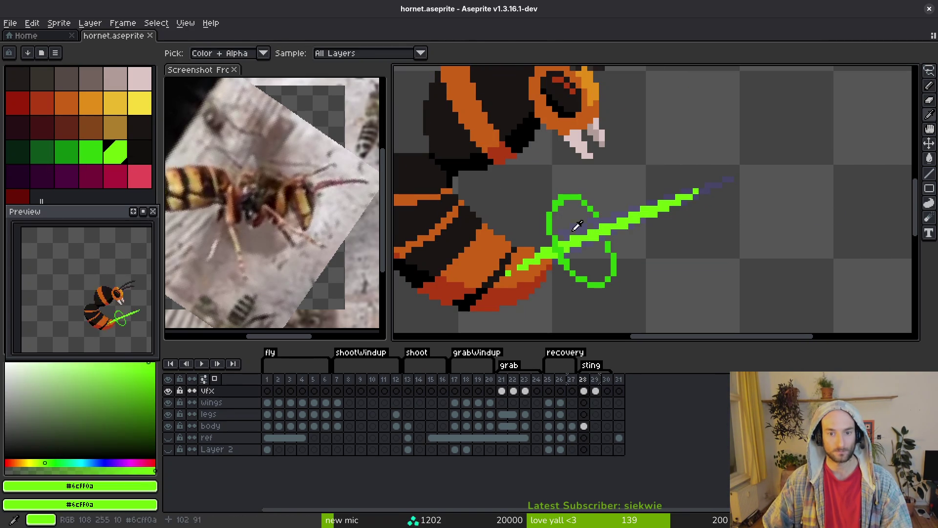
right_click(7, 365)
Replace Color: frame 28's blade to white, then frame 29's #2fc809 to palette index 22 green
key(shift+r)
click(708, 143)
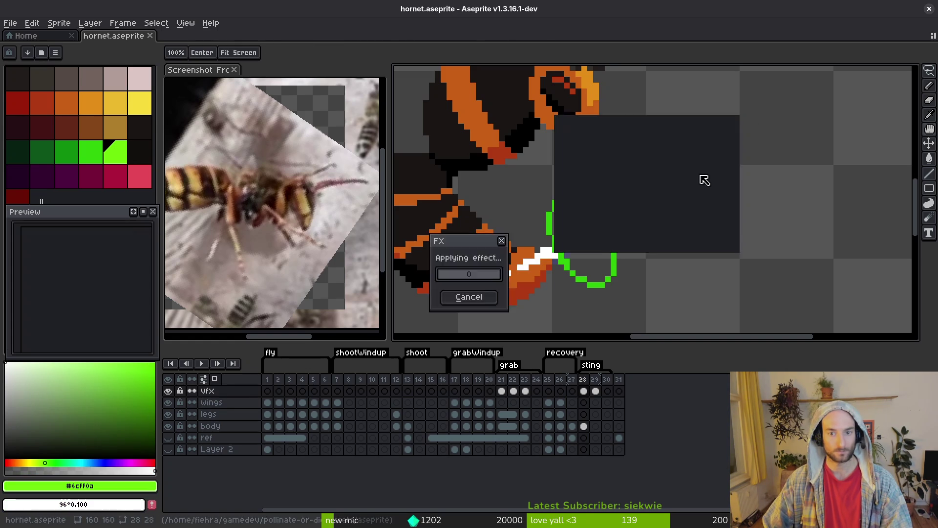
key(period)
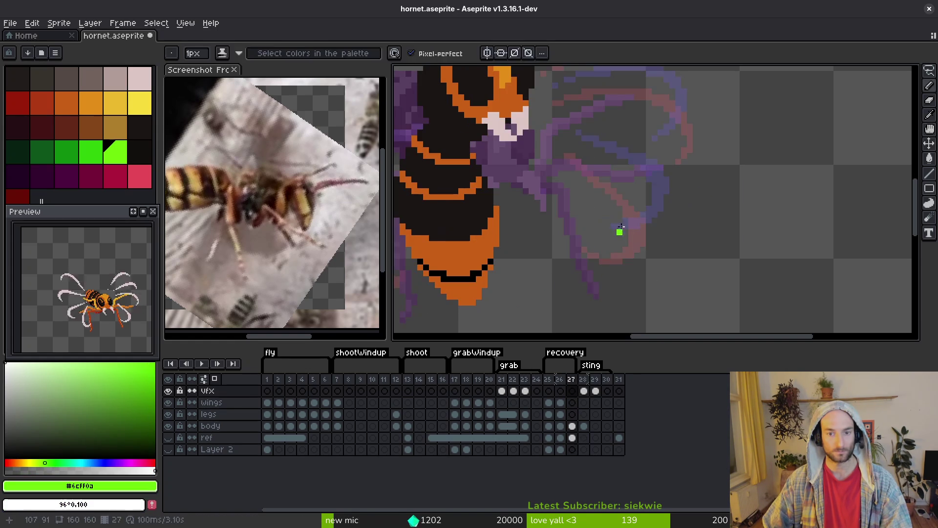
alt+click(624, 224)
right_click(115, 152)
key(shift+r)
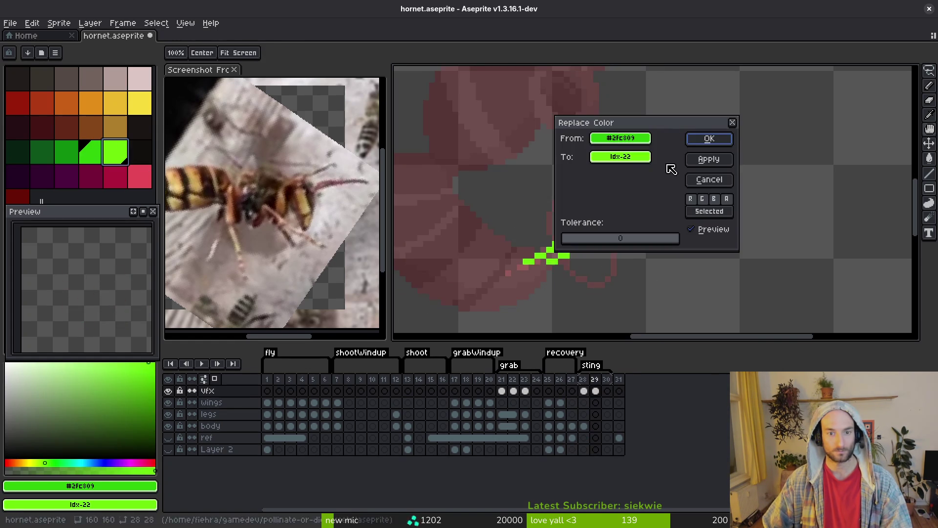
click(707, 140)
click(82, 152)
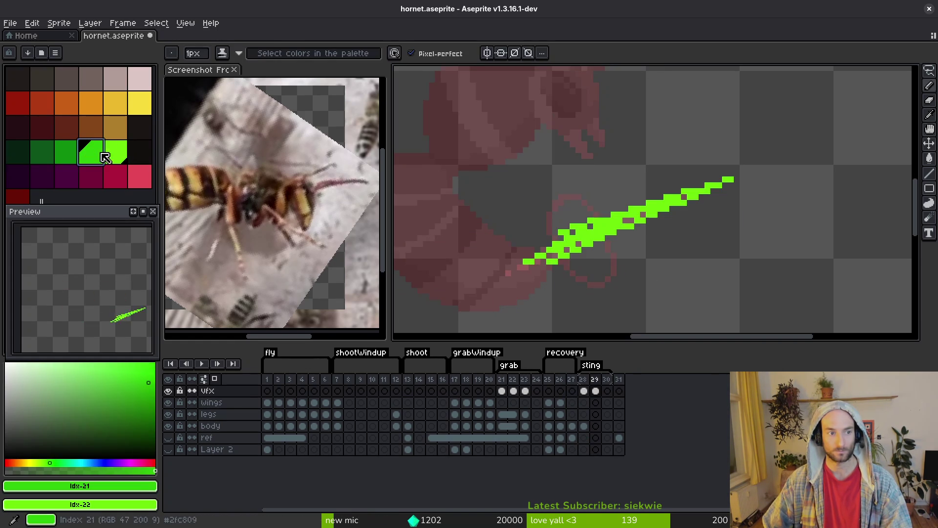
scroll(595, 191, up, 3)
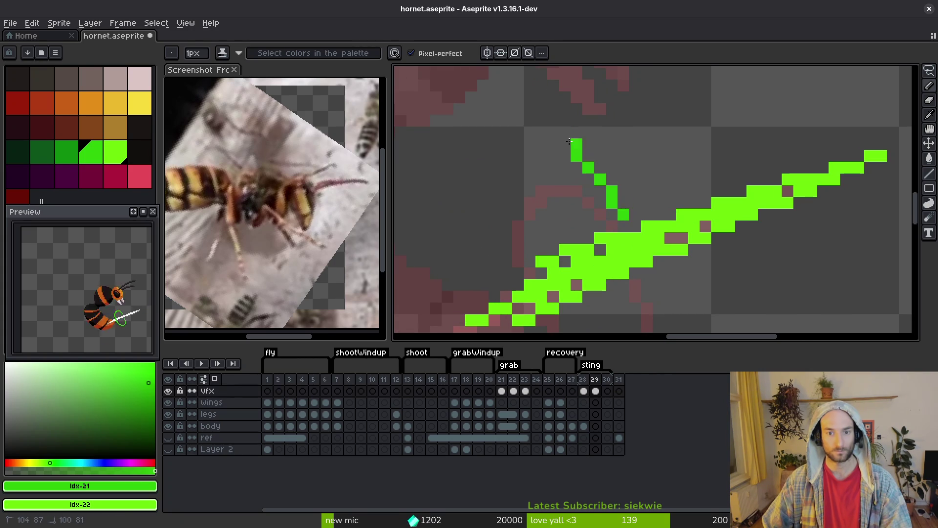
Draw a tall green ellipse to the left of the hornet, redoing a first attempt
scroll(623, 210, down, 4)
key(shift+r)
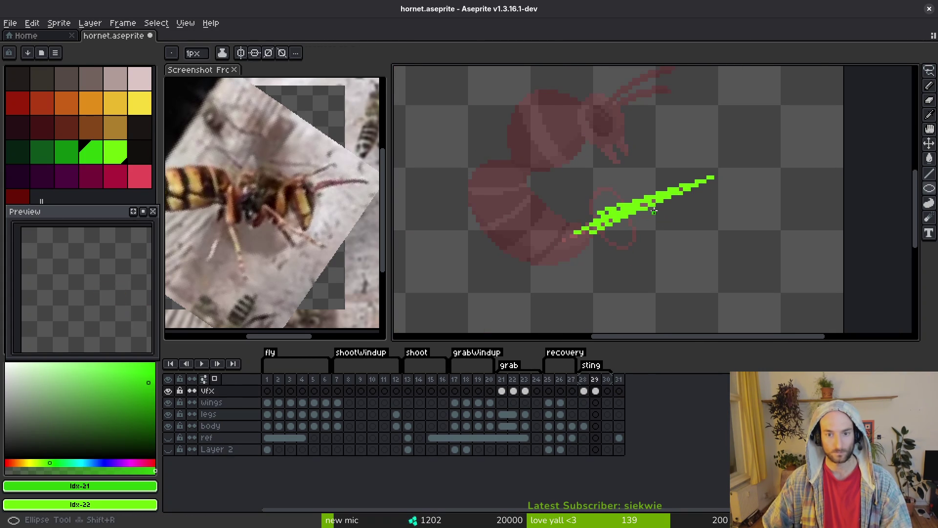
mouse_move(578, 176)
mouse_down()
mouse_move(636, 240)
mouse_move(620, 236)
mouse_move(661, 234)
mouse_move(613, 235)
mouse_move(620, 244)
mouse_up()
key(ctrl+z)
mouse_move(445, 113)
mouse_down()
mouse_move(494, 183)
mouse_move(508, 233)
mouse_move(503, 227)
mouse_up()
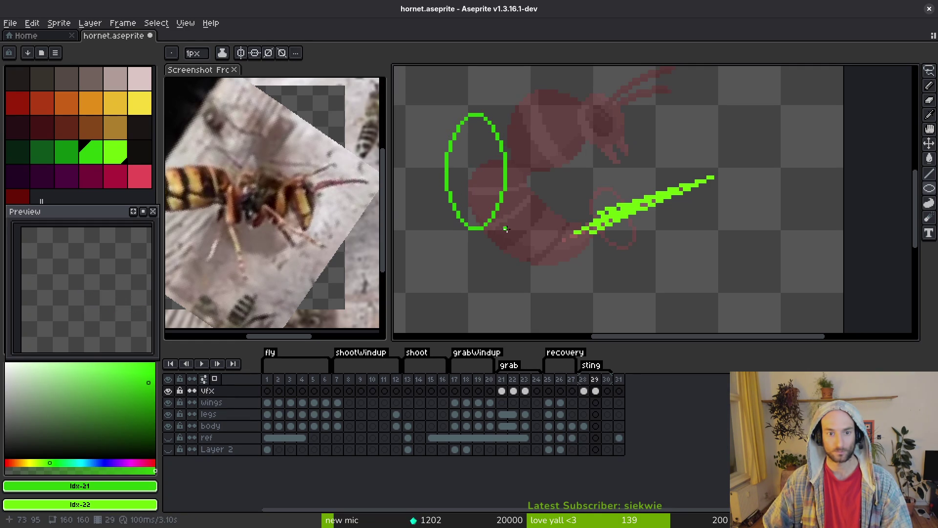
Select the ellipse, rotate it about 25° and place it around the blade's base
key(m)
mouse_move(402, 75)
mouse_down()
mouse_move(529, 275)
mouse_move(566, 269)
mouse_move(579, 247)
mouse_up()
mouse_move(482, 193)
mouse_down()
mouse_move(619, 253)
mouse_move(621, 243)
mouse_up()
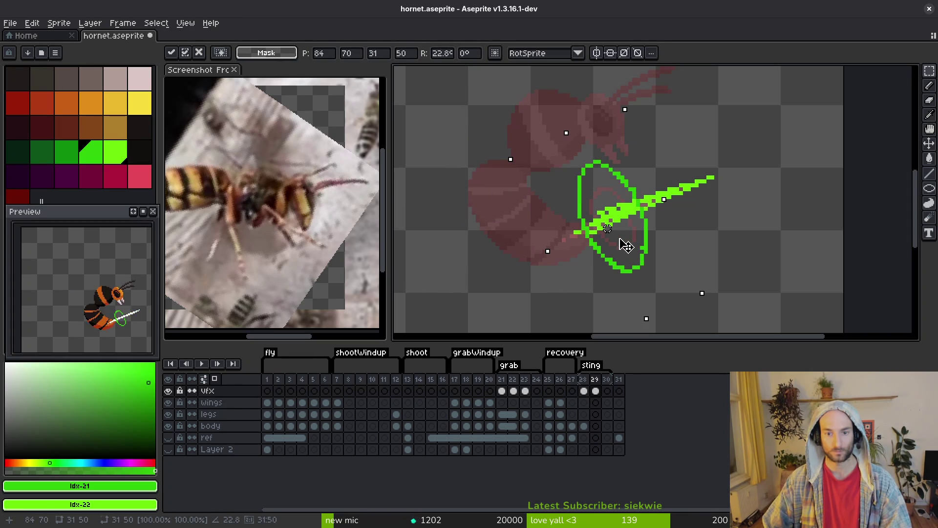
mouse_move(706, 294)
mouse_down()
mouse_move(720, 300)
mouse_move(708, 288)
mouse_up()
key(b)
Erase stray pixels where the ring crosses the blade, then make darker green the drawing colour
scroll(648, 205, up, 3)
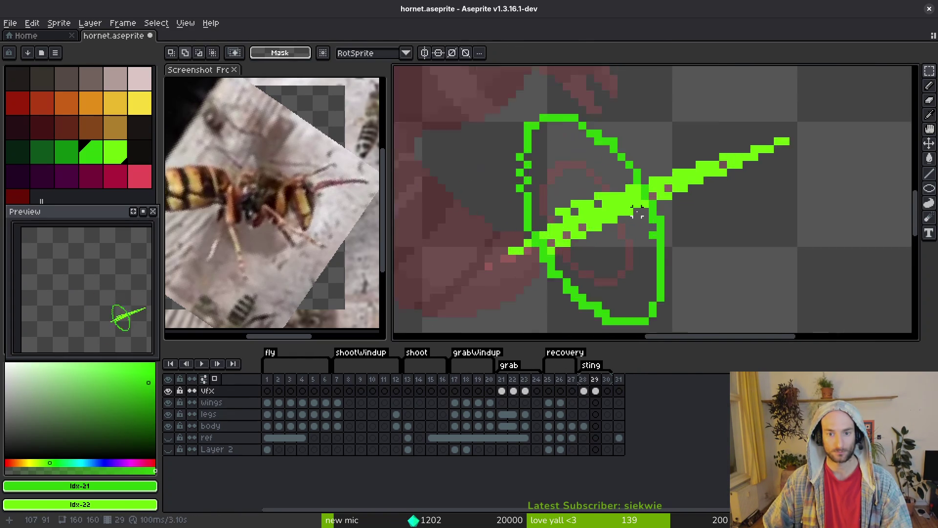
key(e)
mouse_move(659, 202)
mouse_down()
mouse_move(672, 223)
mouse_move(628, 235)
mouse_up()
key(b)
key(bracketleft)
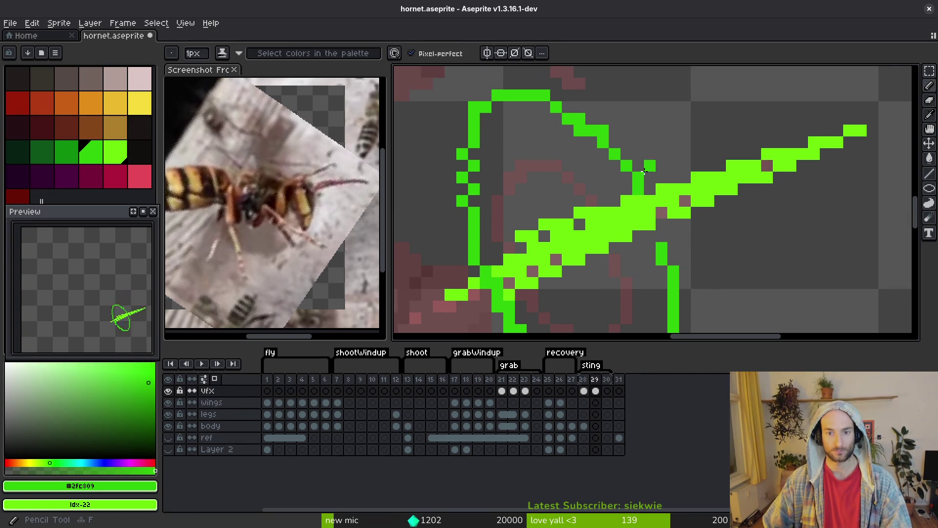
Erase a stray ring pixel beside the blade on frame 29
key(e)
click(640, 176)
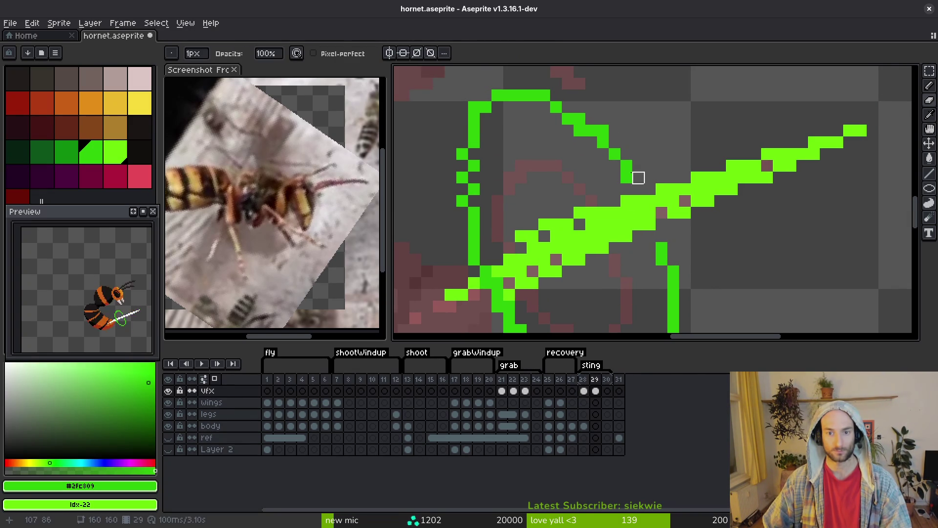
key(b)
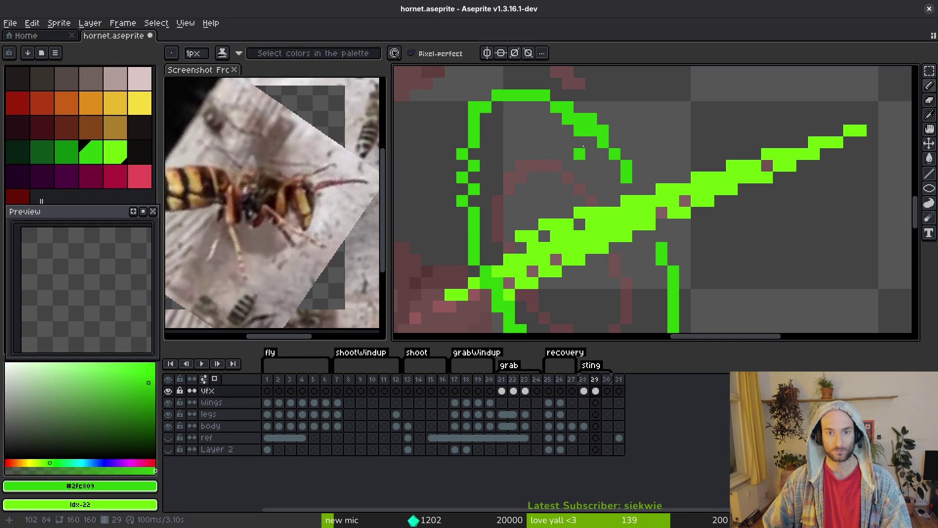
key(e)
scroll(613, 143, down, 6)
scroll(613, 143, up, 4)
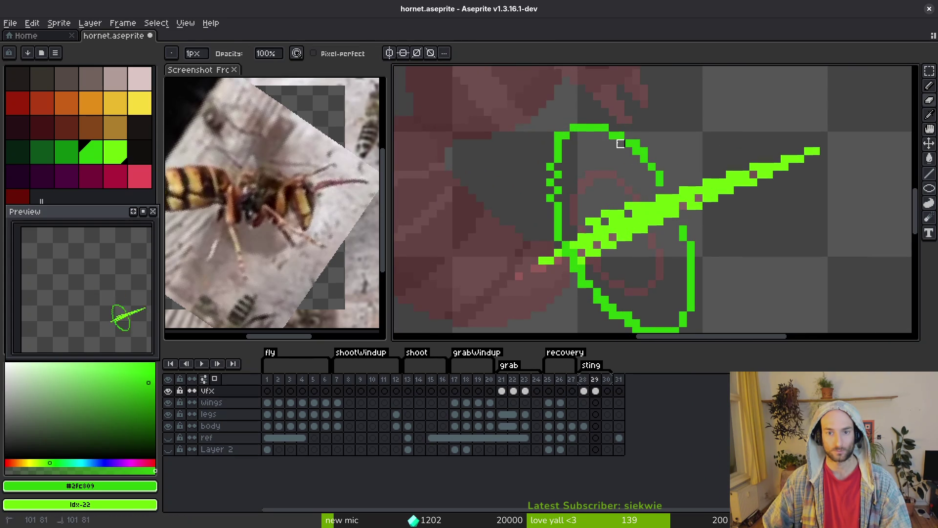
key(b)
scroll(535, 145, up, 2)
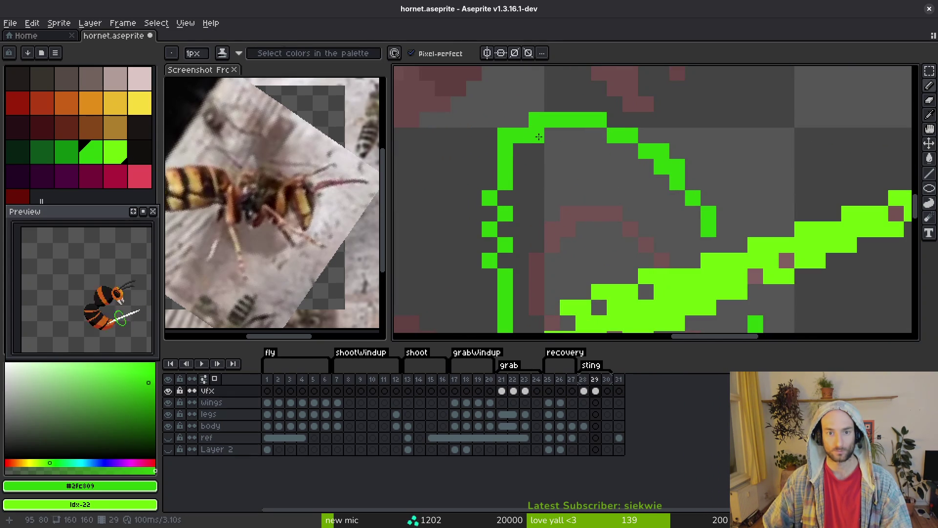
key(e)
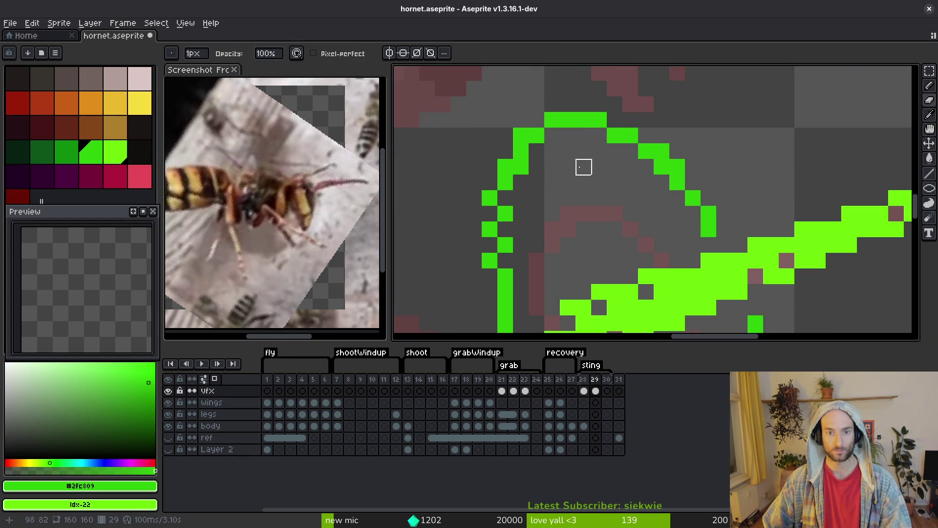
scroll(562, 157, down, 4)
scroll(562, 151, up, 3)
key(b)
Fill in the ring's left vertical line and trim small bits from it
mouse_move(502, 137)
mouse_down()
mouse_move(496, 181)
mouse_move(503, 161)
mouse_up()
key(e)
click(506, 130)
scroll(566, 219, down, 3)
scroll(566, 223, up, 2)
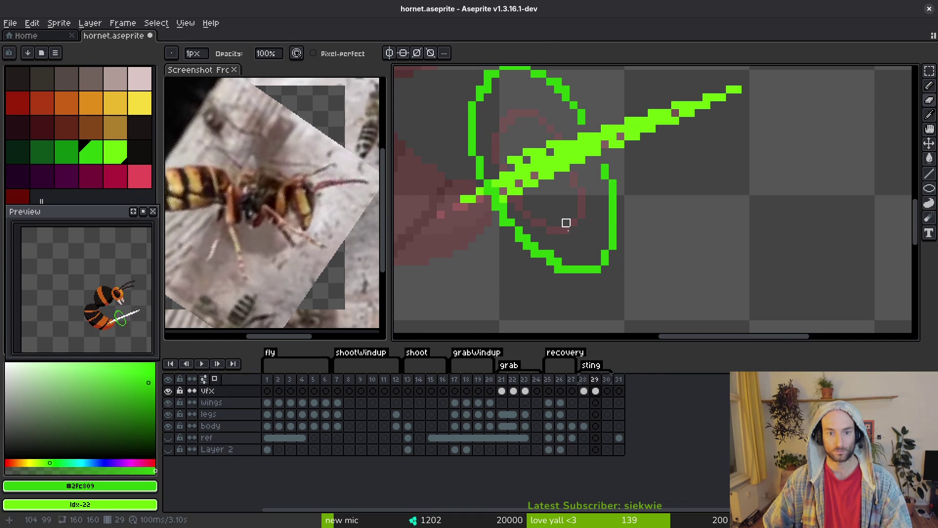
key(b)
Even out the ring's bottom row, adding pixels at its bottom-left and bottom-right
drag(577, 262, 551, 270)
key(e)
scroll(647, 282, down, 2)
scroll(654, 278, up, 3)
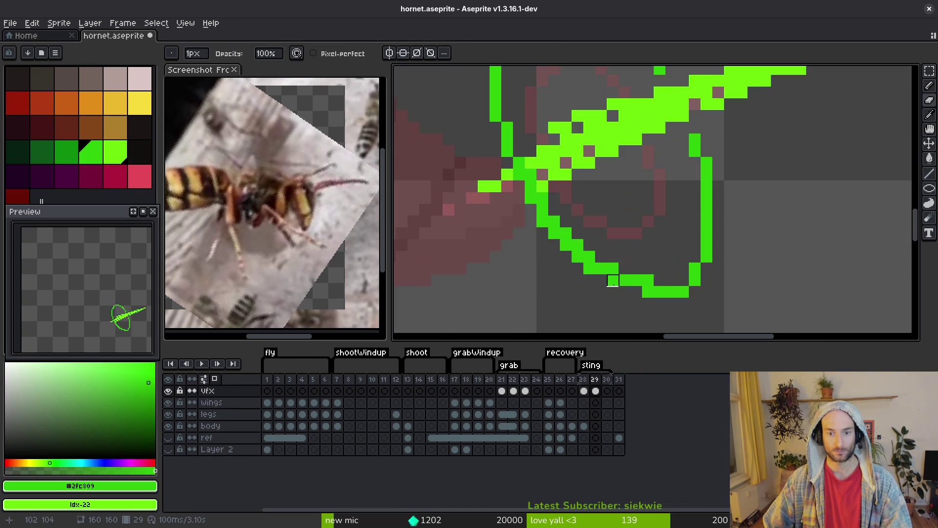
key(b)
mouse_move(686, 278)
mouse_down()
mouse_move(695, 292)
mouse_move(648, 291)
mouse_up()
key(e)
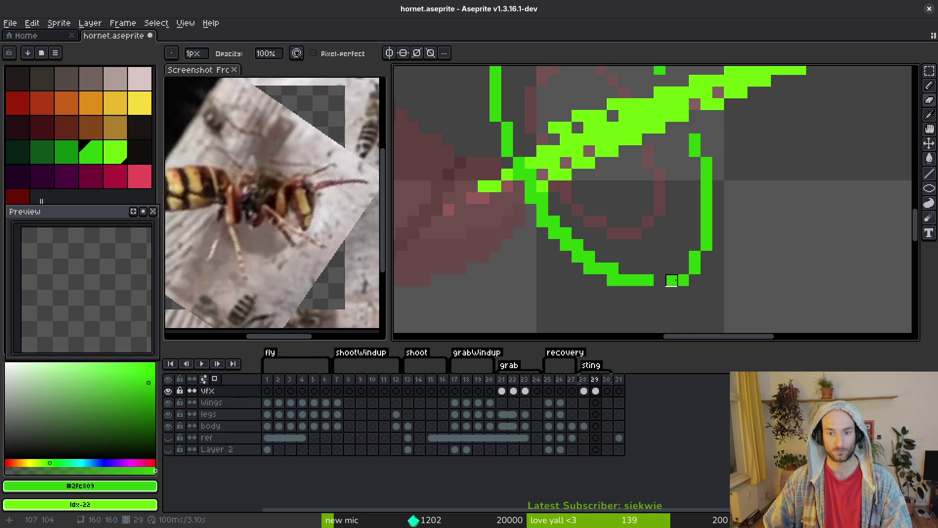
scroll(655, 288, down, 2)
key(b)
scroll(699, 278, up, 2)
mouse_move(698, 278)
mouse_down()
mouse_move(669, 280)
mouse_move(673, 268)
mouse_up()
key(e)
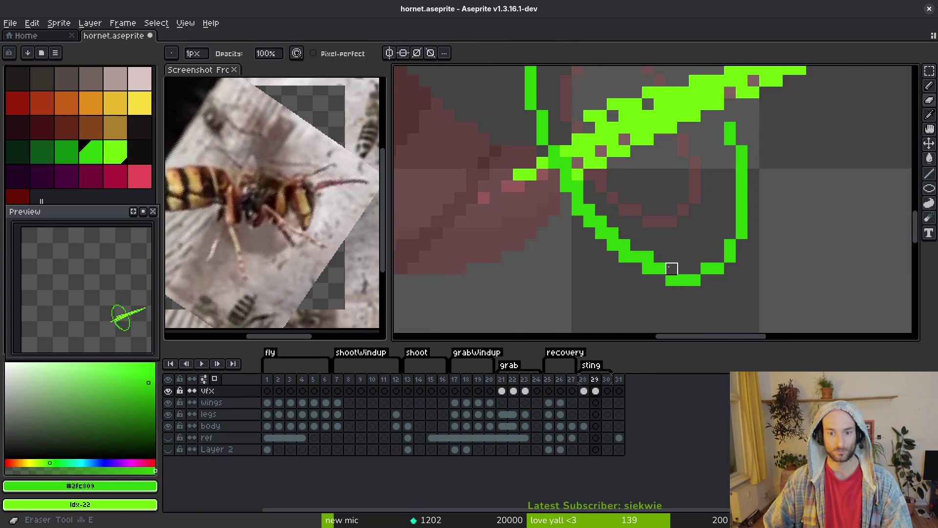
scroll(625, 245, down, 2)
scroll(660, 210, up, 2)
key(b)
scroll(690, 251, down, 2)
scroll(648, 265, up, 3)
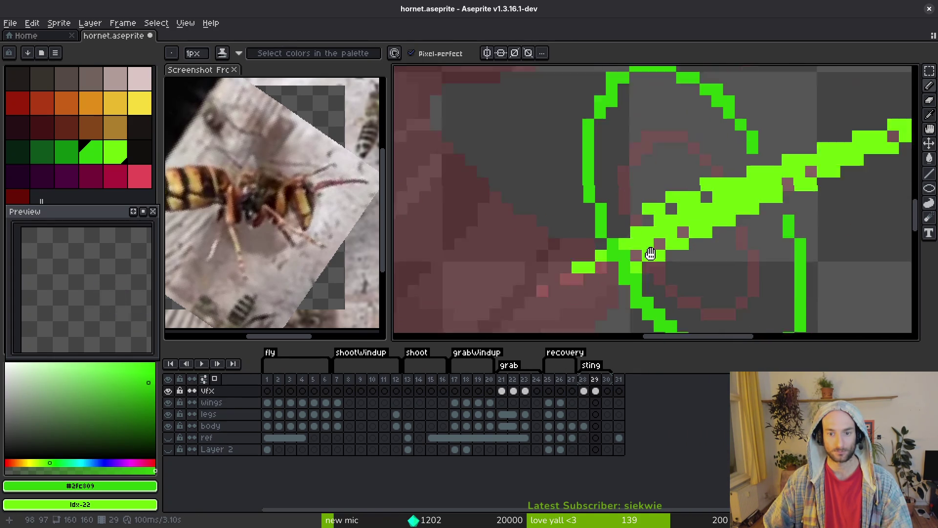
Save hornet.aseprite and sample the light green from the blade
key(ctrl+s)
scroll(587, 151, down, 4)
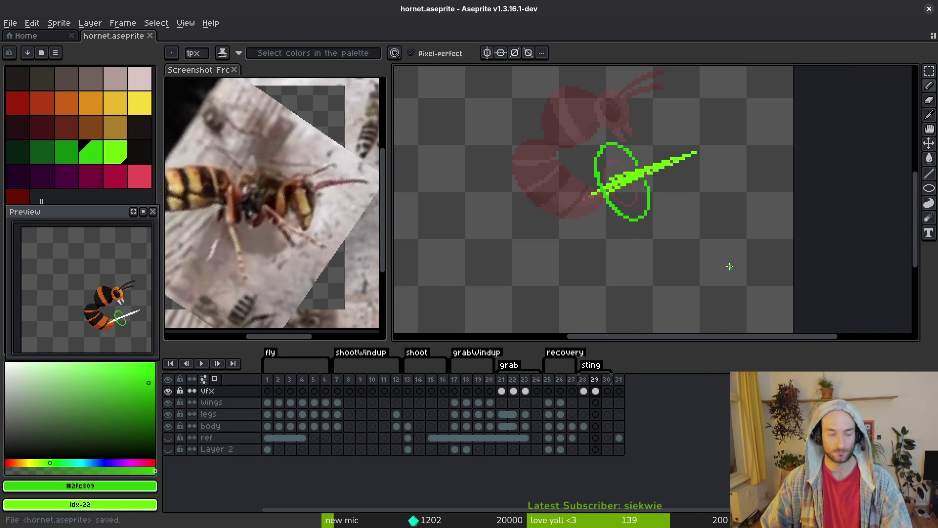
scroll(631, 256, right, 2)
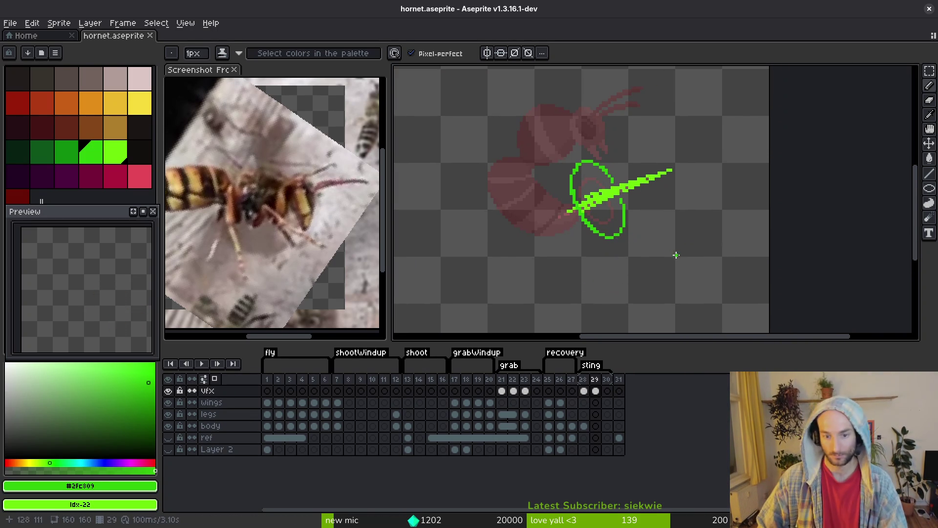
scroll(598, 199, up, 3)
alt+click(598, 200)
Save the sprite and check frame 28 before returning to frame 29
scroll(693, 222, down, 4)
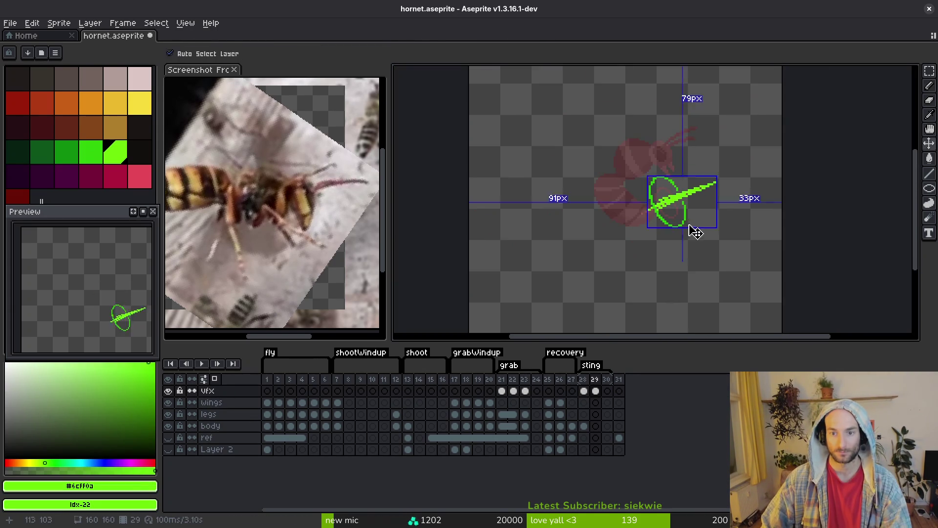
key(ctrl+s)
key(Left)
scroll(650, 257, down, 3)
scroll(657, 256, up, 5)
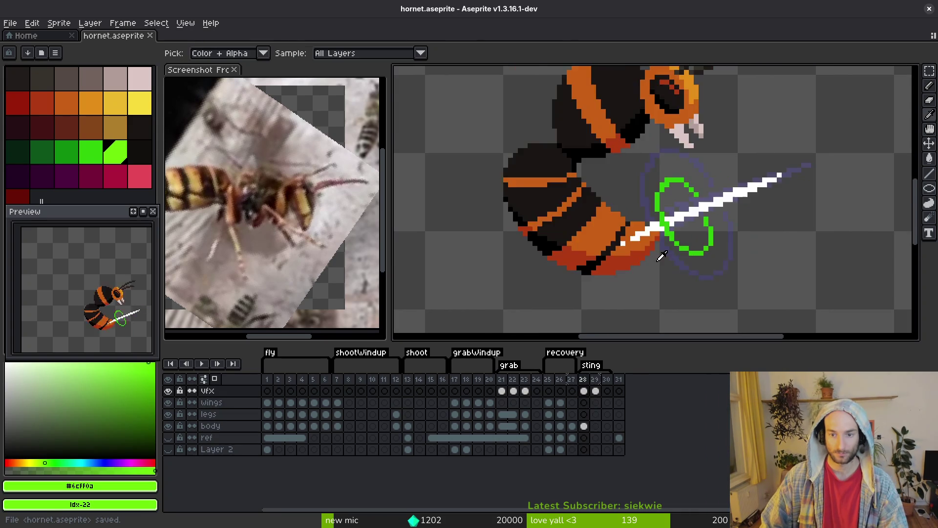
key(Right)
scroll(599, 192, up, 3)
Sample the darker green and thicken the upper-right arc of frame 29's ring
alt+click(598, 192)
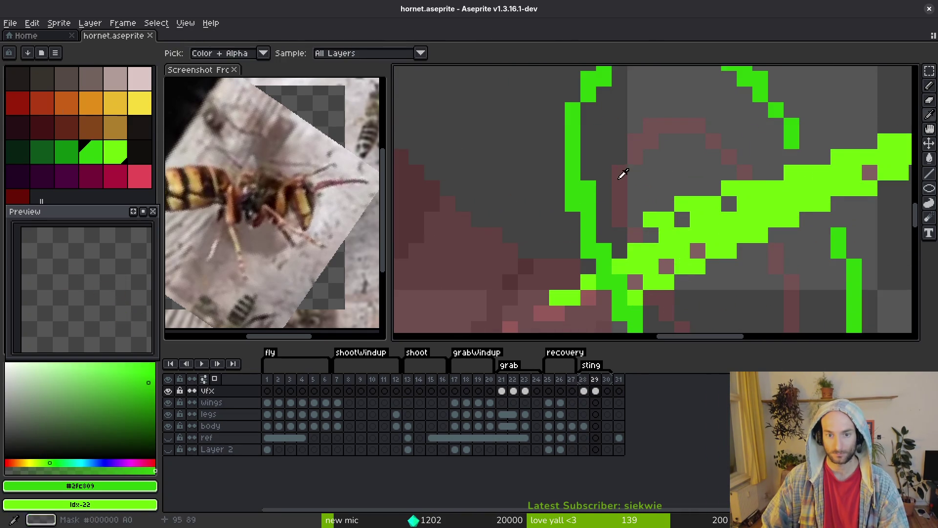
scroll(598, 192, down, 3)
scroll(733, 186, up, 3)
click(768, 174)
mouse_move(769, 175)
mouse_down()
mouse_move(728, 142)
mouse_move(628, 101)
mouse_move(567, 156)
mouse_up()
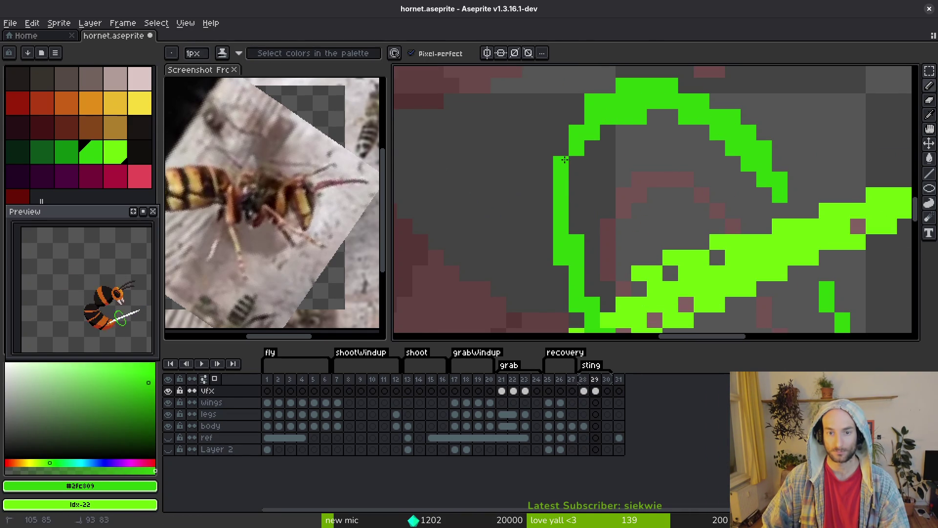
mouse_move(603, 126)
mouse_down()
mouse_move(583, 161)
mouse_move(580, 209)
mouse_up()
scroll(580, 209, down, 3)
mouse_move(549, 146)
mouse_down()
mouse_move(548, 213)
mouse_move(636, 281)
mouse_move(682, 276)
mouse_move(710, 255)
mouse_move(699, 250)
mouse_up()
scroll(588, 256, down, 3)
Fill the gaps and thicken the ring's right edge with green pixels
drag(714, 215, 714, 203)
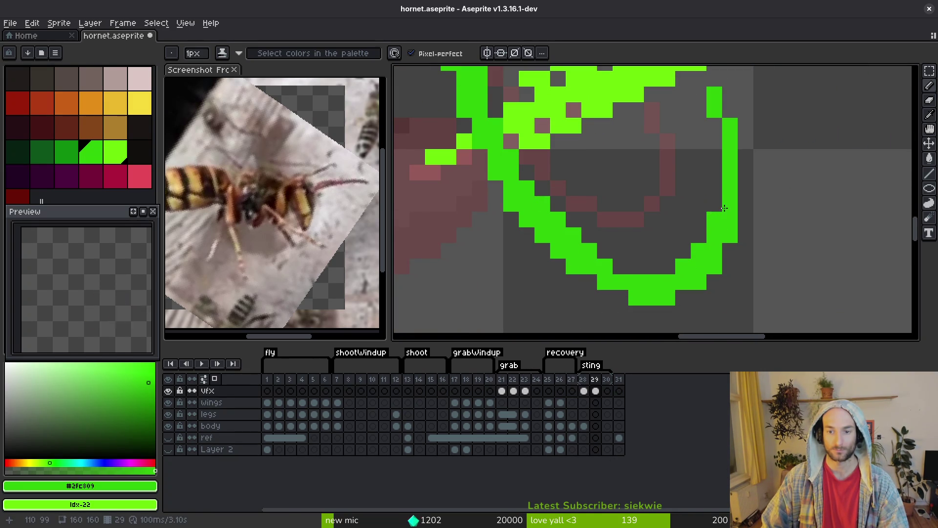
scroll(704, 206, down, 2)
scroll(704, 205, up, 2)
click(691, 146)
drag(691, 145, 693, 126)
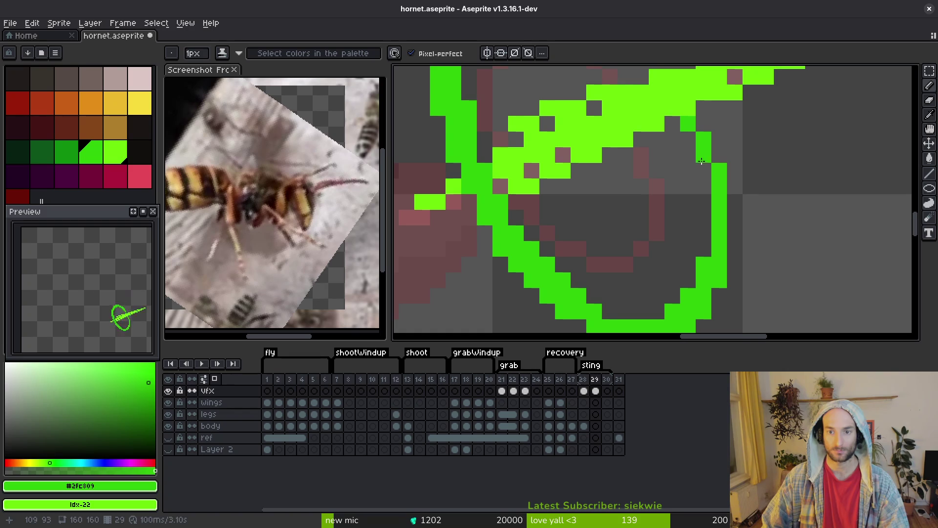
drag(712, 179, 708, 177)
drag(705, 245, 706, 200)
scroll(707, 200, down, 2)
scroll(727, 218, up, 2)
mouse_move(646, 137)
mouse_down()
mouse_move(683, 179)
mouse_move(689, 170)
mouse_up()
scroll(695, 198, down, 2)
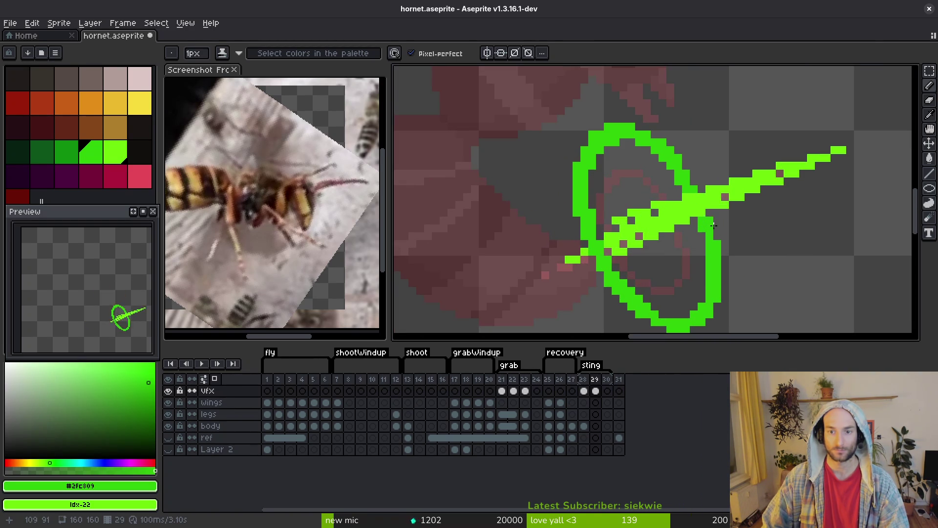
Save the hornet sprite with the Pencil tool reselected
scroll(708, 217, down, 3)
scroll(753, 260, up, 1)
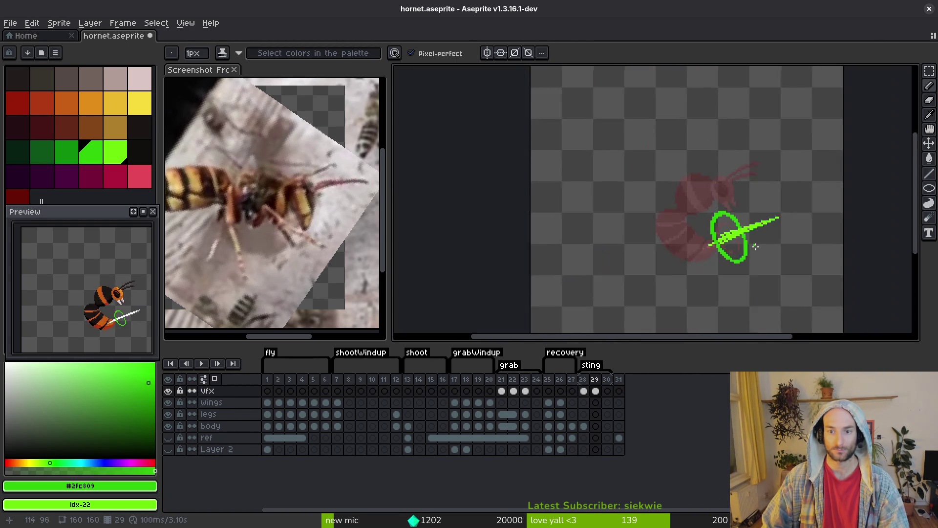
scroll(718, 250, up, 3)
scroll(694, 259, down, 1)
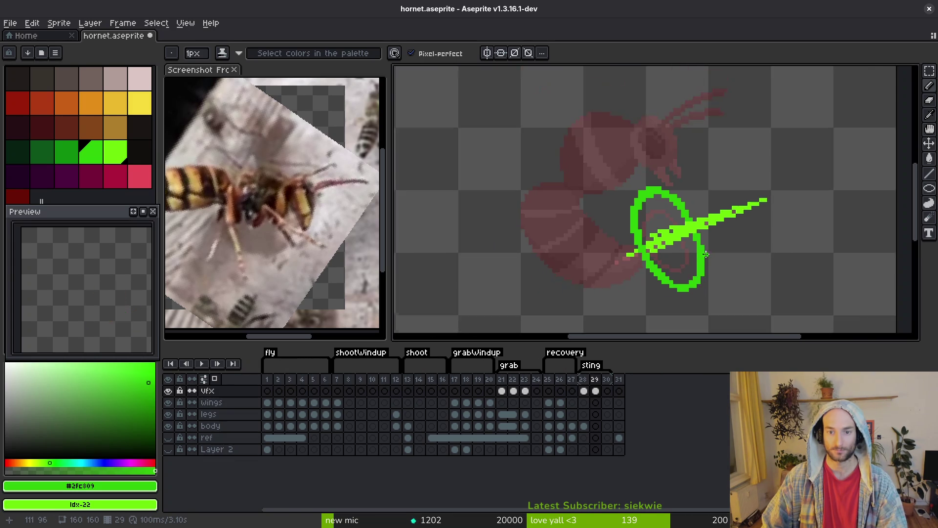
scroll(675, 264, up, 1)
scroll(637, 277, up, 2)
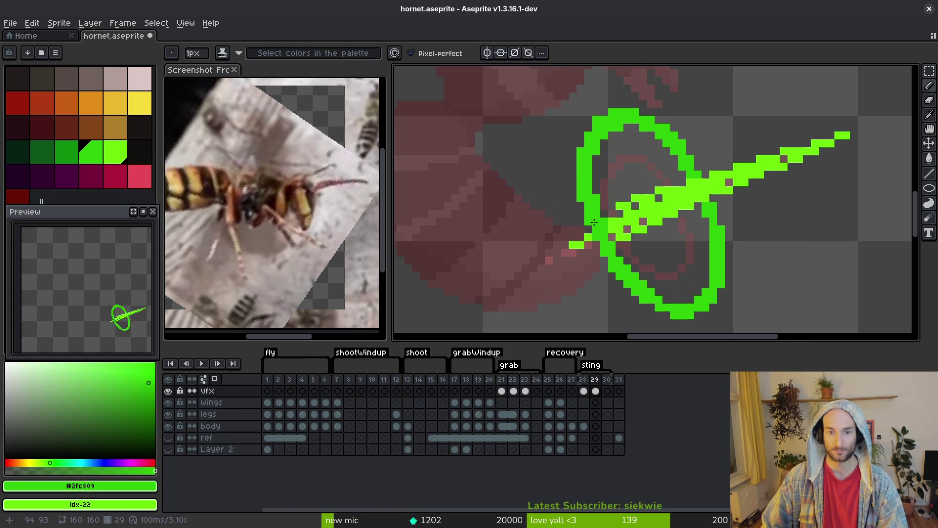
key(ctrl+s)
scroll(627, 224, down, 2)
scroll(623, 250, up, 2)
scroll(662, 276, up, 1)
key(b)
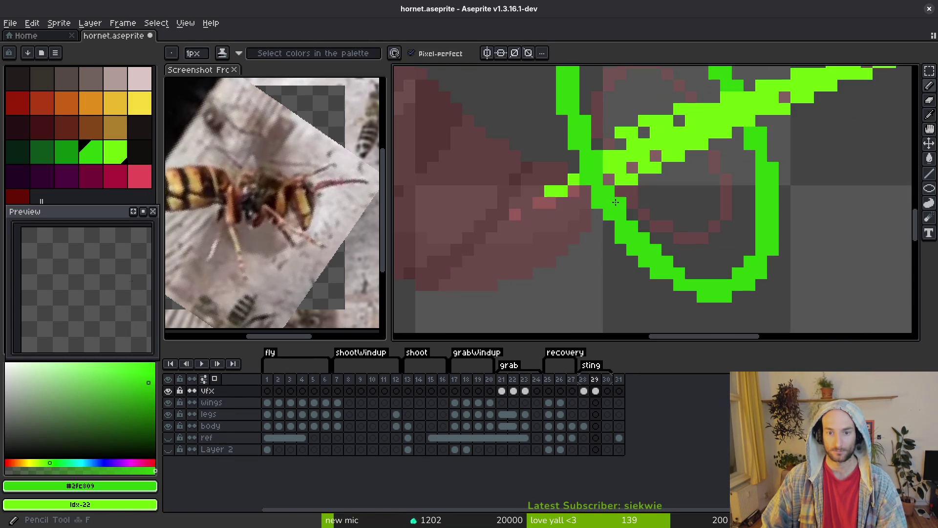
scroll(676, 265, down, 3)
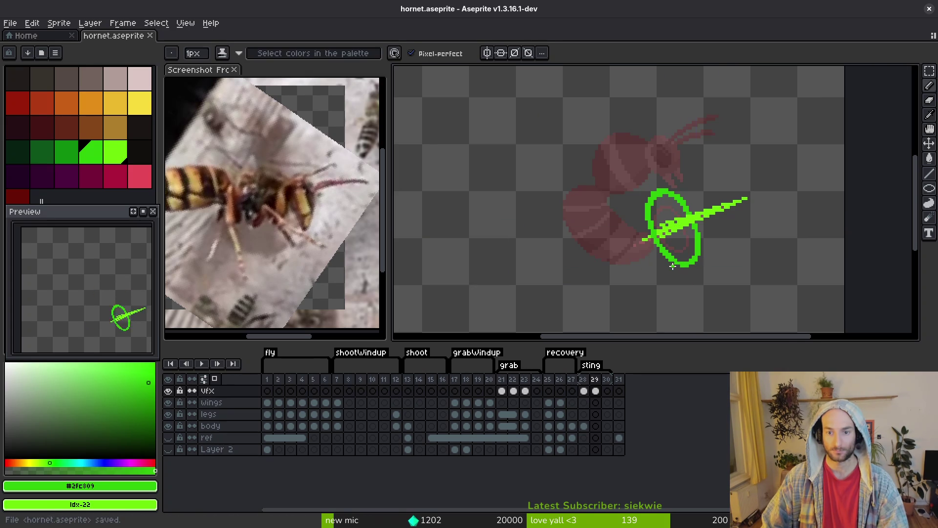
scroll(673, 267, up, 3)
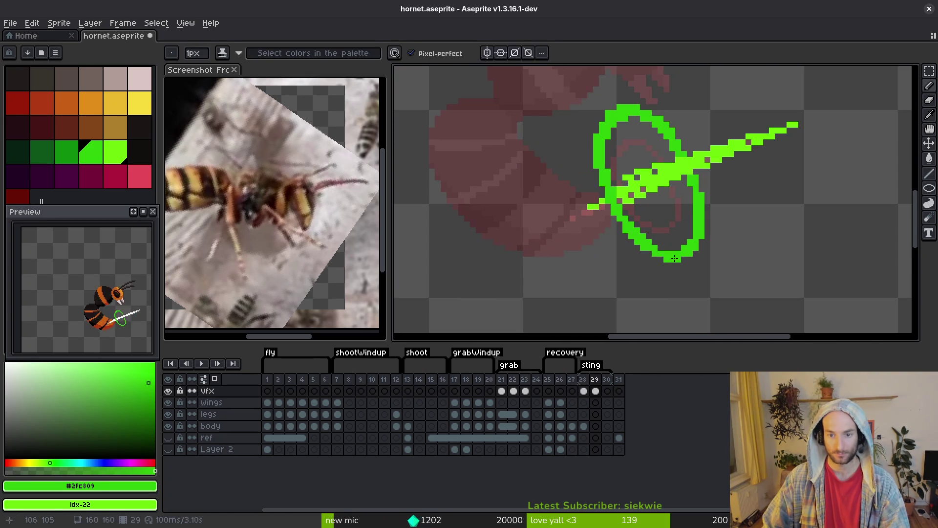
scroll(676, 247, down, 3)
key(ctrl+s)
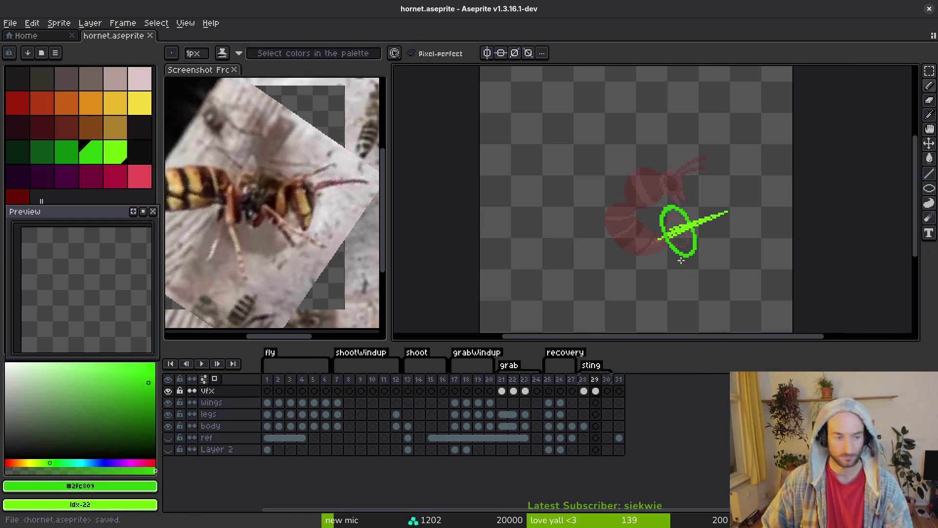
On frame 28, replace the old green with the brighter palette green and save
scroll(729, 268, right, 1)
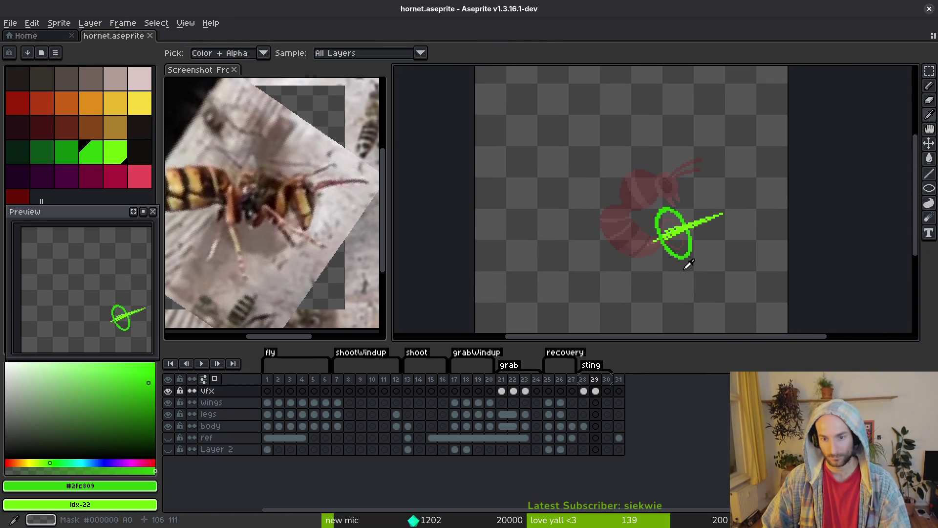
key(Left)
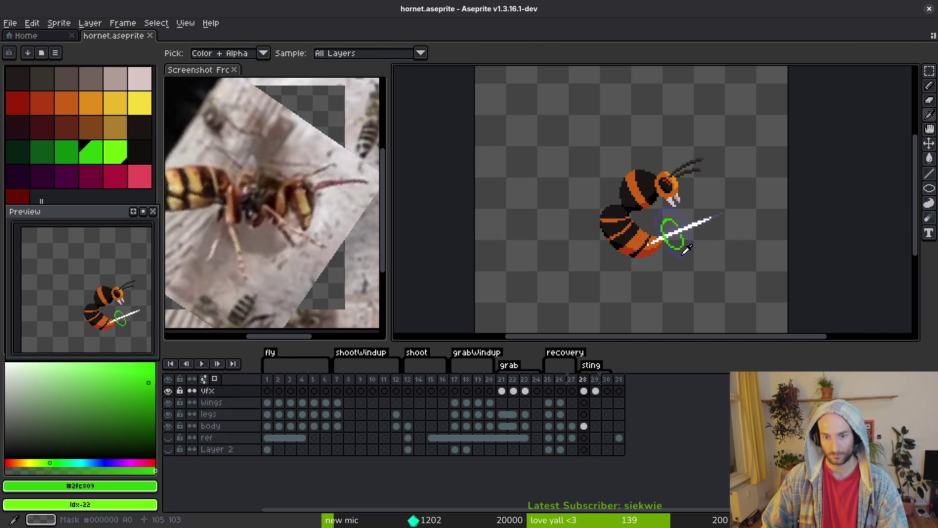
scroll(687, 252, up, 4)
click(116, 151)
key(shift+r)
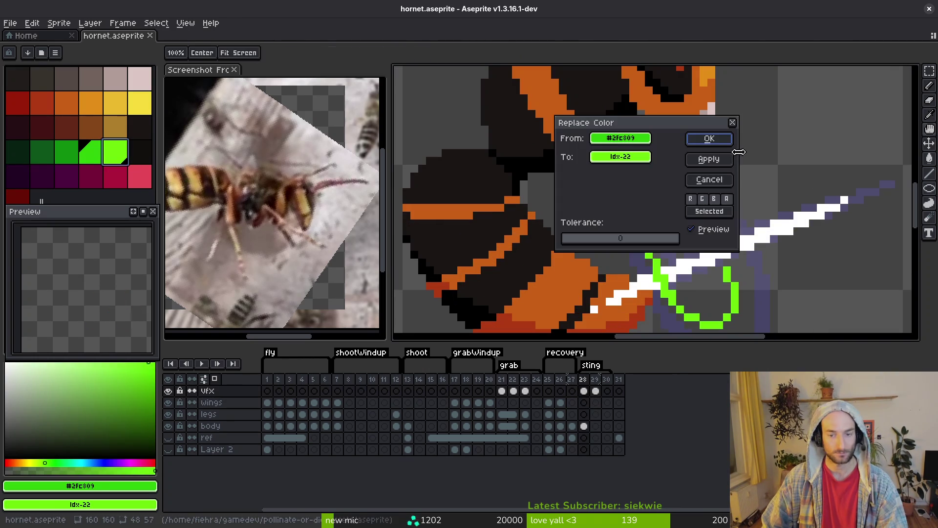
click(707, 140)
key(ctrl+s)
scroll(686, 259, down, 4)
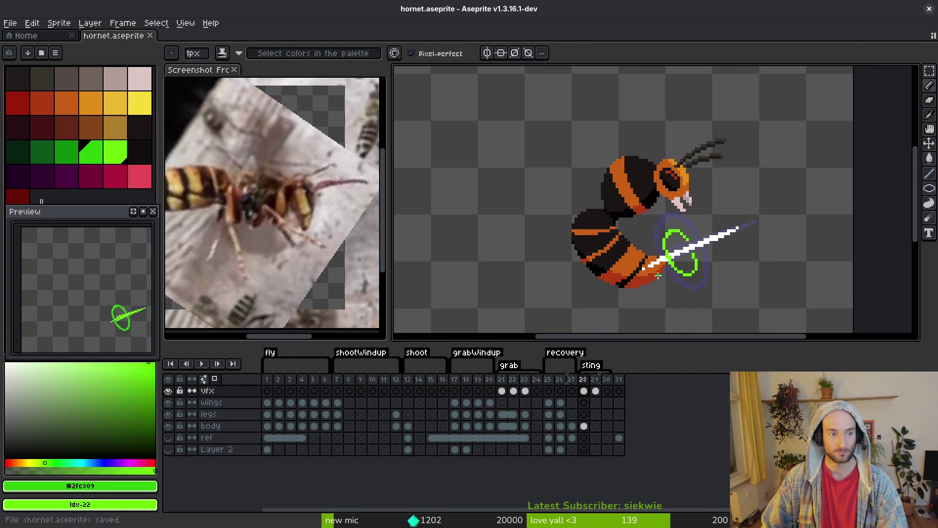
Flip between frames 29 and 30 to compare them
key(Right)
key(Right)
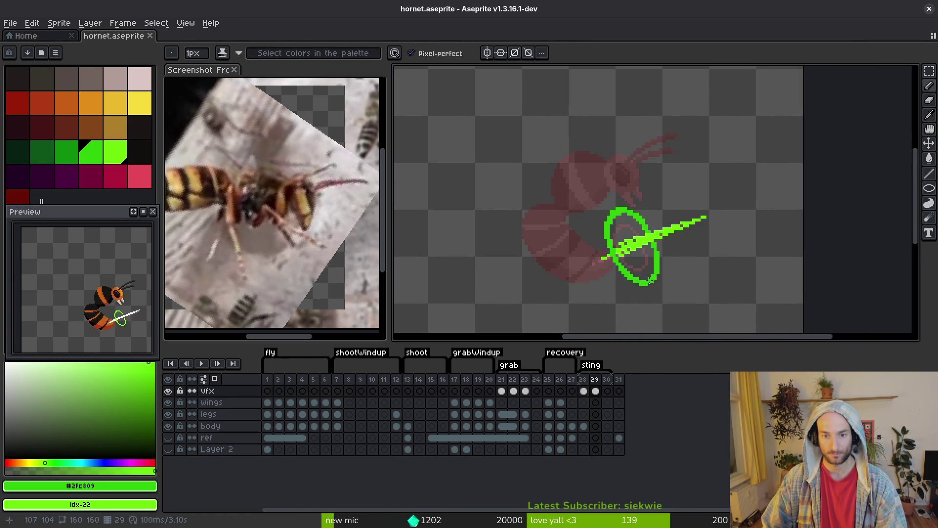
key(Left)
key(Right)
key(Left)
On frame 30, draw four green thrust streaks along the sting plus an extra pixel
key(Right)
scroll(613, 227, up, 4)
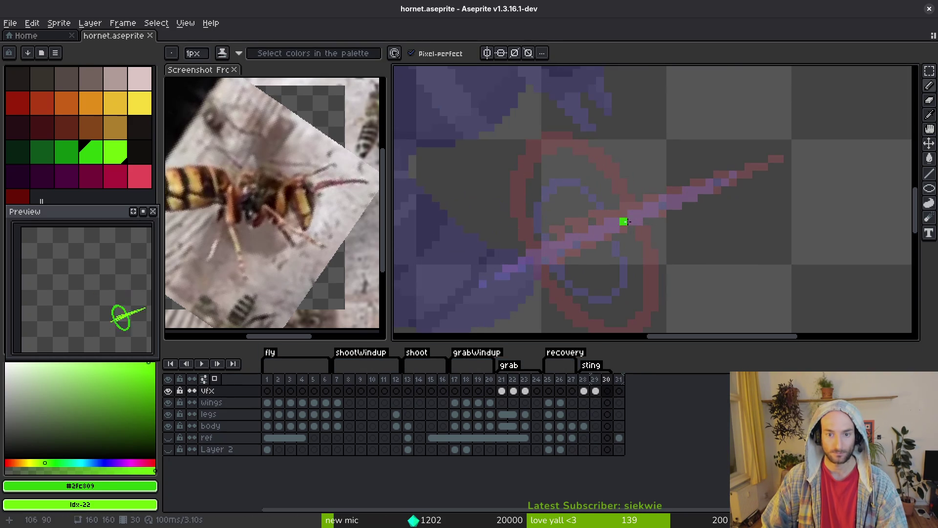
drag(528, 229, 697, 176)
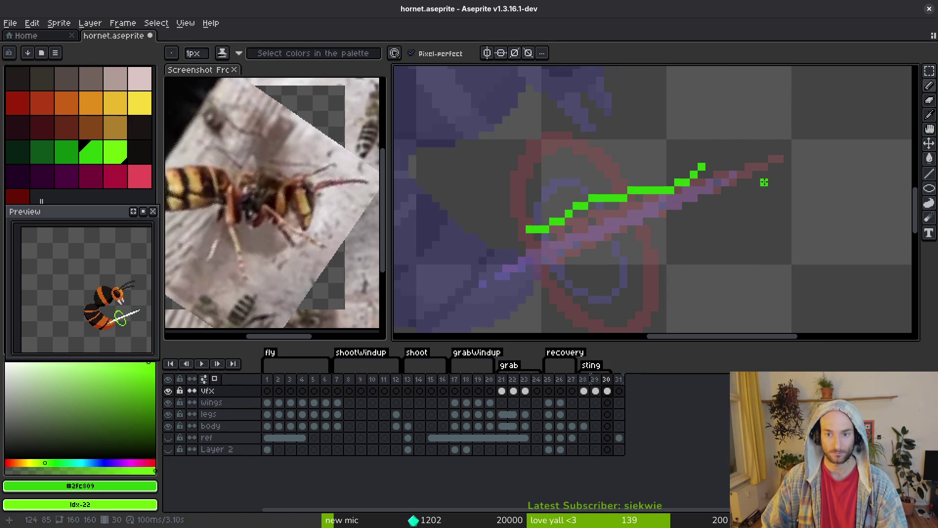
drag(764, 182, 634, 244)
drag(687, 195, 796, 143)
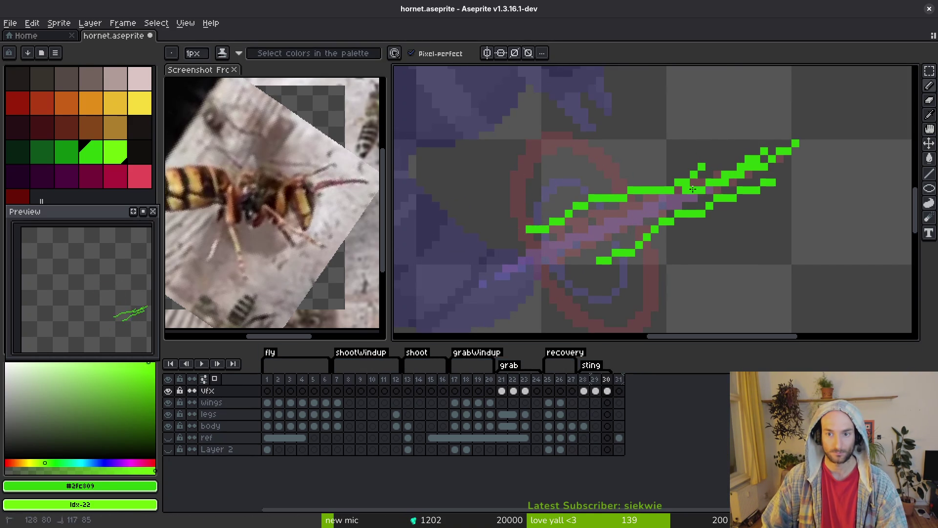
drag(698, 200, 566, 246)
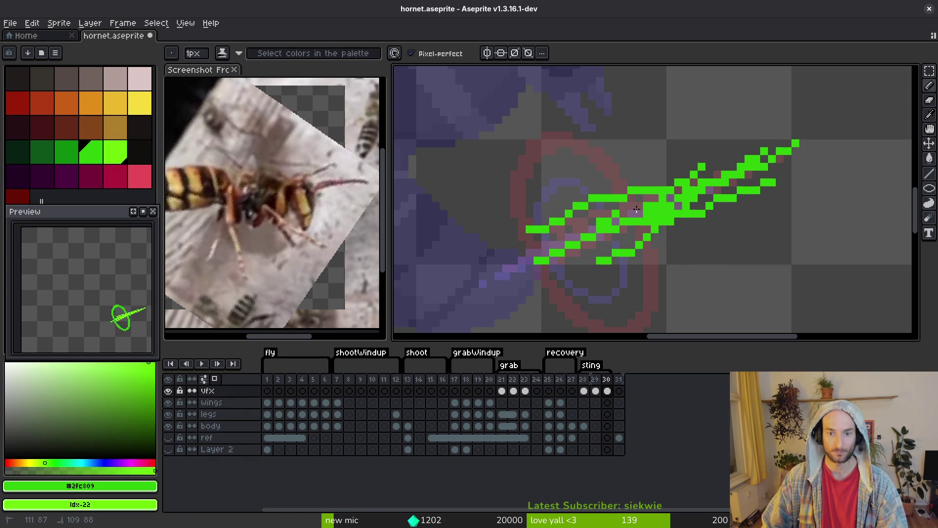
scroll(628, 239, up, 1)
click(576, 207)
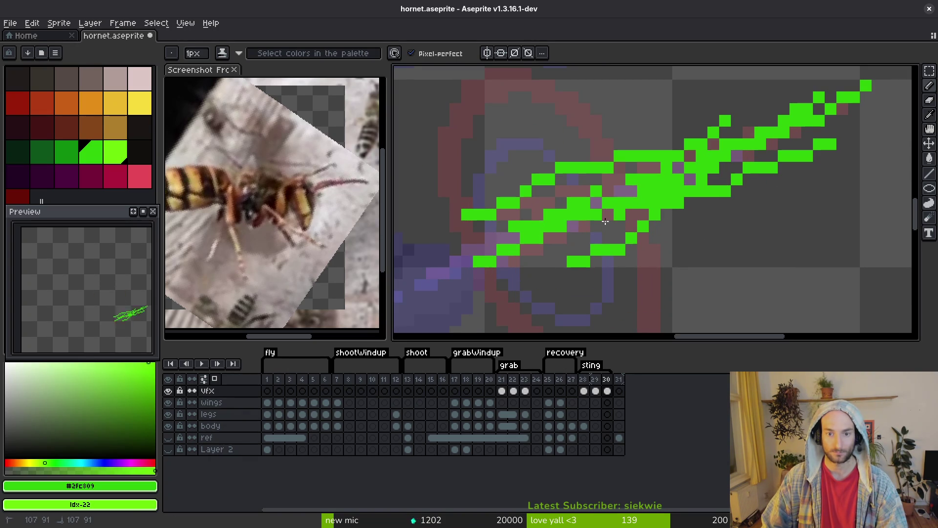
Draw a dark-green ring around the sting, undoing stray pixels along the way
scroll(634, 226, down, 3)
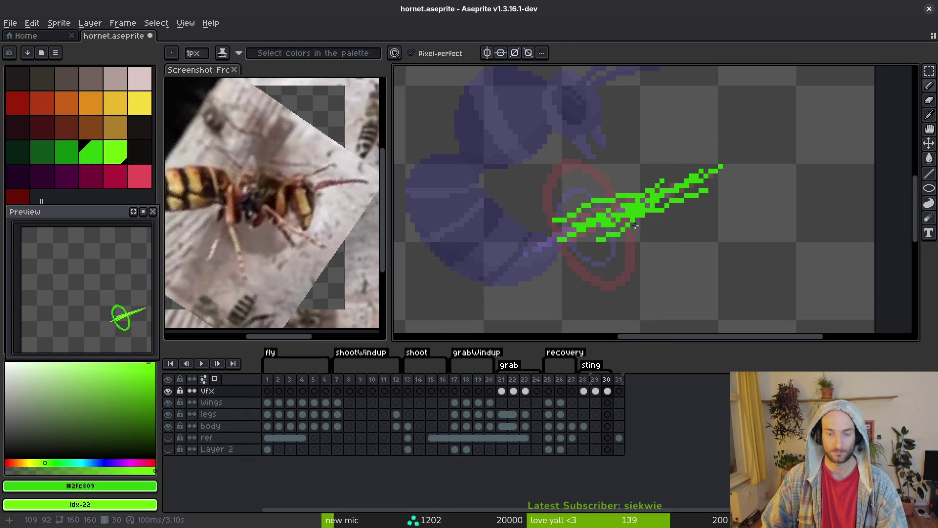
click(68, 155)
scroll(609, 182, up, 2)
drag(617, 191, 567, 153)
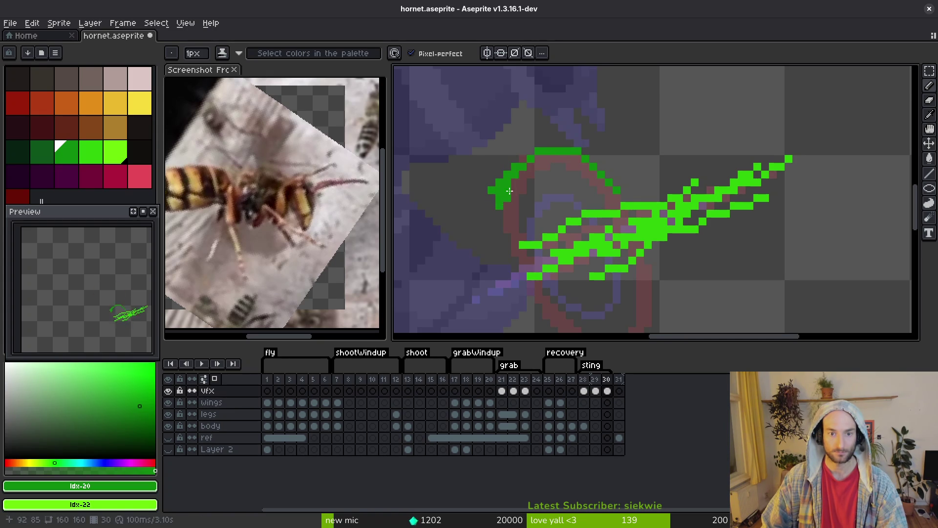
mouse_move(503, 226)
mouse_down()
mouse_move(537, 289)
mouse_move(586, 313)
mouse_move(619, 310)
mouse_move(633, 261)
mouse_move(627, 293)
mouse_move(593, 312)
mouse_up()
key(ctrl+z)
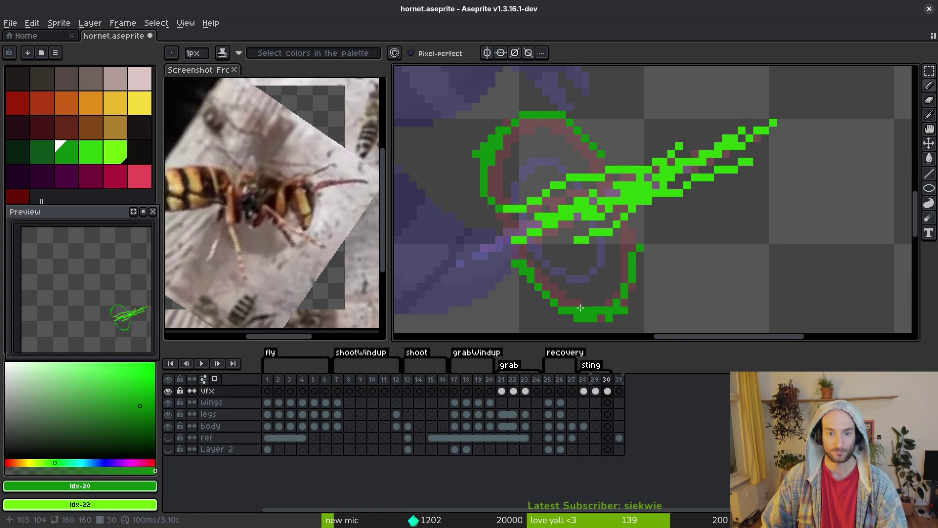
key(ctrl+z)
key(ctrl+z)
key(ctrl+z)
key(ctrl+z)
drag(507, 255, 520, 282)
mouse_move(584, 318)
mouse_down()
mouse_move(630, 292)
mouse_move(626, 225)
mouse_up()
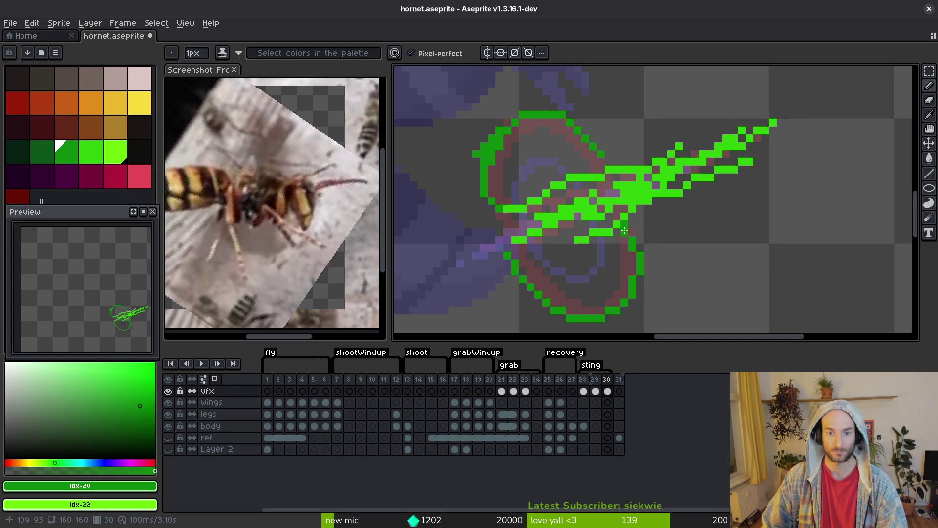
key(ctrl+z)
Test-erase part of the ring, undo it, and add a dark-green pixel near the arc's top
scroll(635, 230, up, 2)
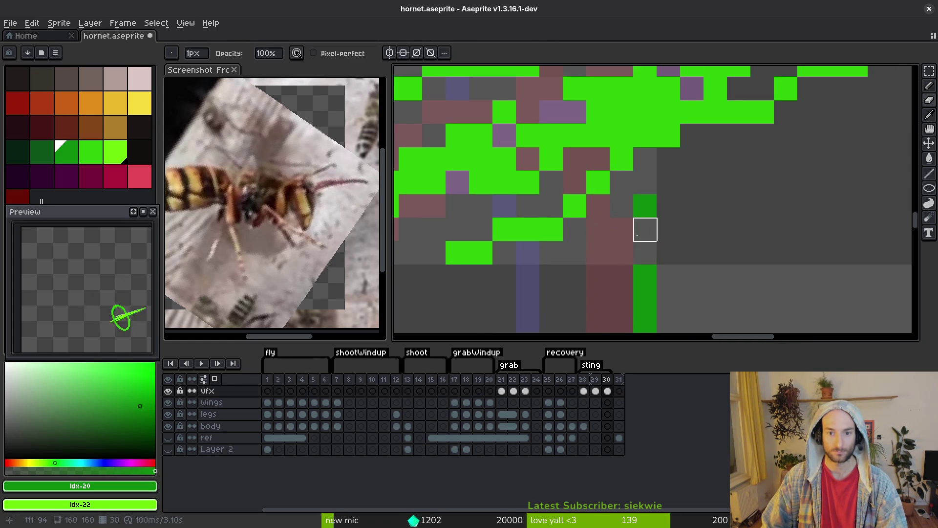
scroll(643, 203, down, 2)
scroll(570, 199, up, 3)
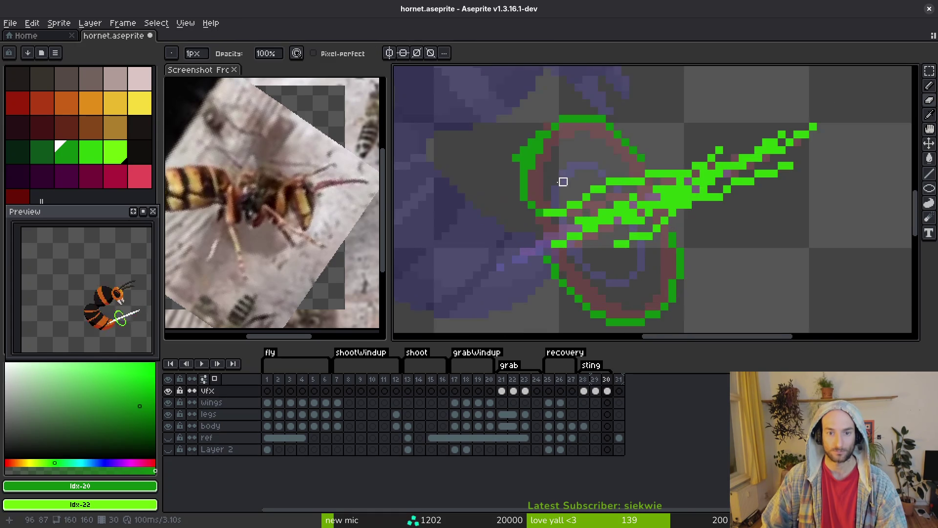
scroll(505, 253, down, 3)
scroll(506, 251, up, 2)
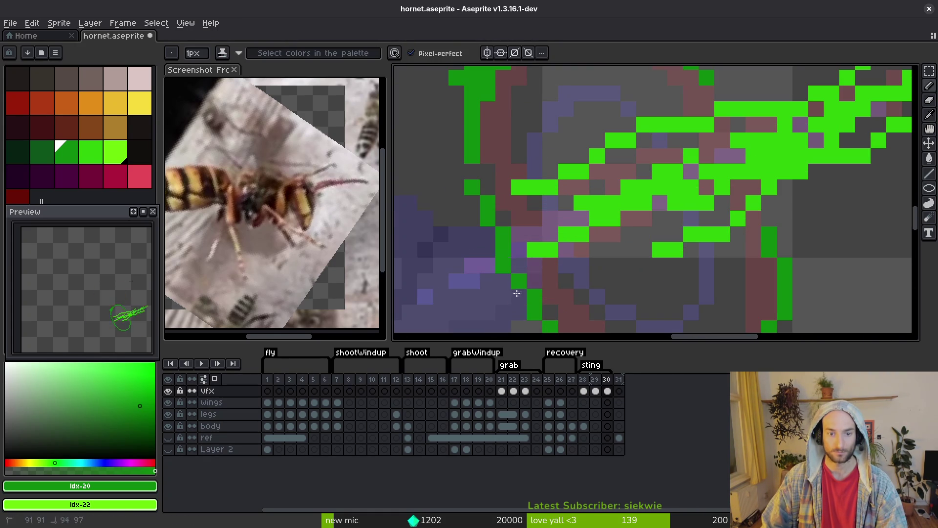
key(b)
scroll(507, 251, down, 2)
scroll(503, 212, up, 2)
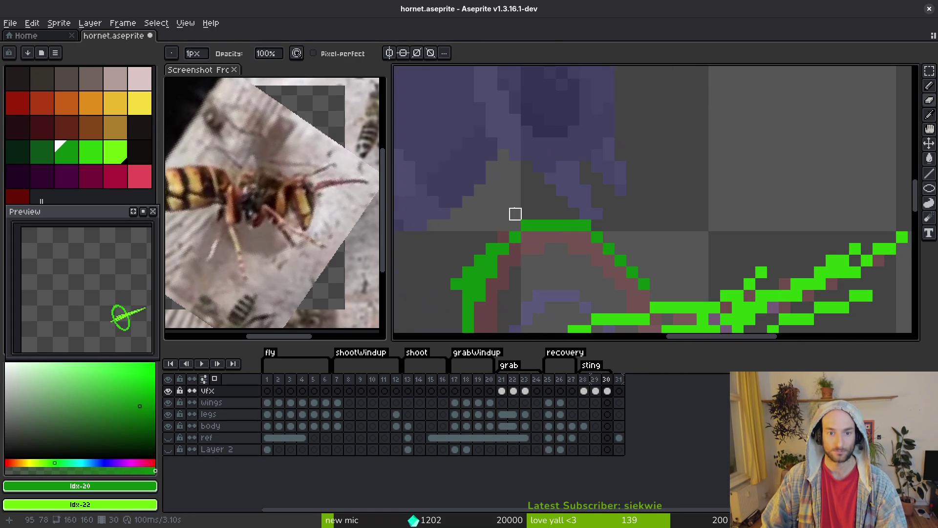
drag(469, 273, 492, 272)
key(ctrl+z)
key(f)
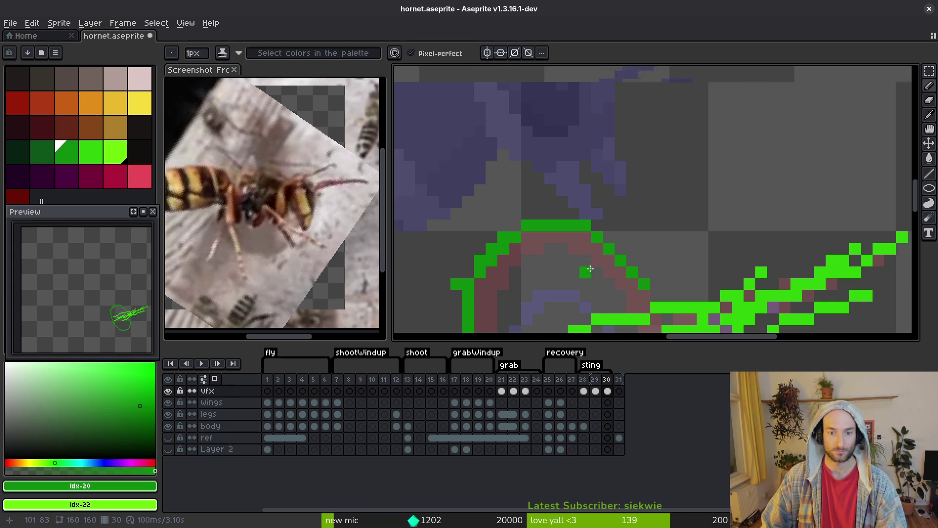
scroll(589, 270, up, 2)
click(566, 216)
Erase doubled and stray green pixels along the ring's edges and bottom
key(e)
scroll(551, 264, down, 2)
scroll(536, 214, up, 2)
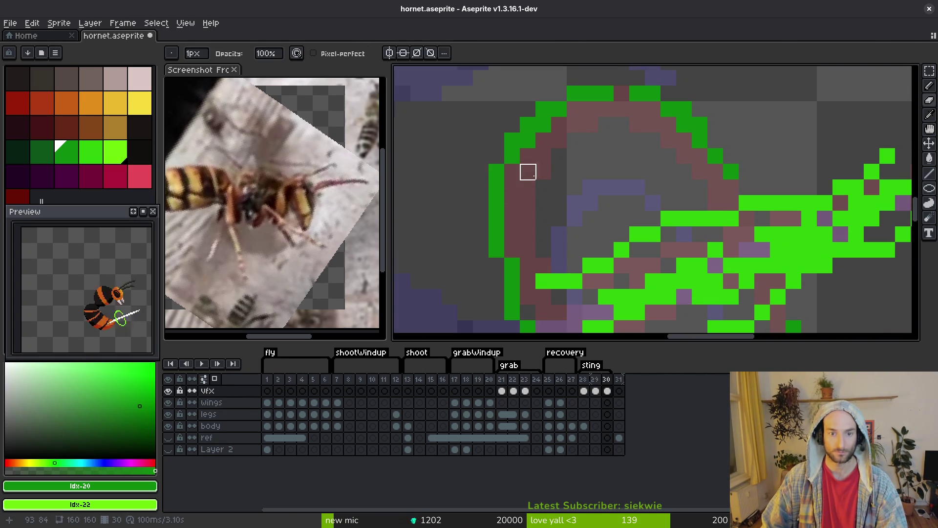
scroll(527, 169, down, 3)
scroll(544, 157, up, 2)
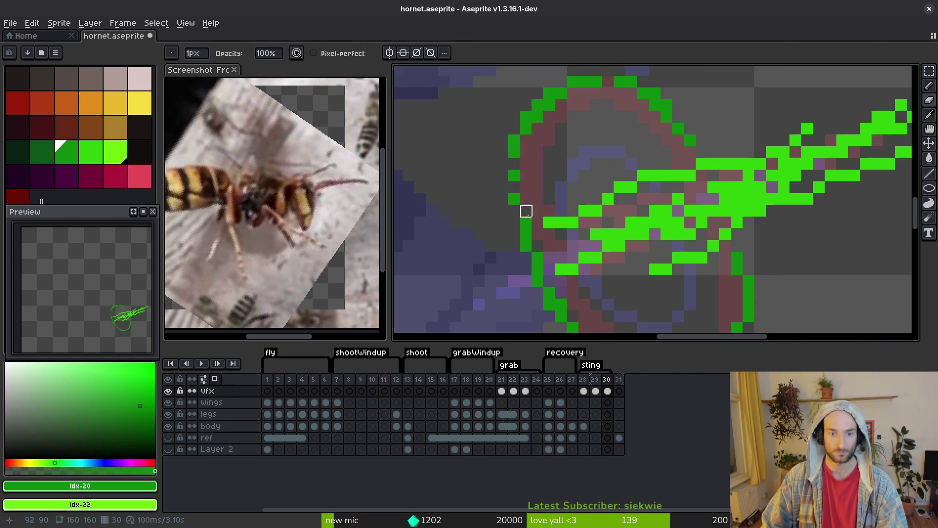
scroll(565, 245, down, 2)
scroll(482, 263, up, 2)
drag(470, 227, 588, 309)
click(623, 298)
click(657, 251)
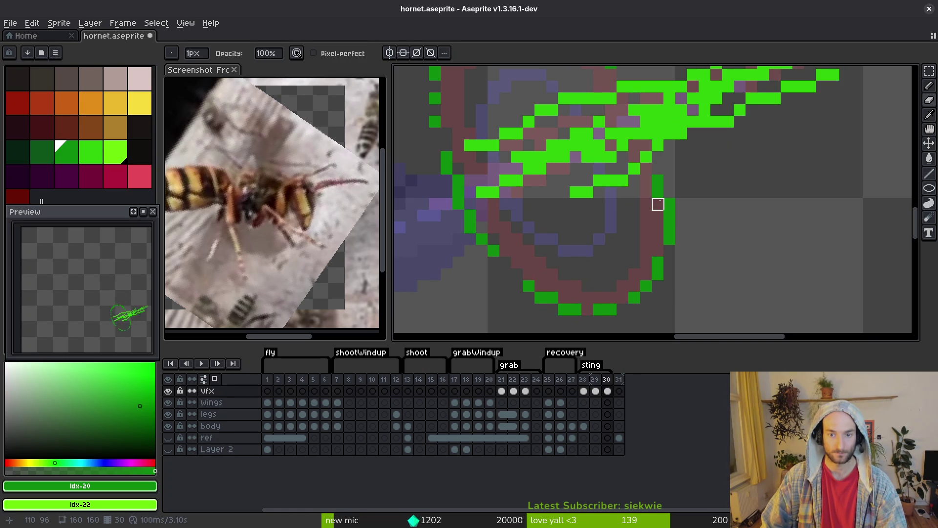
drag(669, 239, 658, 263)
scroll(658, 263, down, 2)
scroll(665, 235, up, 2)
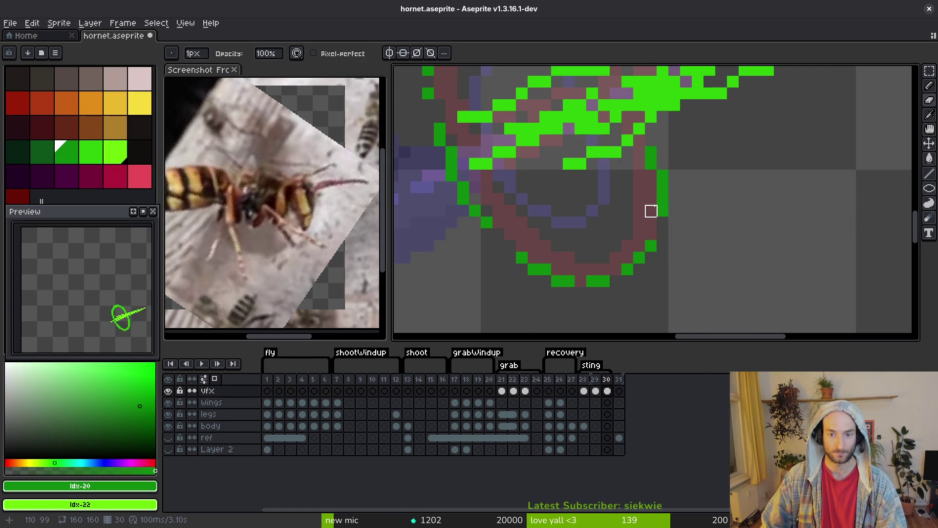
scroll(662, 200, down, 2)
scroll(655, 151, up, 3)
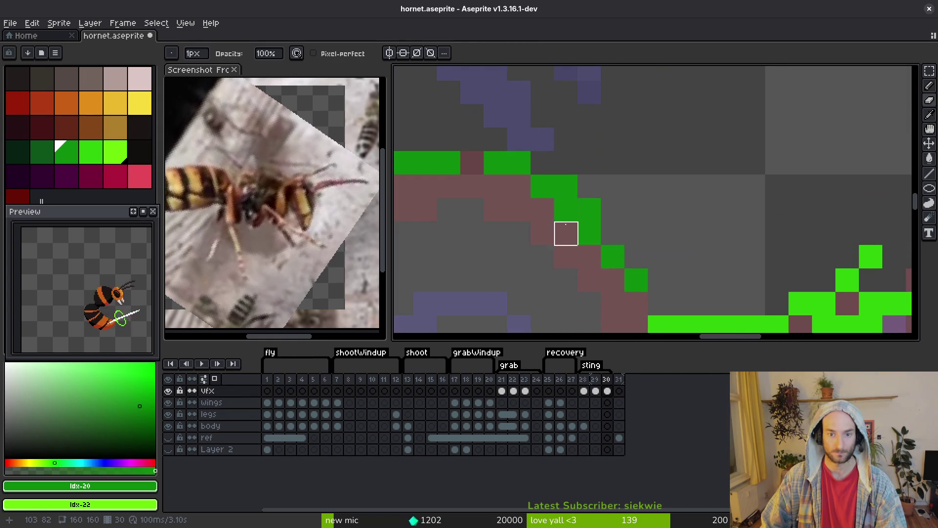
scroll(683, 234, down, 3)
scroll(661, 233, up, 2)
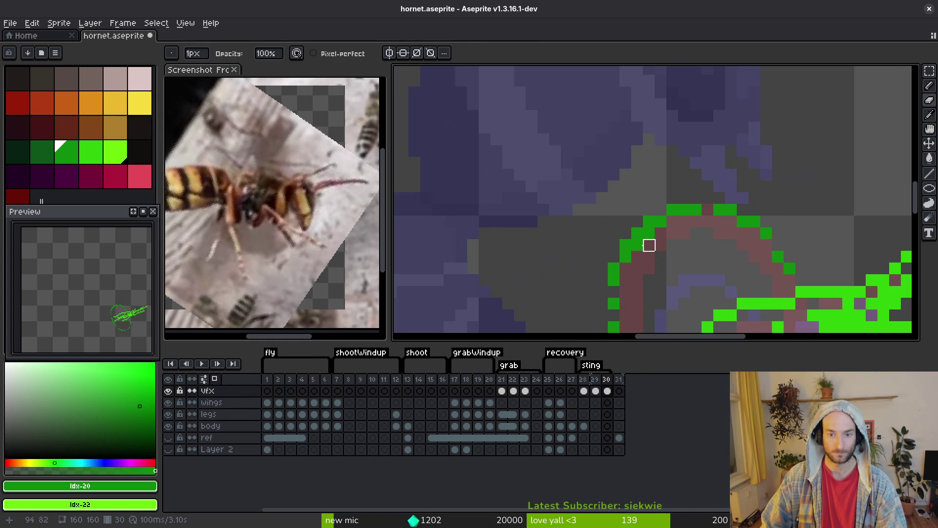
scroll(647, 232, down, 2)
On frame 29, Magic Wand the green ring and nudge it one pixel left and down
key(Left)
key(w)
click(636, 155)
drag(634, 154, 629, 154)
key(Return)
With the Pencil, sample the lime green from the streak
key(b)
alt+click(570, 215)
scroll(567, 224, up, 3)
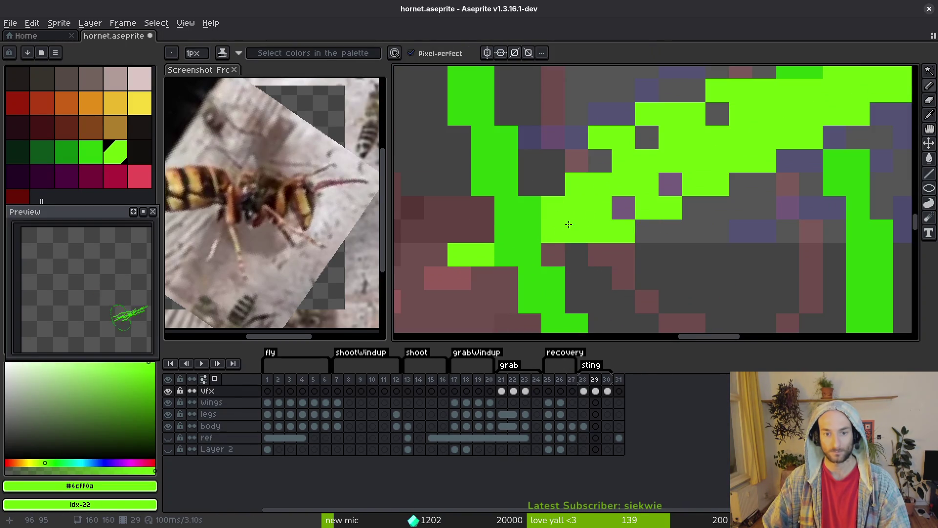
scroll(568, 225, down, 3)
scroll(565, 227, up, 2)
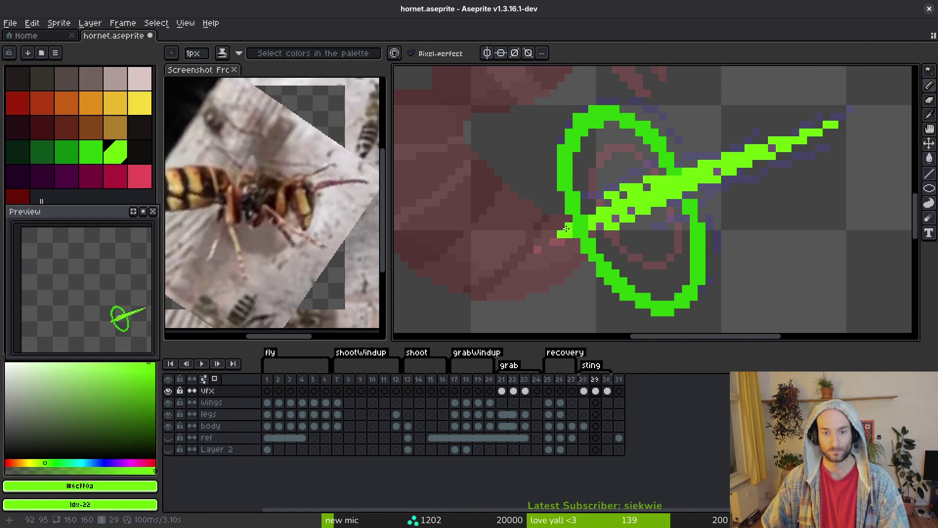
scroll(566, 228, down, 4)
scroll(574, 241, up, 4)
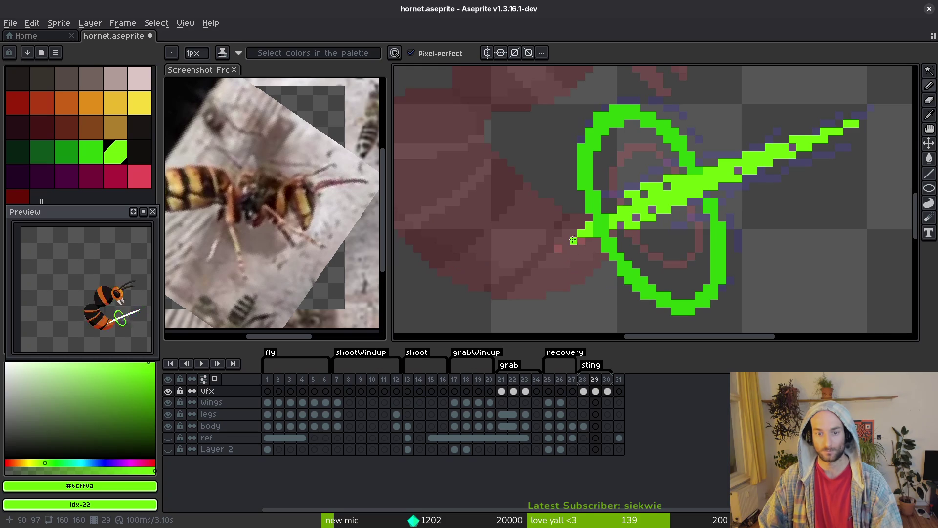
scroll(567, 240, down, 4)
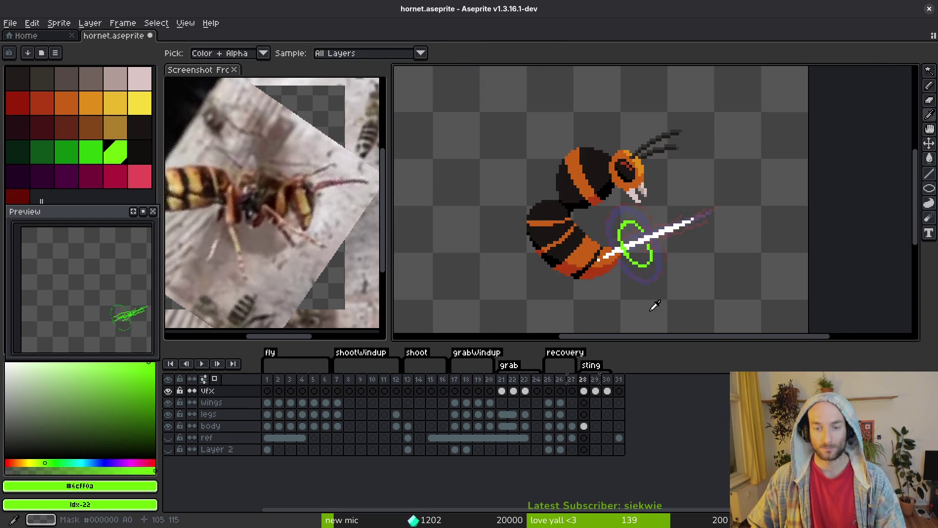
Erase gaps into frame 30's green streak, then return to the Pencil
key(Right)
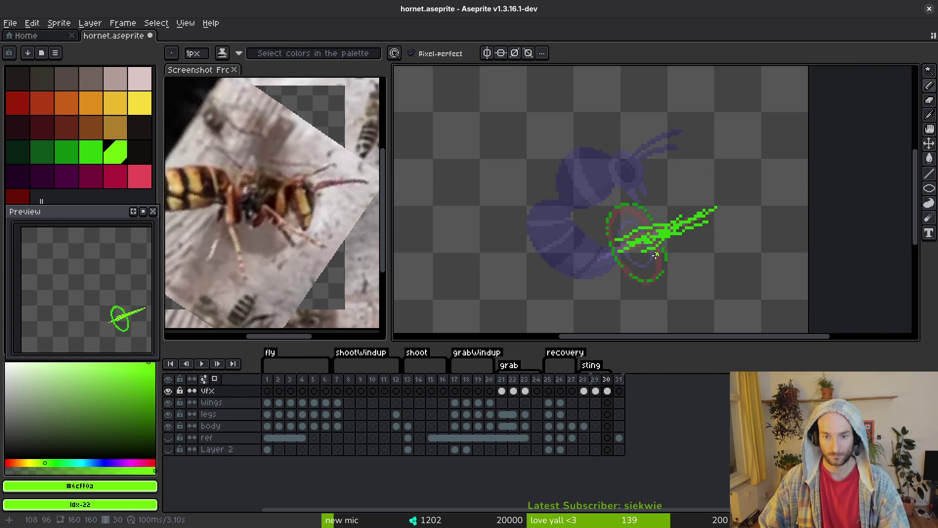
scroll(656, 255, up, 4)
key(e)
mouse_move(686, 186)
mouse_down()
mouse_move(689, 172)
mouse_move(709, 163)
mouse_up()
scroll(721, 188, down, 2)
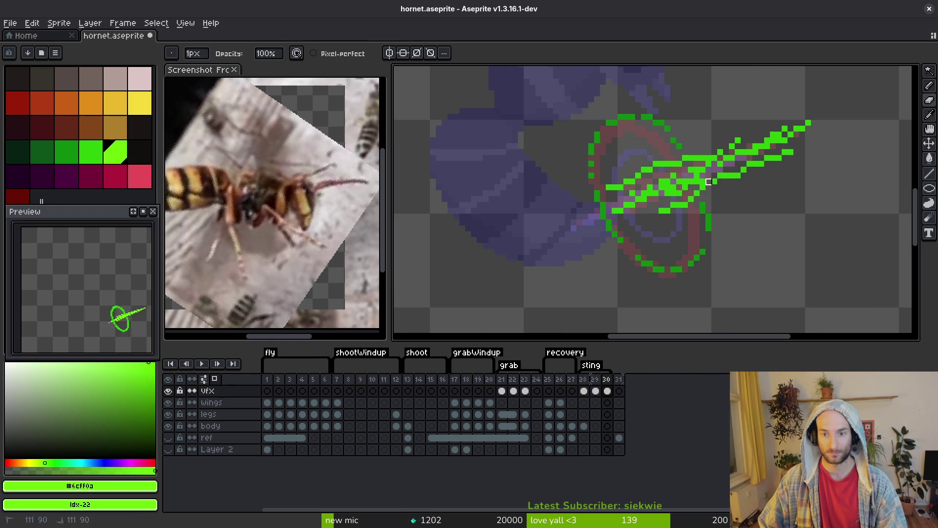
scroll(702, 181, down, 5)
scroll(580, 230, up, 7)
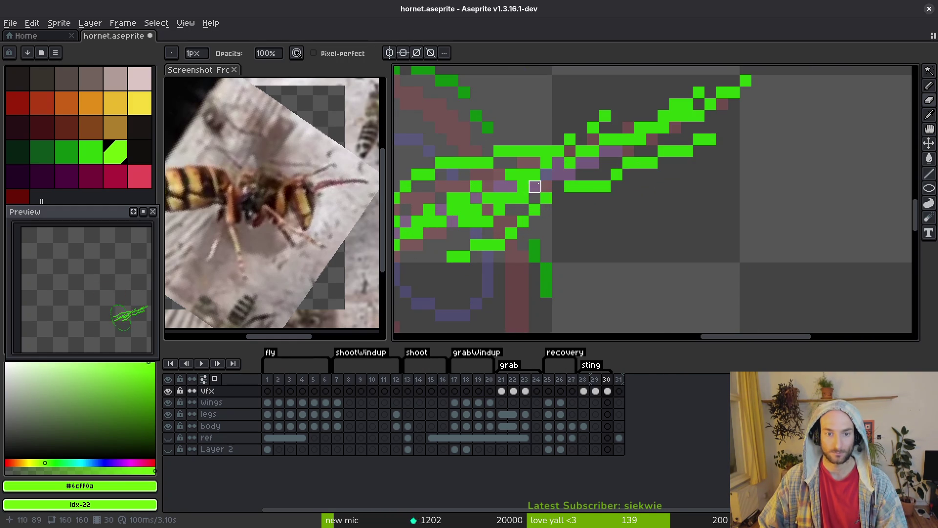
scroll(555, 195, down, 3)
scroll(572, 195, up, 3)
key(b)
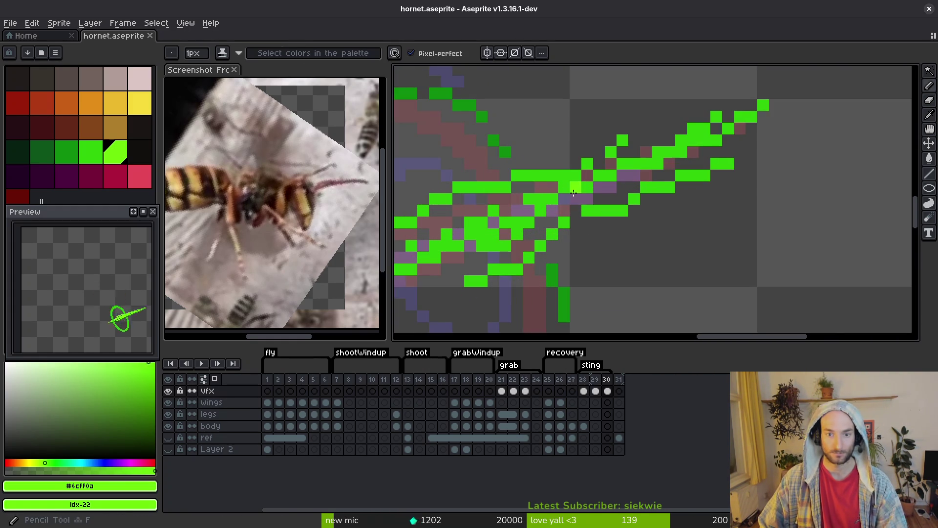
scroll(577, 201, down, 3)
Save, link the body cels of frames 29 and 30, and save again
key(ctrl+s)
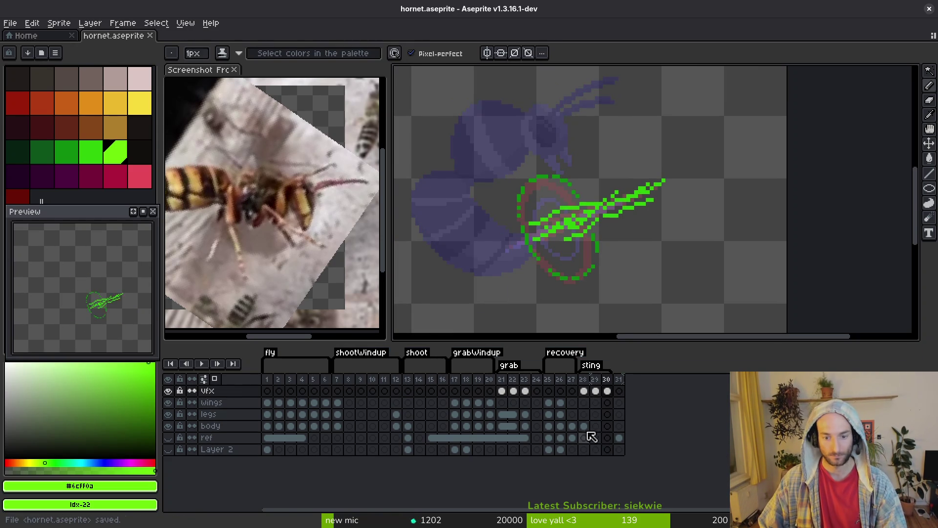
click(595, 425)
shift+click(607, 426)
right_click(589, 426)
click(611, 468)
key(ctrl+s)
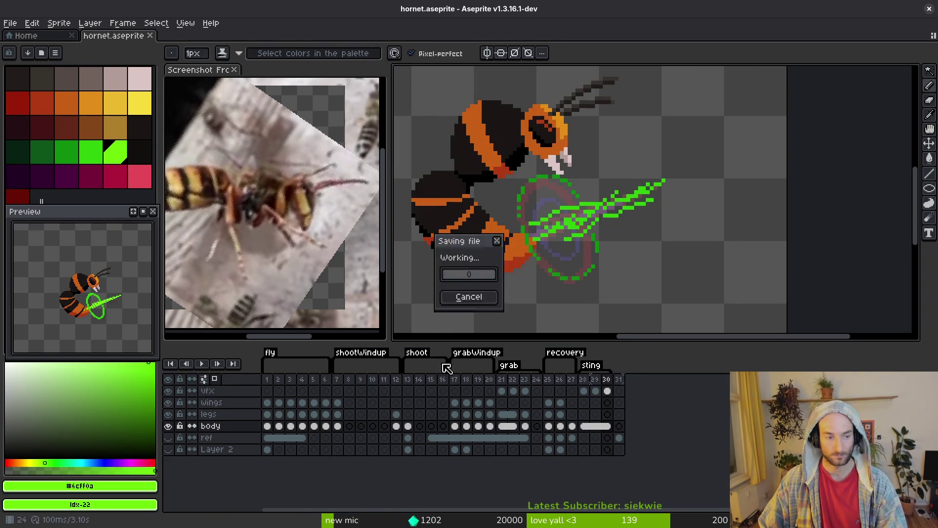
Select the vfx cel on frame 30
scroll(570, 216, right, 1)
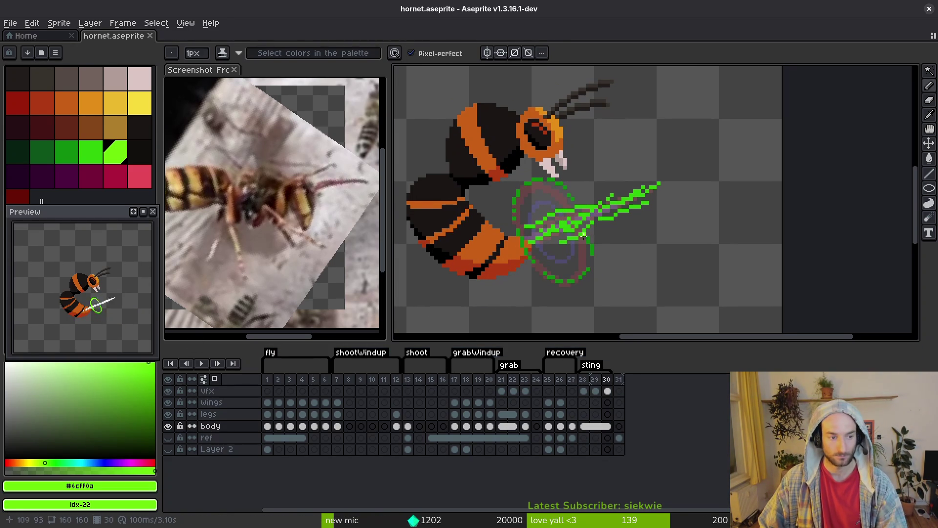
scroll(572, 220, right, 1)
click(607, 391)
Insert an empty frame 31 after frame 30 and select the idx-20 mid green
key(alt+b)
click(608, 391)
scroll(548, 239, up, 2)
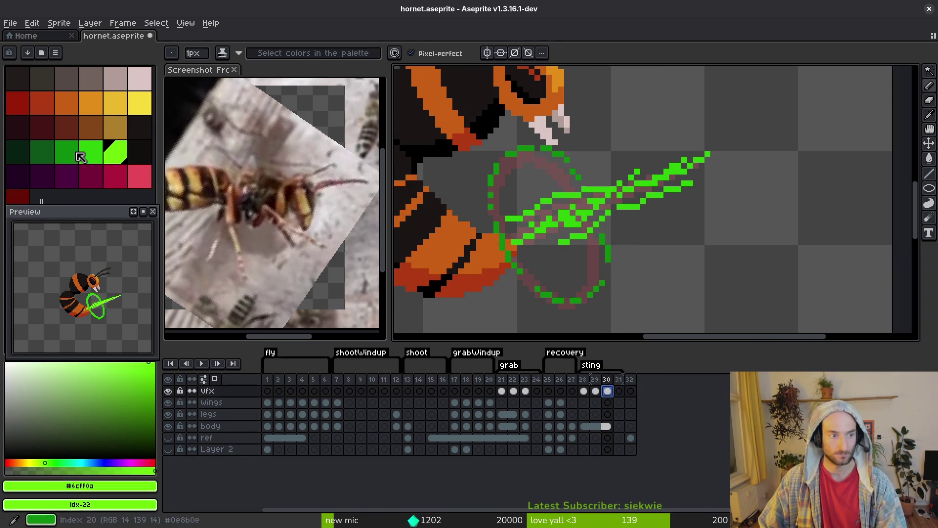
click(73, 149)
key(period)
scroll(709, 151, up, 1)
Draw the thin mid-green streak on frame 31, from the upper-right tip down-left toward the stinger
drag(716, 142, 587, 187)
click(587, 187)
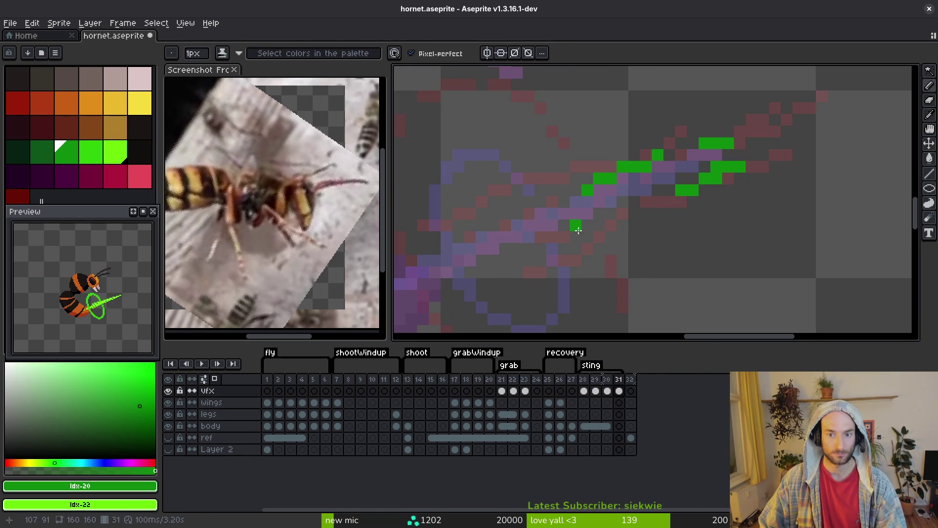
drag(764, 167, 739, 179)
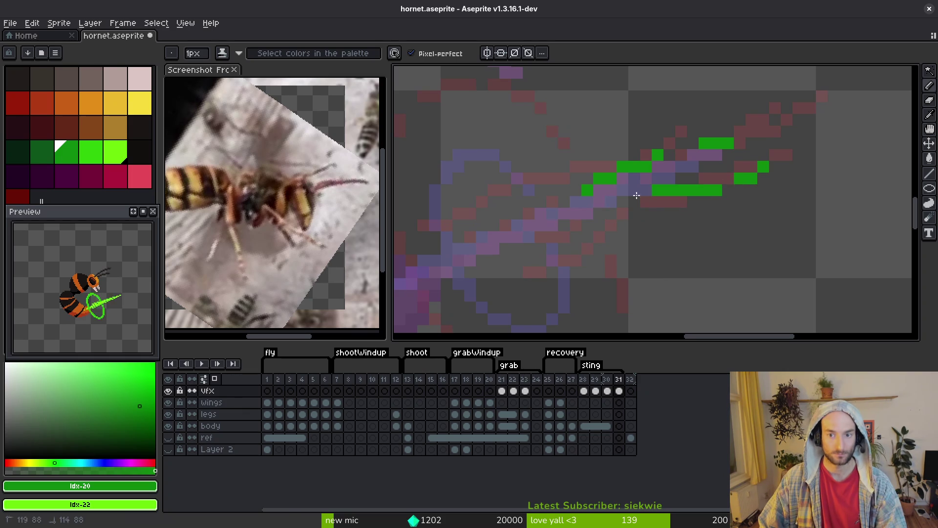
drag(684, 191, 644, 202)
drag(588, 237, 513, 261)
drag(517, 201, 458, 237)
scroll(463, 258, down, 2)
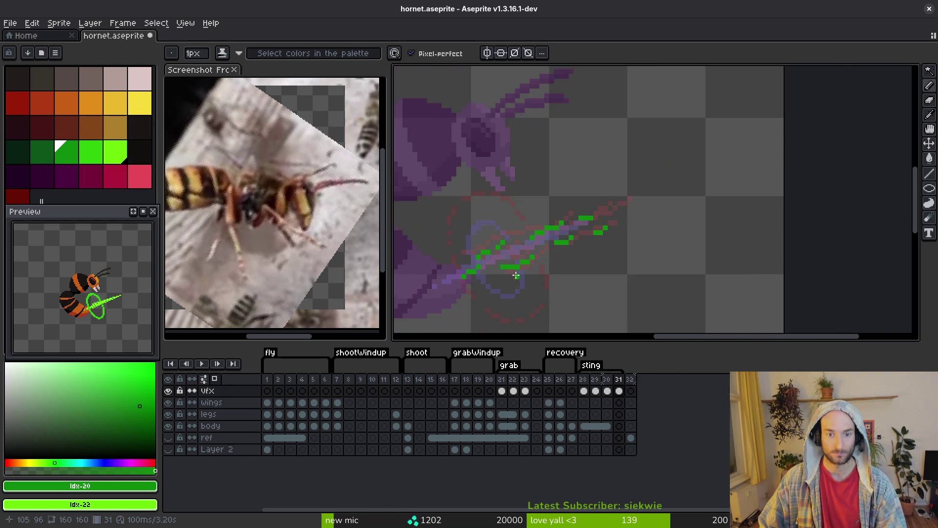
scroll(448, 253, up, 3)
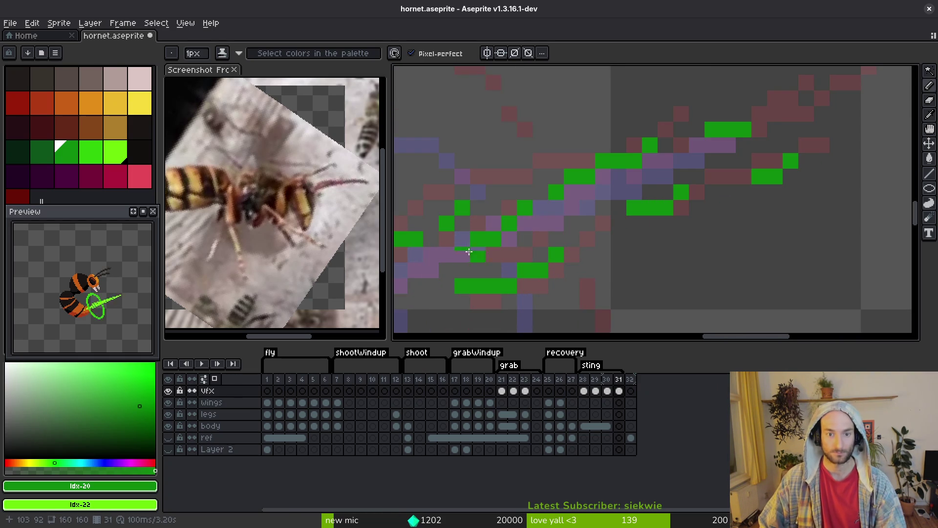
scroll(534, 244, down, 3)
scroll(578, 266, up, 2)
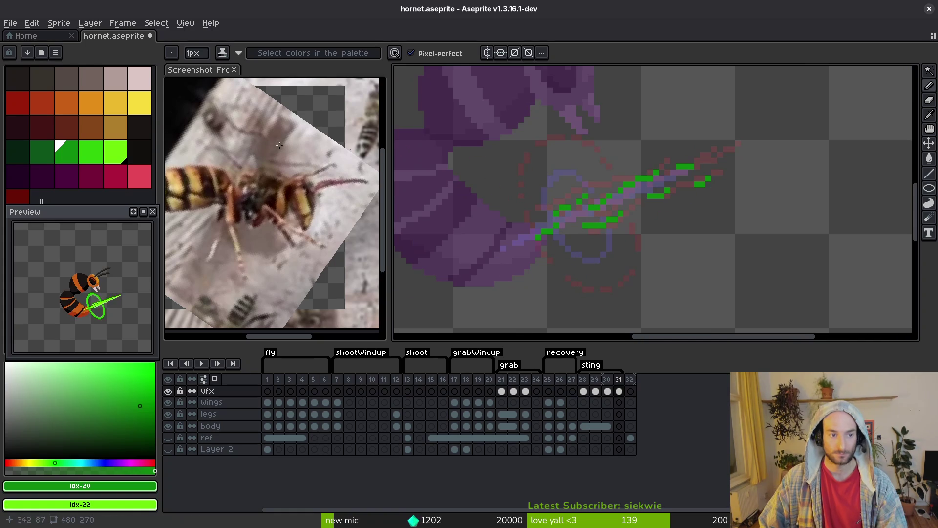
Add short dark-green (idx 19) strokes along the streak
click(44, 152)
scroll(590, 147, up, 1)
drag(586, 126, 604, 138)
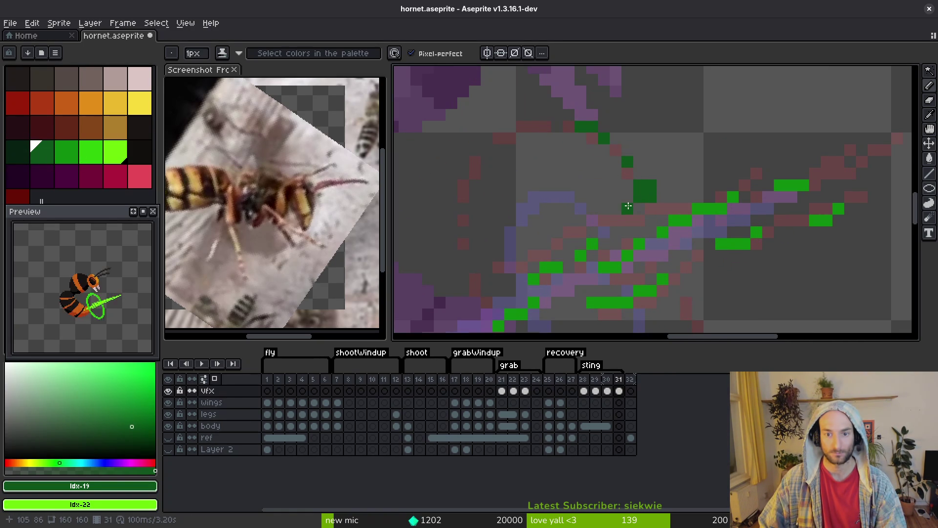
scroll(650, 195, down, 1)
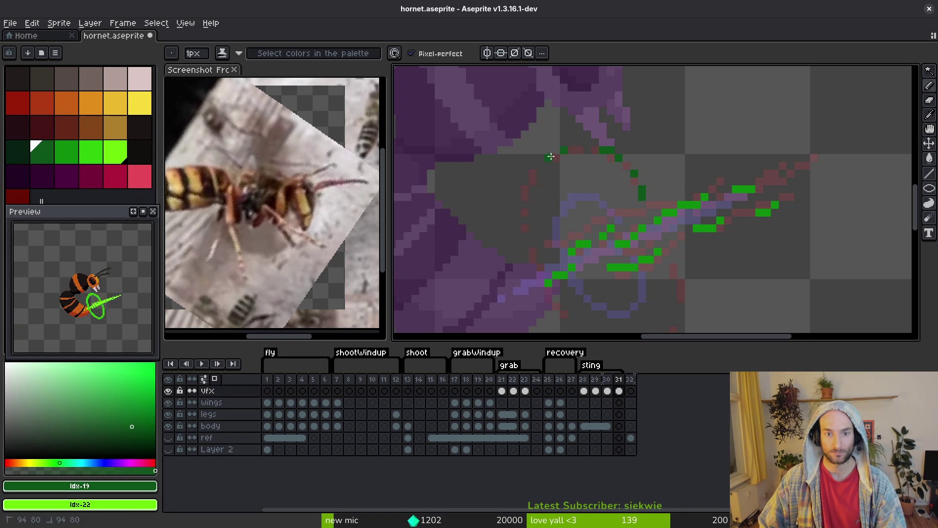
scroll(543, 181, up, 3)
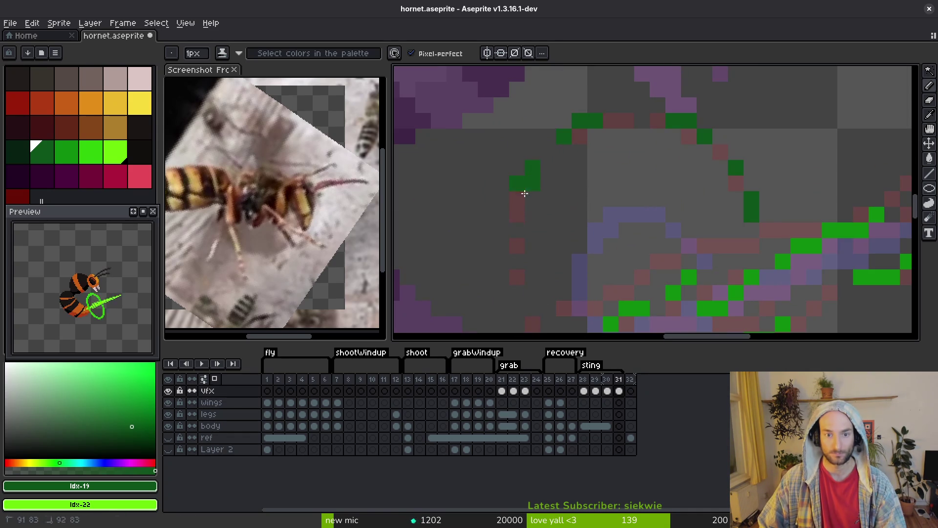
scroll(543, 191, down, 3)
scroll(558, 215, up, 3)
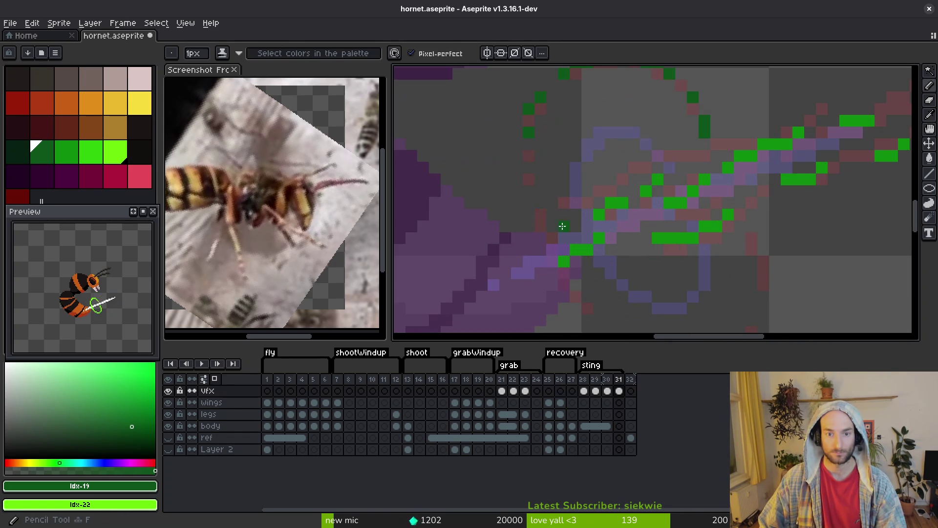
drag(557, 259, 552, 244)
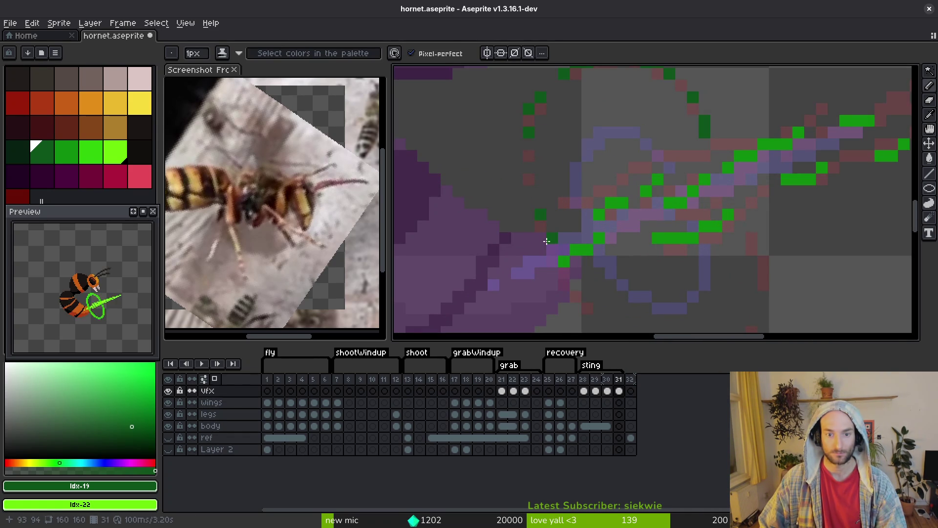
mouse_move(582, 288)
mouse_down()
mouse_move(517, 222)
mouse_move(563, 278)
mouse_up()
Erase a stray green pixel and place a dark-green pixel on the broken ring remnant
key(e)
click(528, 230)
key(b)
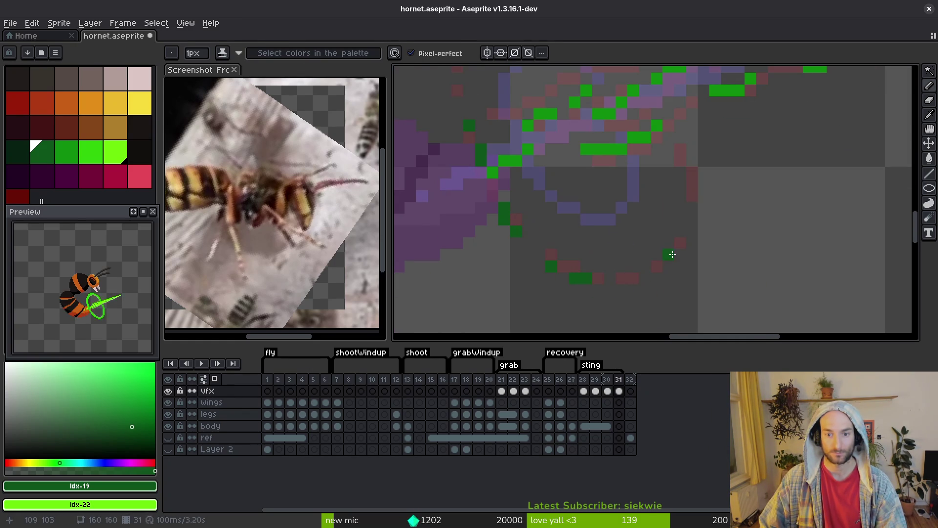
click(680, 245)
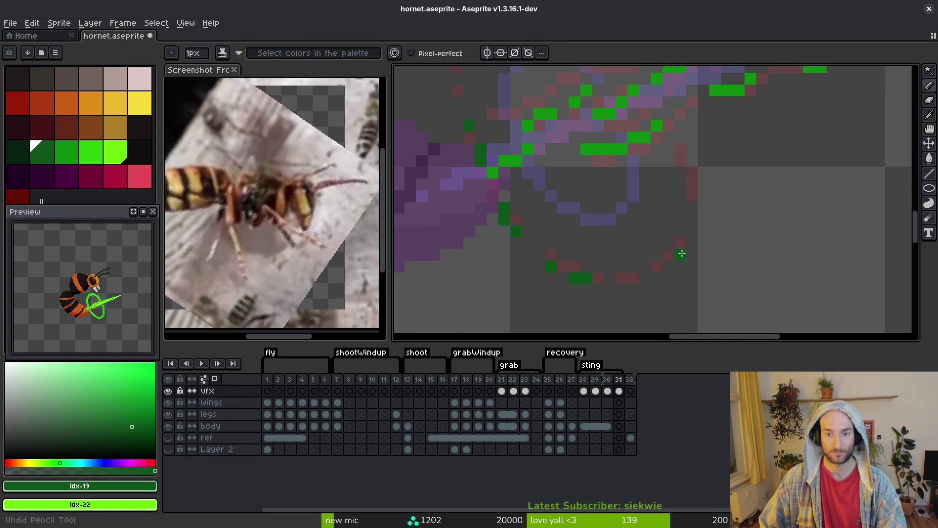
scroll(687, 276, down, 3)
scroll(675, 200, up, 3)
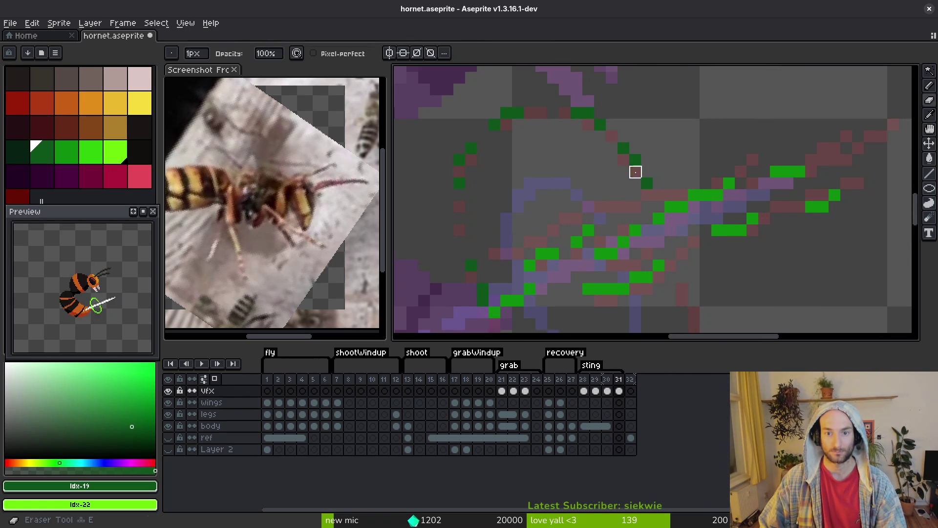
scroll(684, 264, down, 3)
Fill the gap in the green vertical line and save the file
key(ctrl+s)
scroll(680, 245, up, 3)
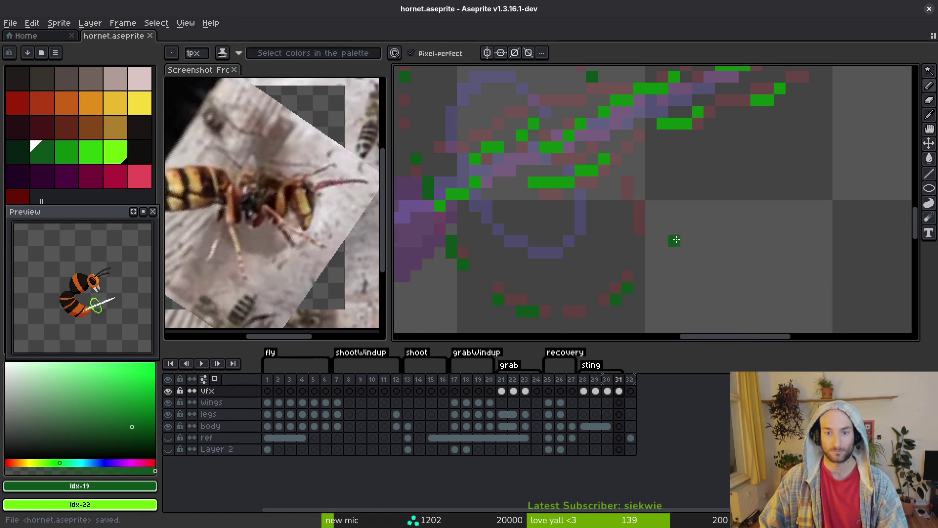
click(639, 205)
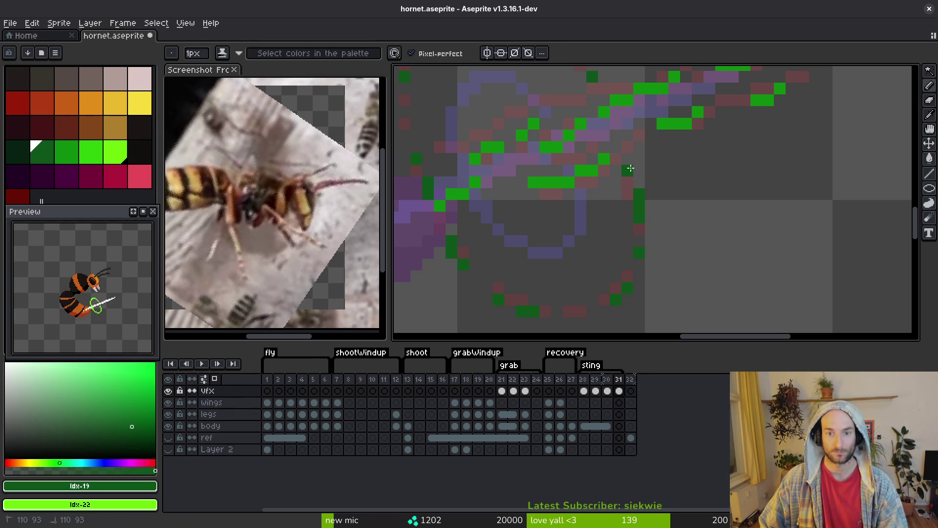
scroll(631, 168, down, 2)
key(ctrl+s)
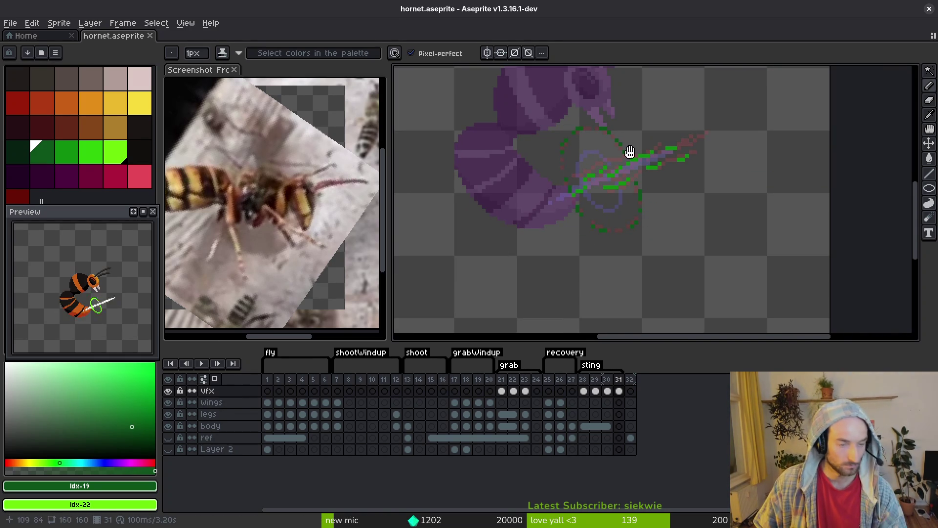
Go to sting frame 28 and sample the bright green #6cff0a from the loop for the Pencil
drag(664, 229, 635, 210)
key(Left)
key(Left)
key(Right)
key(Left)
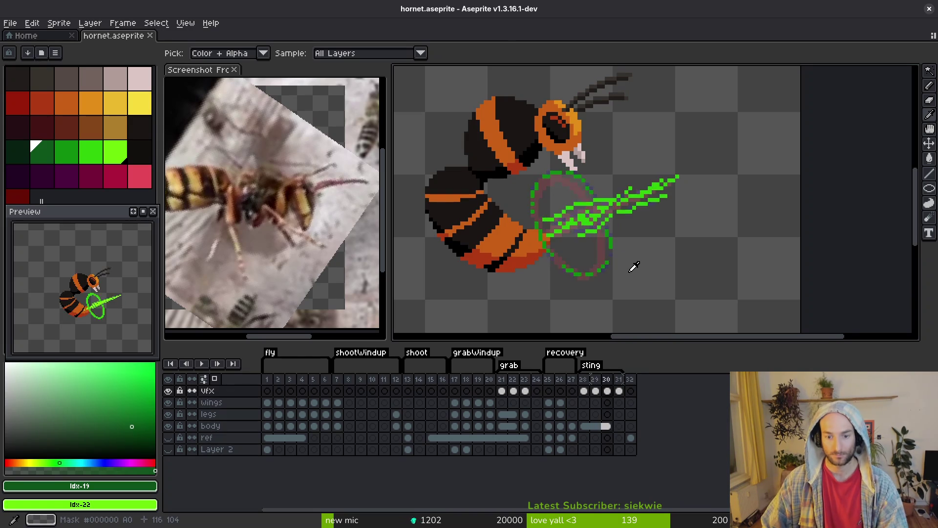
key(Right)
key(Left)
key(Left)
key(Left)
key(Right)
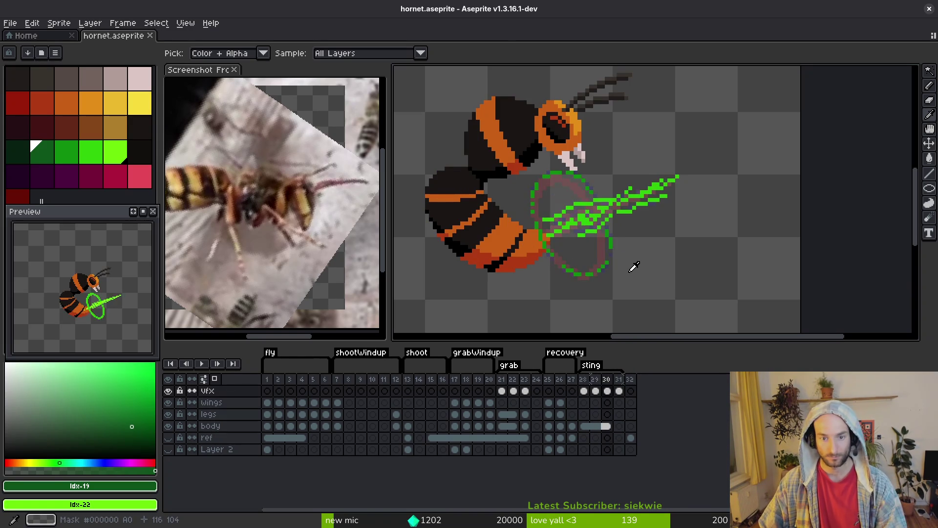
key(Right)
key(Left)
key(b)
scroll(611, 267, down, 1)
key(Right)
key(alt)
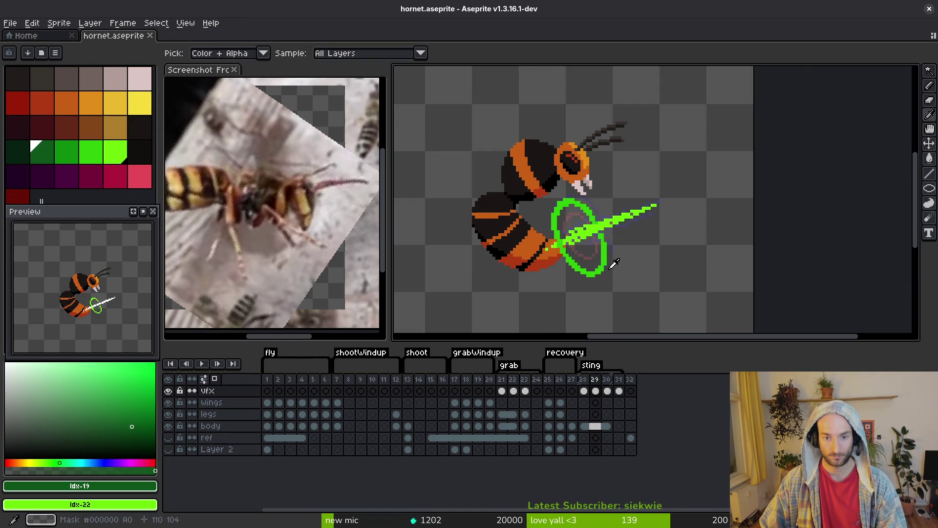
key(Right)
key(Left)
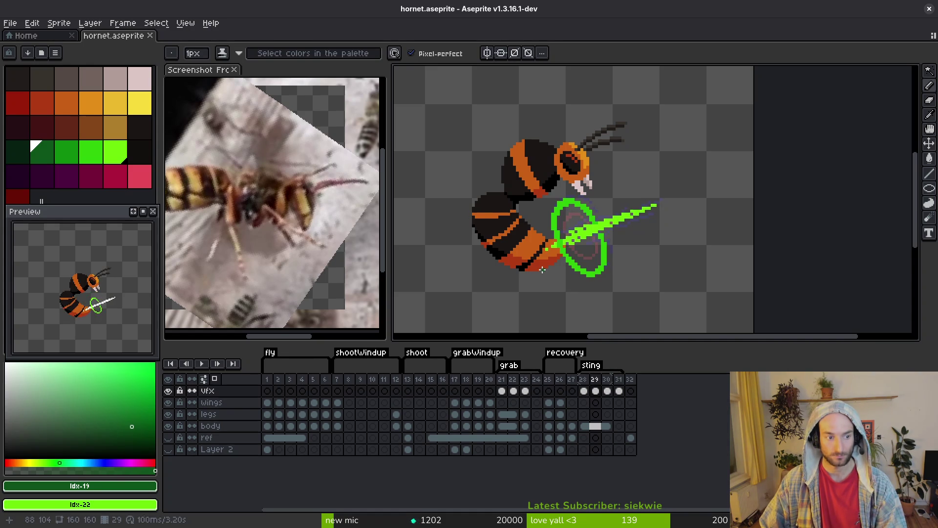
scroll(588, 256, up, 1)
key(Left)
key(Left)
key(Right)
scroll(591, 249, up, 3)
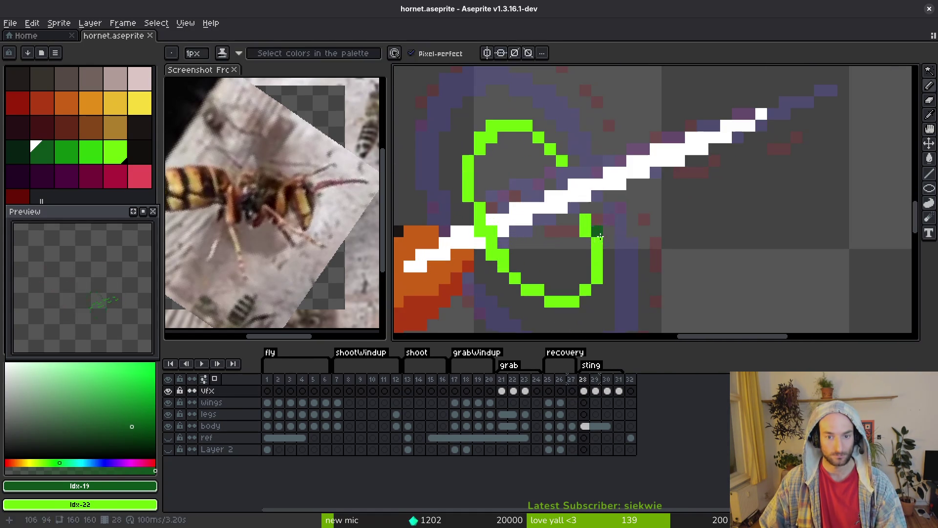
alt+click(593, 242)
alt+click(584, 224)
Thicken the right and left sides of frame 28's green loop and add a pixel beside it
drag(573, 219, 573, 294)
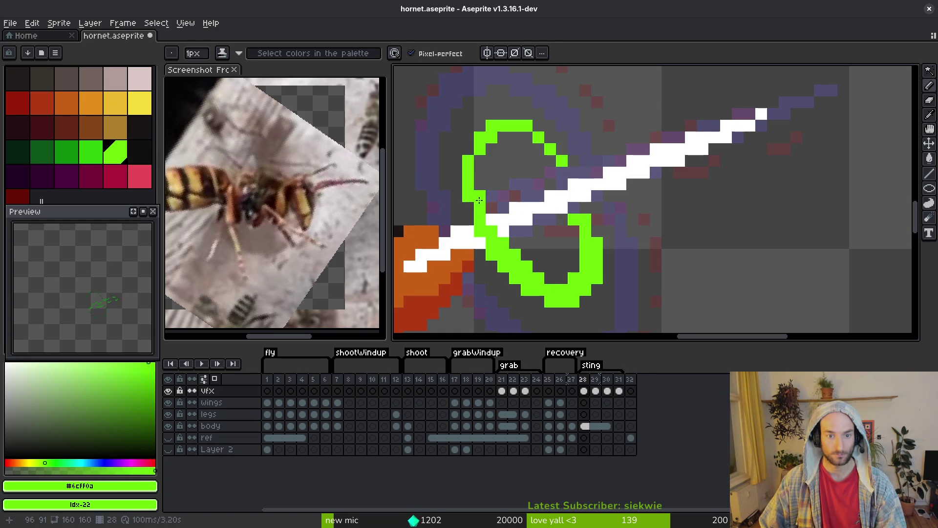
drag(481, 200, 477, 160)
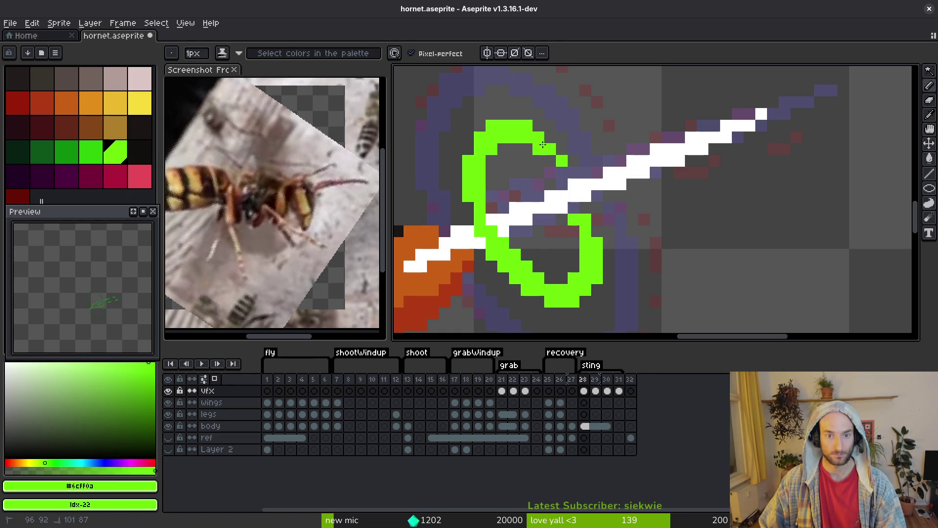
scroll(583, 223, down, 3)
scroll(582, 253, up, 3)
click(596, 258)
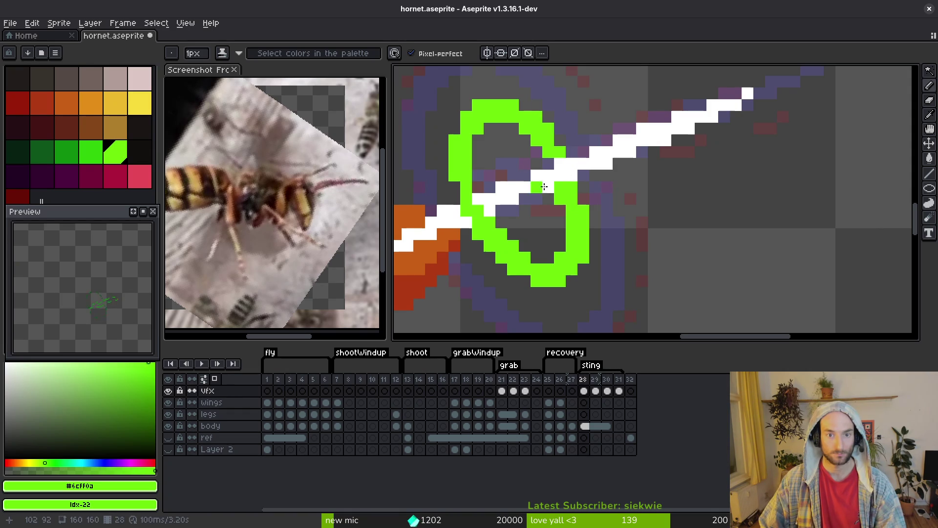
scroll(541, 182, down, 3)
scroll(515, 171, up, 2)
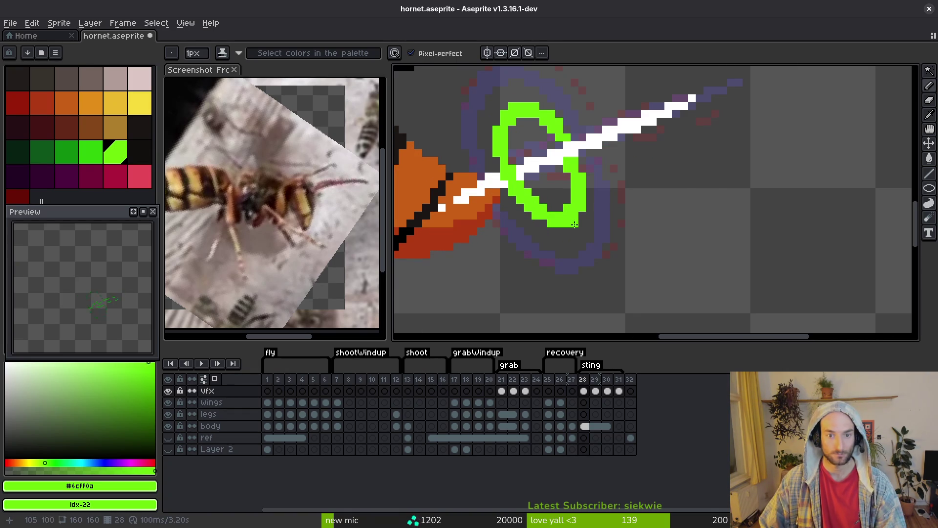
scroll(575, 224, down, 3)
scroll(533, 161, up, 4)
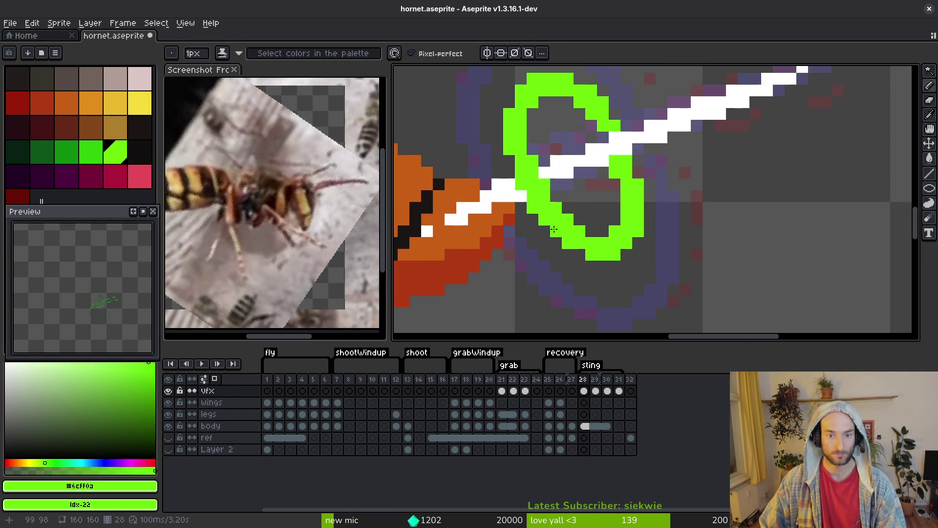
scroll(556, 260, down, 3)
scroll(573, 246, up, 3)
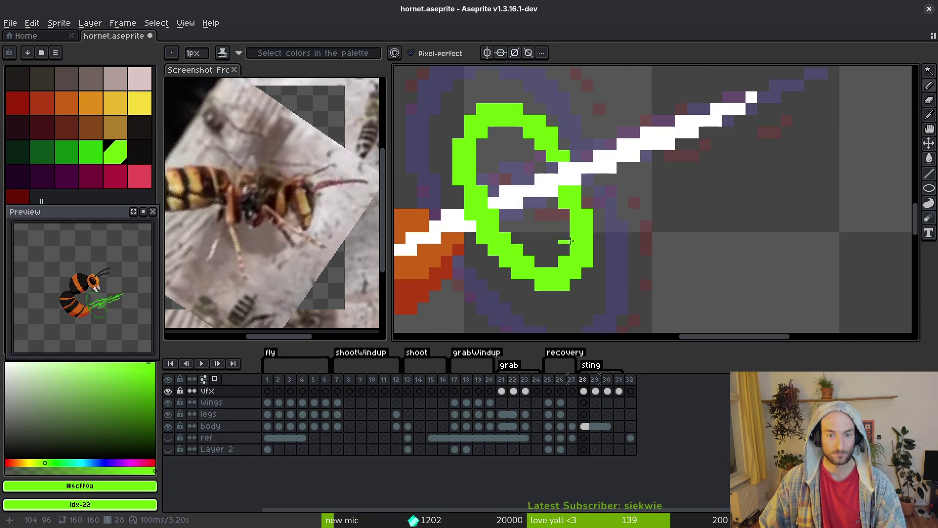
scroll(573, 250, down, 2)
scroll(581, 264, up, 2)
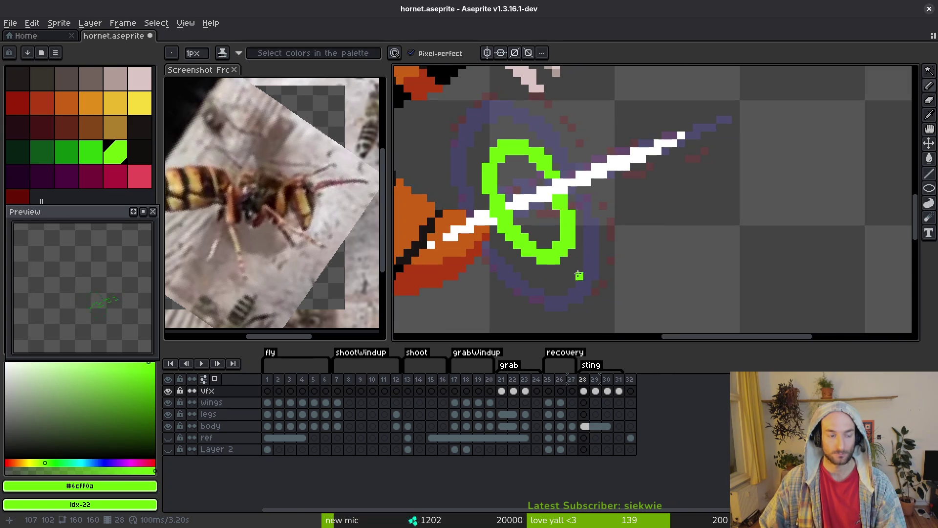
scroll(572, 268, down, 2)
scroll(584, 274, down, 2)
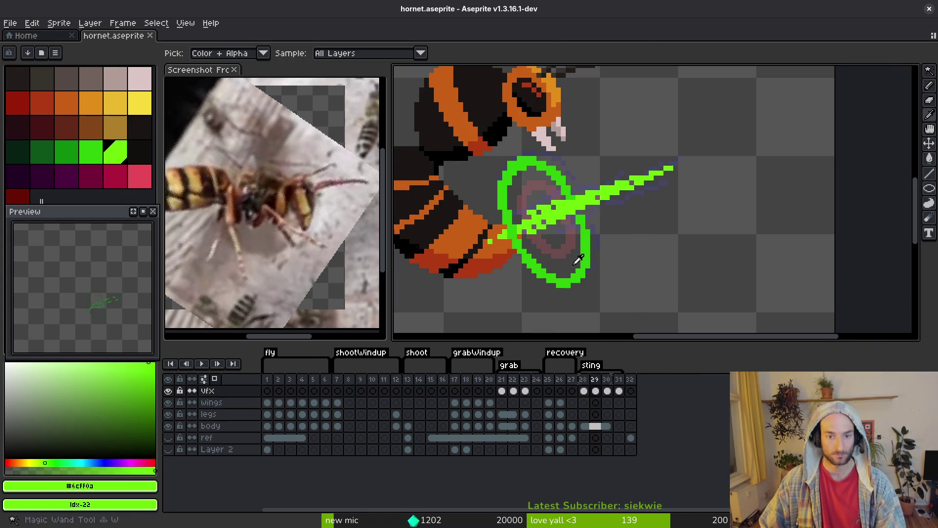
On frame 30, select the loop's lower part and shift those green and orange pixels down
key(Return)
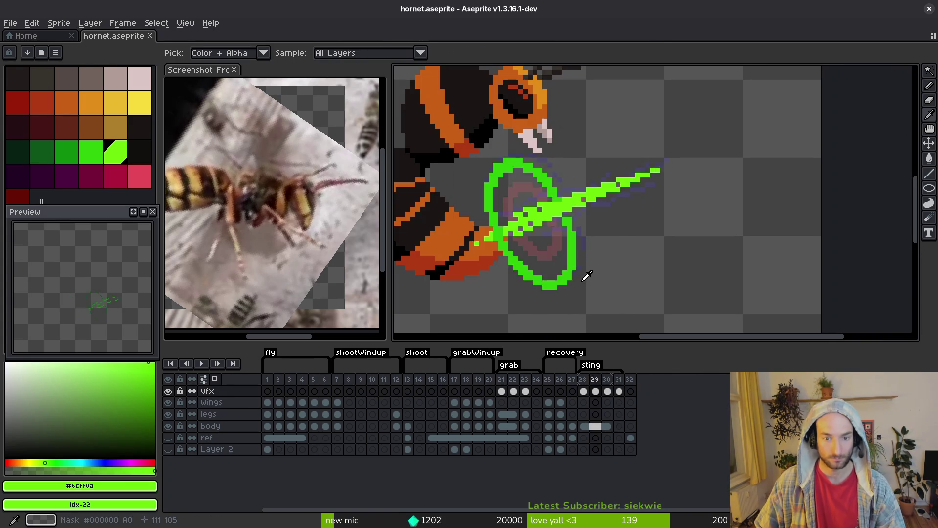
key(Return)
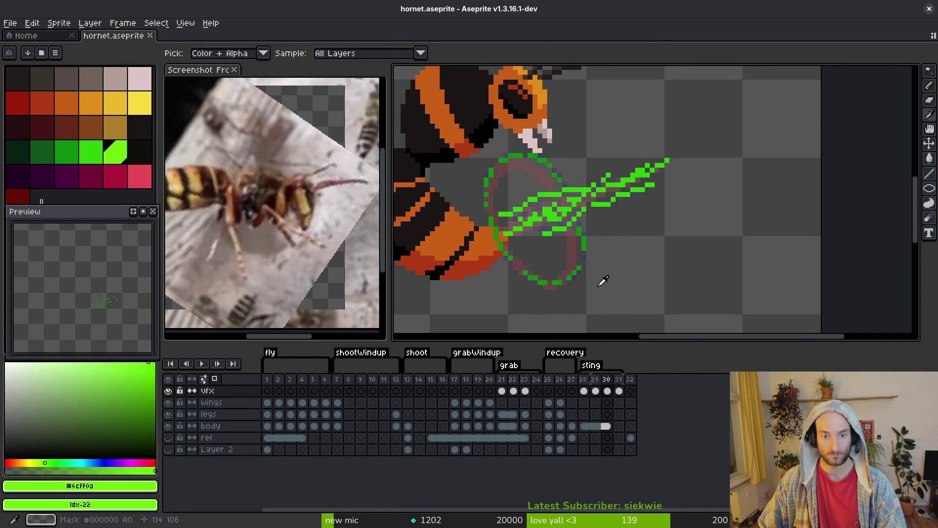
key(m)
scroll(557, 266, up, 4)
mouse_move(605, 229)
mouse_down()
mouse_move(629, 294)
mouse_move(643, 235)
mouse_move(613, 273)
mouse_up()
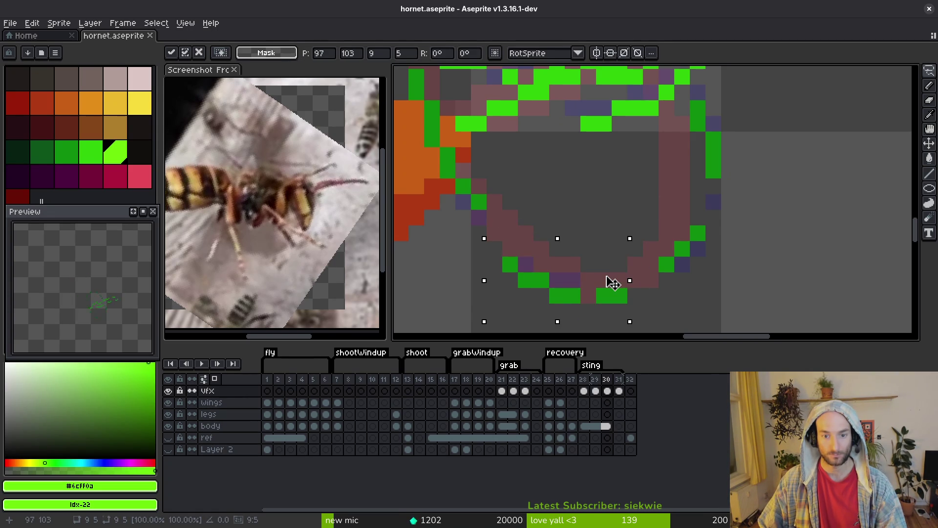
key(b)
scroll(603, 262, down, 2)
scroll(556, 243, up, 1)
mouse_move(556, 243)
mouse_down()
mouse_move(519, 191)
mouse_move(565, 289)
mouse_move(556, 280)
mouse_up()
Commit the moved pixels and sample the dark green #0e8b0e from the canvas
key(ctrl+d)
key(b)
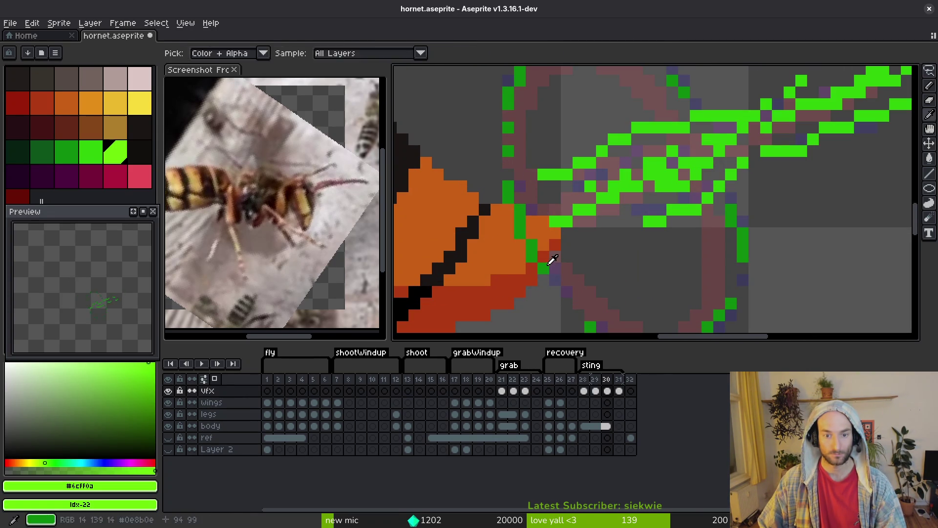
alt+click(556, 280)
scroll(590, 294, down, 3)
scroll(569, 200, up, 3)
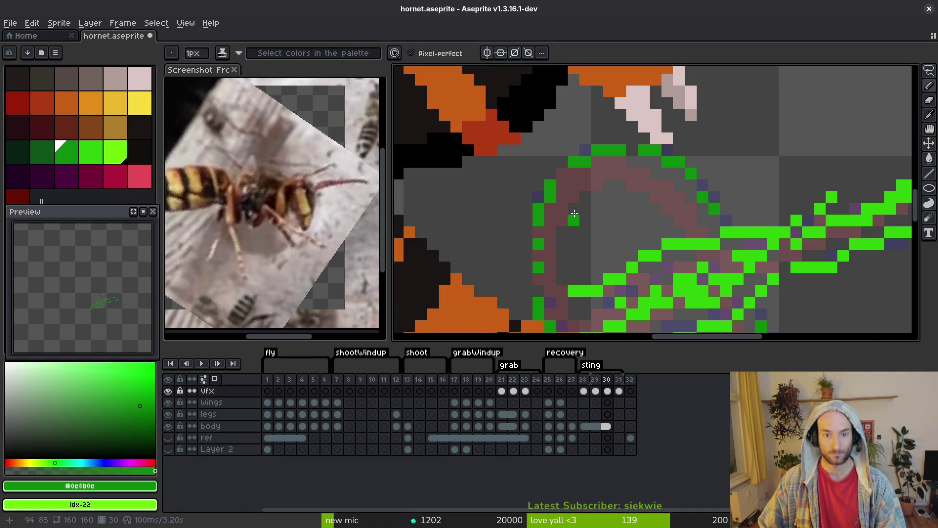
Lasso a small pixel cluster near the loop, nudge it, and commit the move
key(q)
mouse_move(551, 184)
mouse_down()
mouse_move(554, 258)
mouse_move(538, 261)
mouse_move(538, 253)
mouse_move(537, 263)
mouse_up()
key(Return)
key(b)
scroll(610, 224, down, 3)
scroll(625, 224, up, 8)
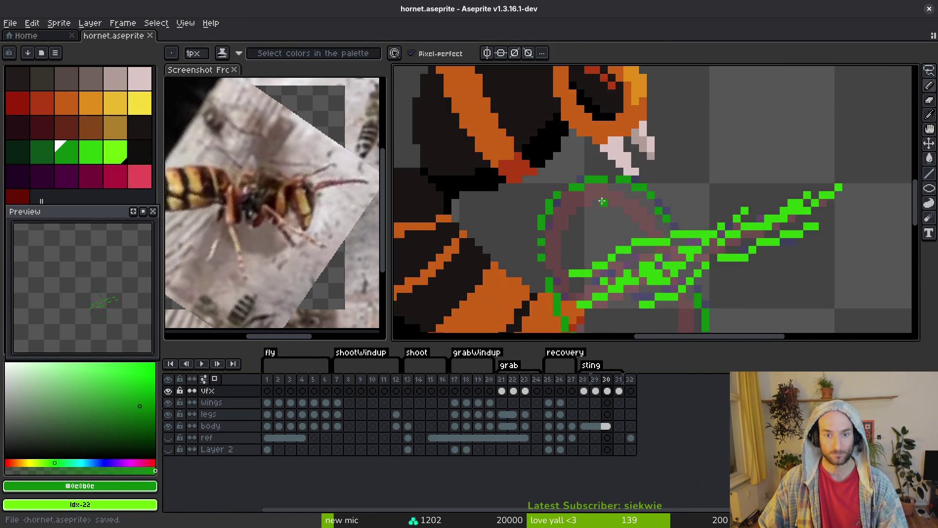
Move a 7x3 strip of effect pixels one pixel left and save
key(m)
drag(504, 79, 634, 178)
drag(474, 97, 650, 166)
drag(593, 159, 561, 147)
key(ctrl+s)
scroll(579, 220, down, 3)
scroll(580, 221, up, 3)
Switch to the eraser, review frame 30's edits, and save hornet.aseprite again
key(e)
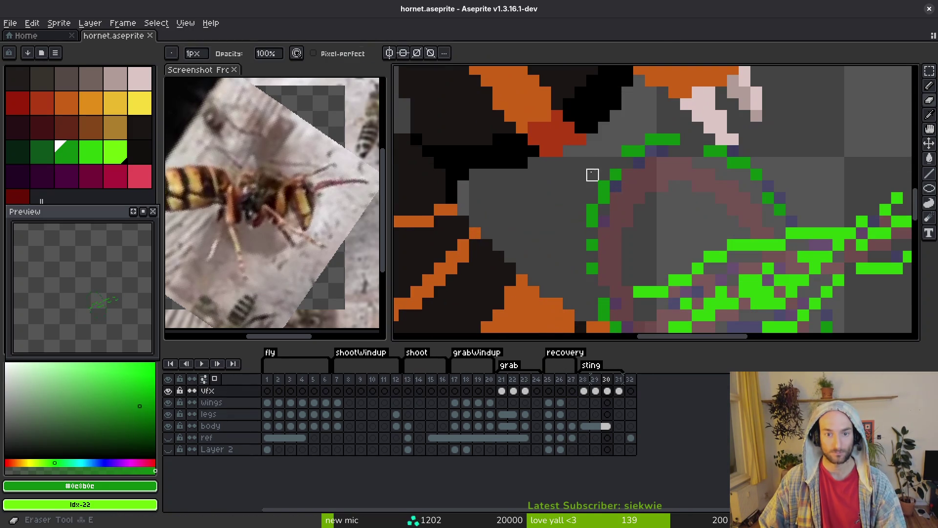
scroll(628, 151, down, 2)
scroll(662, 151, down, 2)
scroll(663, 225, up, 1)
key(ctrl+s)
scroll(663, 225, down, 1)
scroll(575, 225, up, 4)
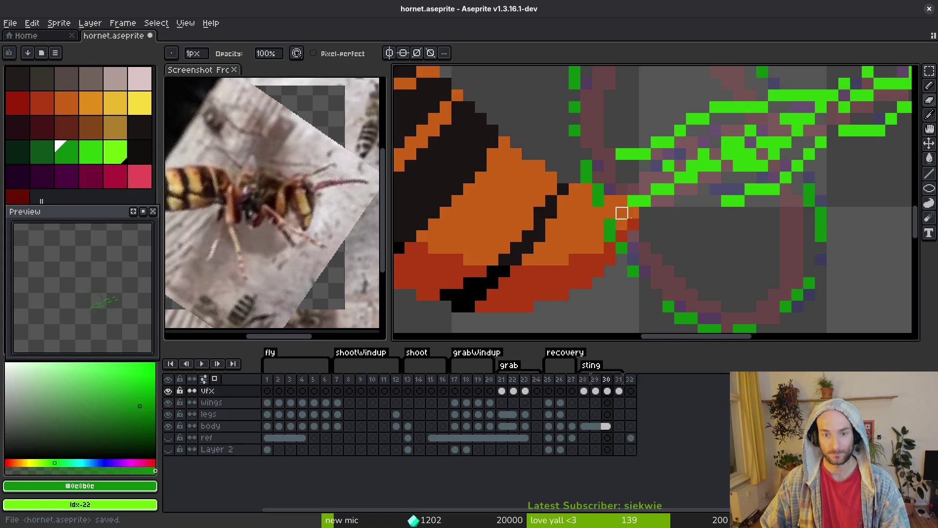
scroll(598, 213, down, 4)
scroll(627, 218, up, 3)
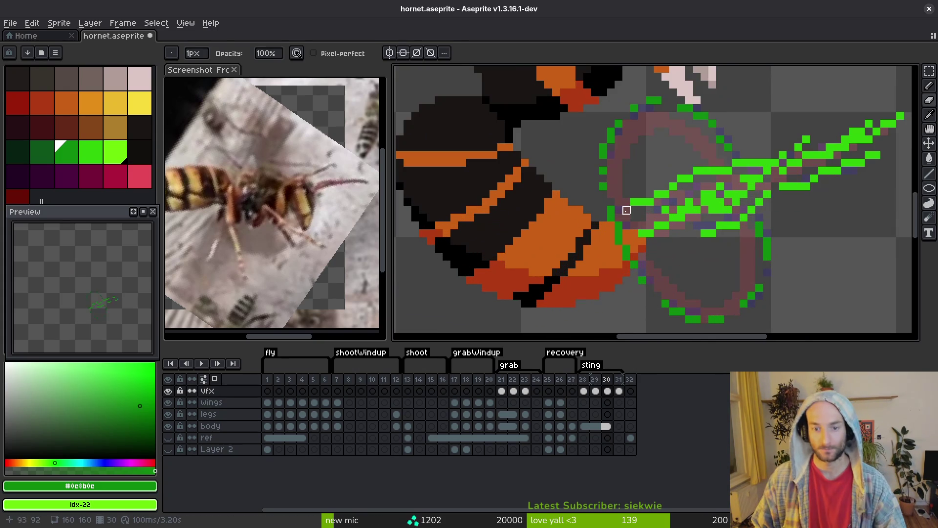
scroll(619, 226, down, 3)
scroll(640, 268, up, 4)
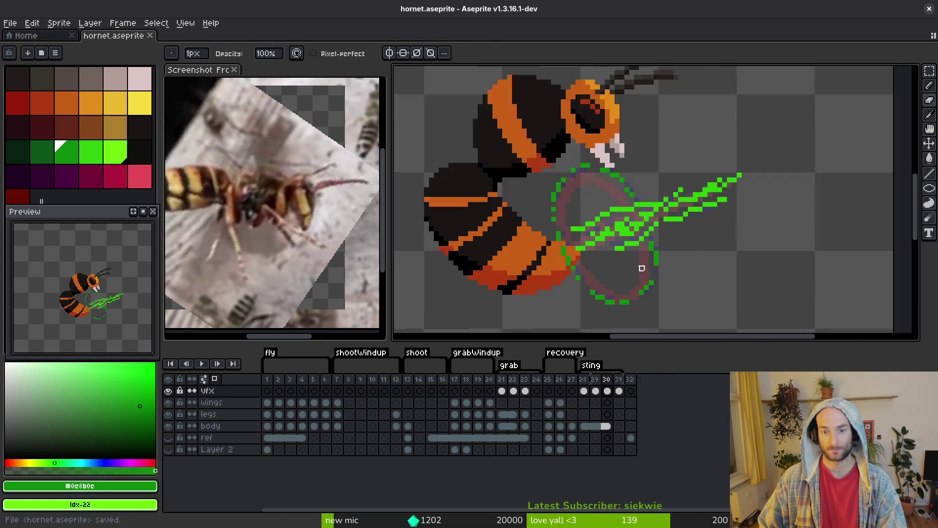
scroll(691, 261, down, 3)
key(ctrl+s)
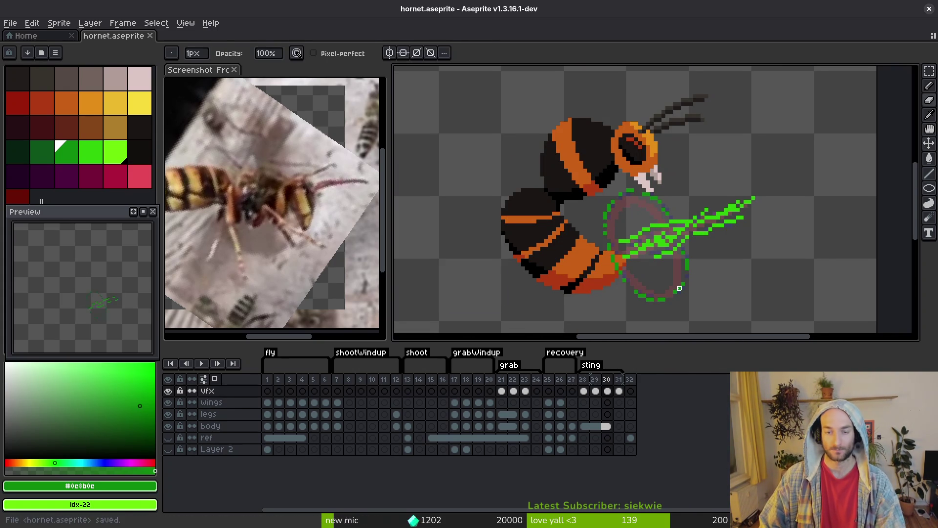
scroll(627, 269, up, 1)
key(alt)
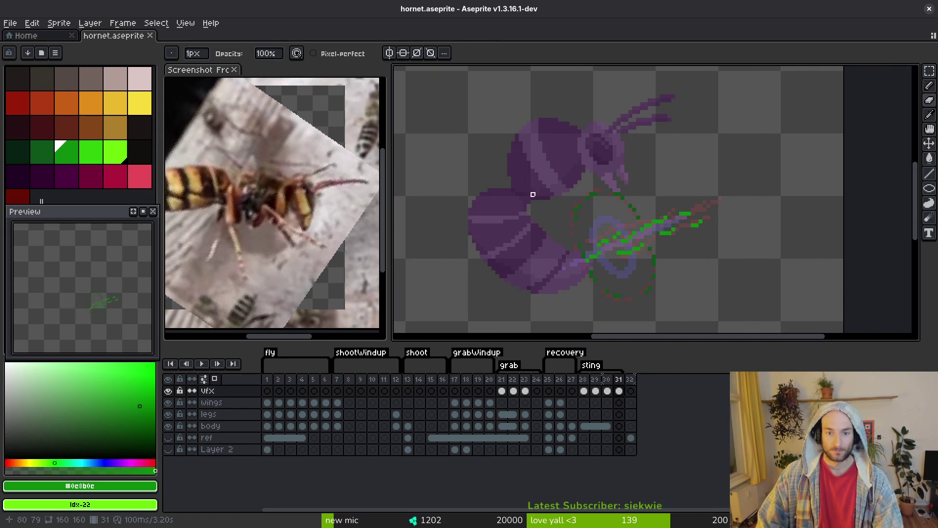
On frame 31, lasso two clusters of green ring pixels and shift them into place
scroll(540, 195, up, 5)
key(q)
mouse_move(603, 185)
mouse_down()
mouse_move(521, 300)
mouse_move(593, 236)
mouse_move(580, 230)
mouse_up()
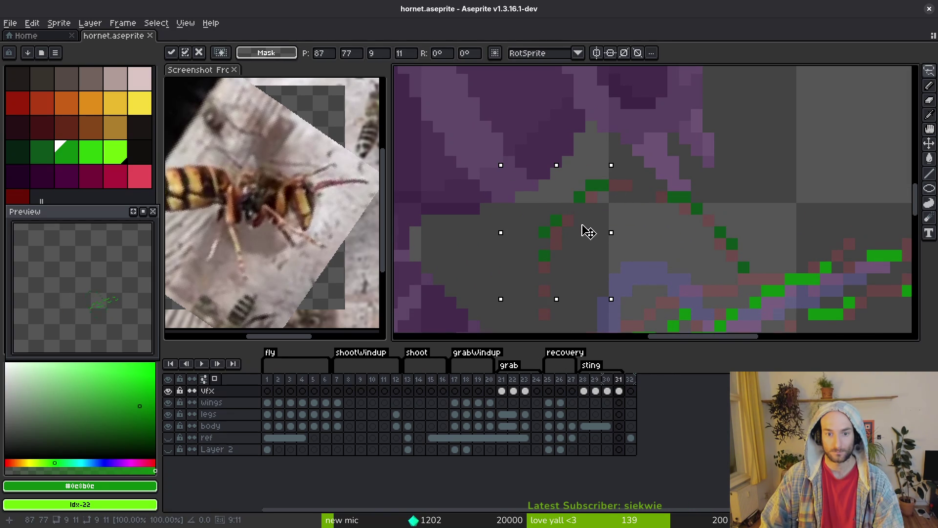
key(Return)
mouse_move(617, 185)
mouse_down()
mouse_move(550, 209)
mouse_move(599, 203)
mouse_up()
key(Return)
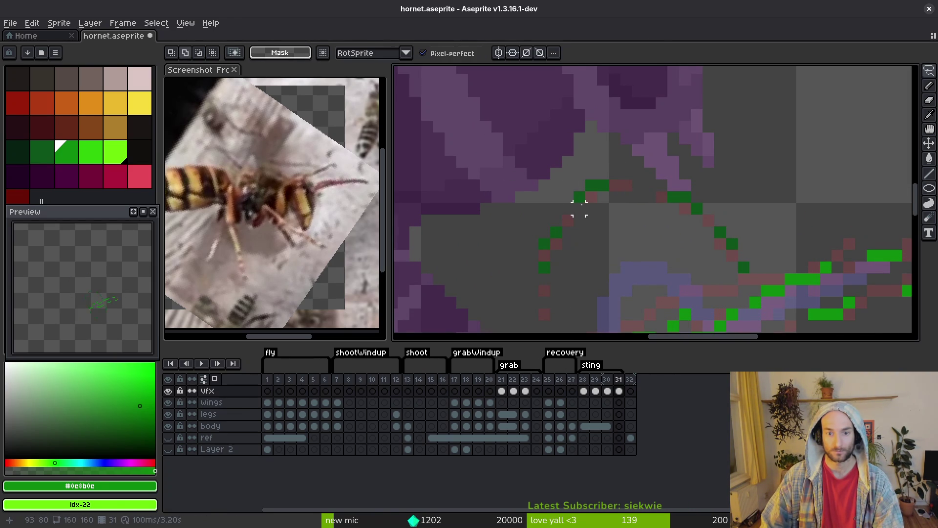
Nudge more effect pixel groups one pixel right and save hornet.aseprite
mouse_move(637, 333)
mouse_down()
mouse_move(532, 125)
mouse_move(530, 266)
mouse_move(509, 224)
mouse_move(496, 232)
mouse_move(505, 231)
mouse_move(489, 210)
mouse_move(503, 238)
mouse_move(498, 225)
mouse_move(492, 262)
mouse_up()
click(501, 229)
key(Return)
key(Return)
mouse_move(484, 157)
mouse_down()
mouse_move(484, 205)
mouse_move(494, 209)
mouse_up()
scroll(518, 225, down, 3)
scroll(518, 225, right, 3)
mouse_move(540, 233)
mouse_down()
mouse_move(547, 255)
mouse_move(536, 269)
mouse_up()
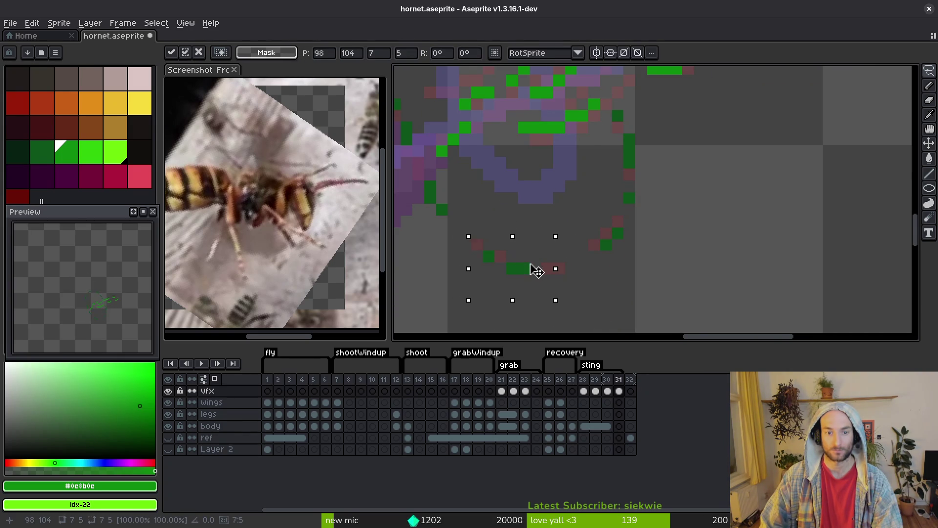
scroll(593, 252, up, 2)
scroll(593, 251, right, 1)
scroll(593, 251, down, 2)
key(ctrl+s)
Nudge a small ring pixel cluster one pixel left and two down, then save
scroll(578, 285, up, 2)
mouse_move(469, 141)
mouse_down()
mouse_move(438, 174)
mouse_move(502, 215)
mouse_move(493, 215)
mouse_up()
click(478, 198)
key(Down)
key(Left)
key(Down)
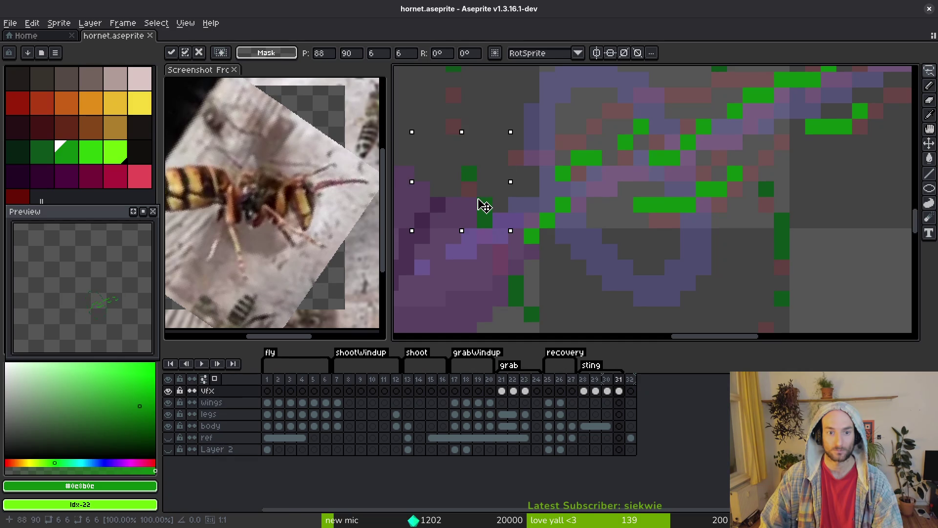
key(Return)
scroll(562, 275, down, 2)
scroll(561, 274, up, 1)
key(ctrl+s)
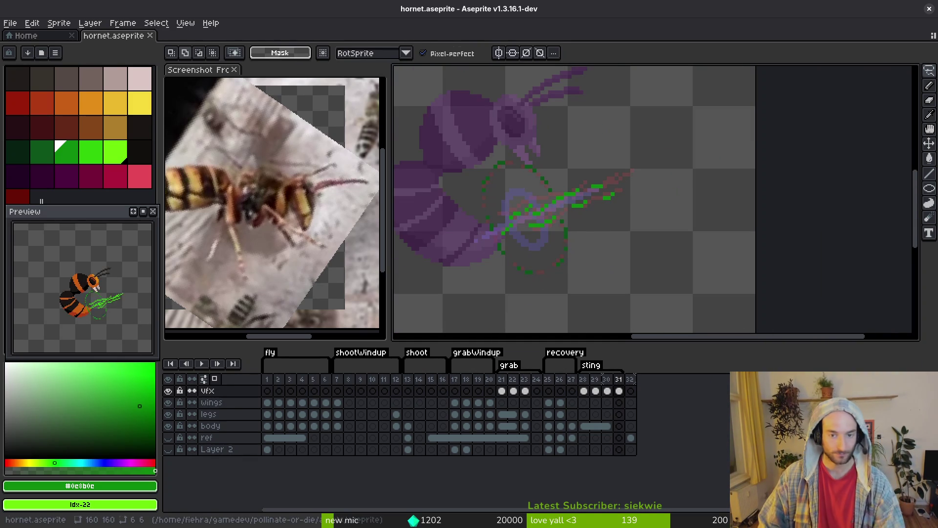
Erase stray pixels near the ring, save, and hide the wings, legs and body layers
scroll(503, 192, up, 3)
scroll(430, 132, up, 3)
key(b)
alt+click(470, 123)
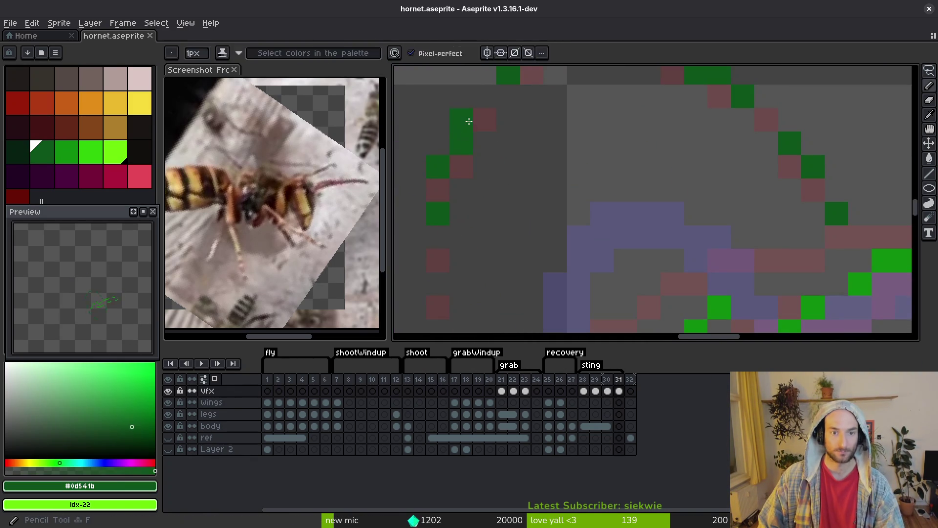
alt+click(482, 151)
key(e)
scroll(530, 186, down, 3)
drag(564, 213, 562, 215)
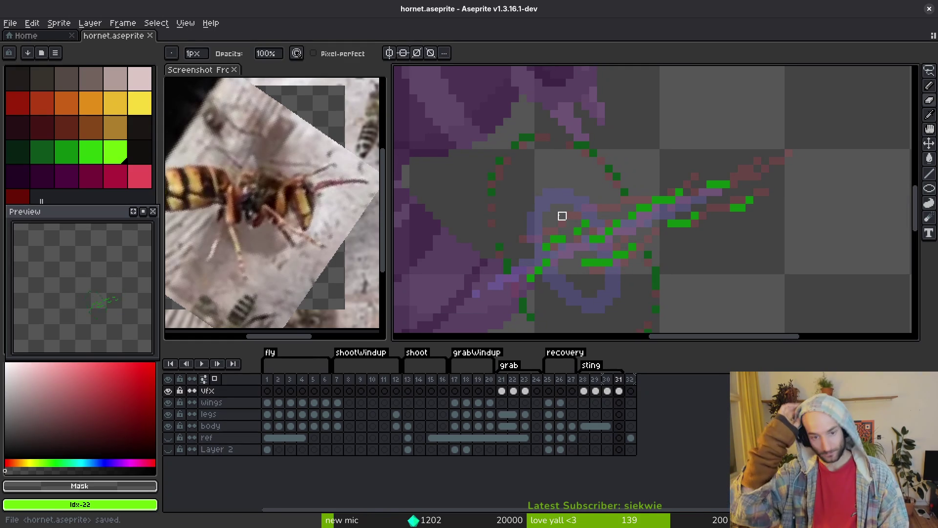
key(ctrl+s)
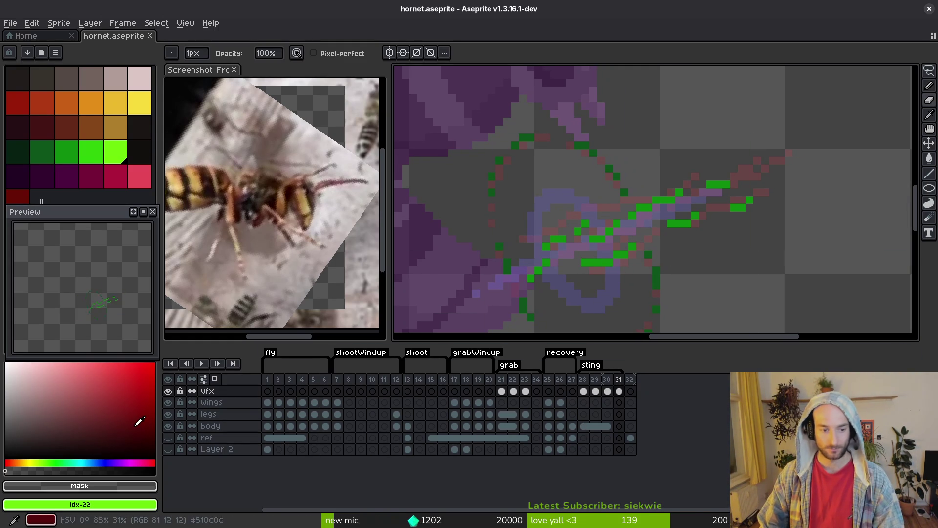
drag(167, 403, 168, 426)
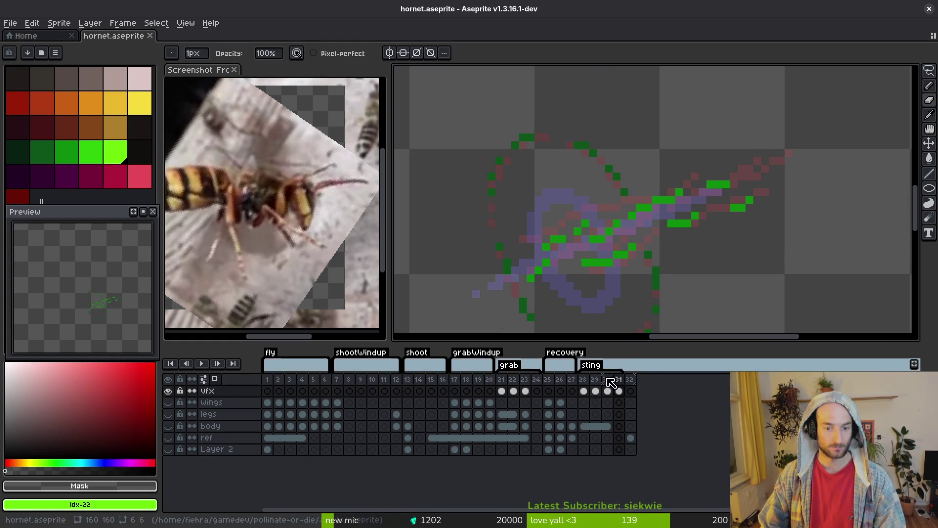
Select the sting frames and try Export Sprite Sheet with Selected frames, then cancel
click(591, 393)
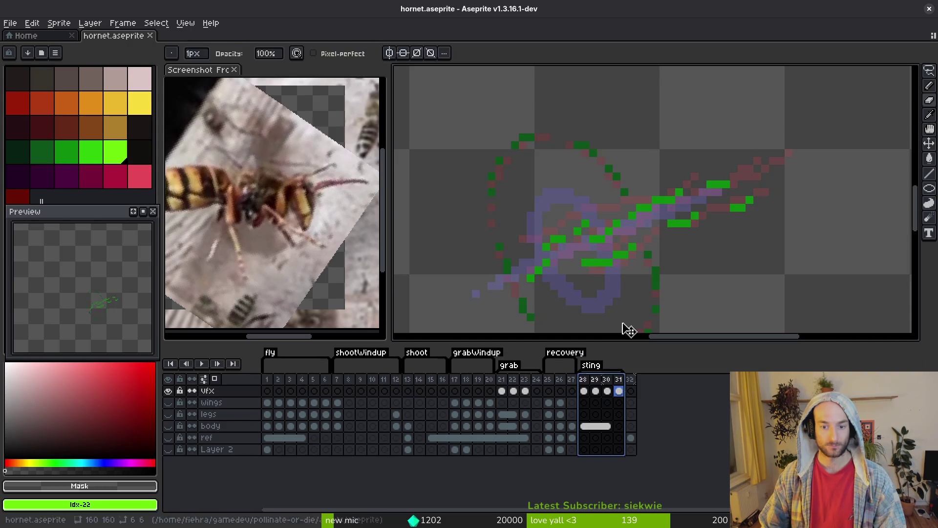
key(ctrl+e)
click(214, 150)
click(217, 168)
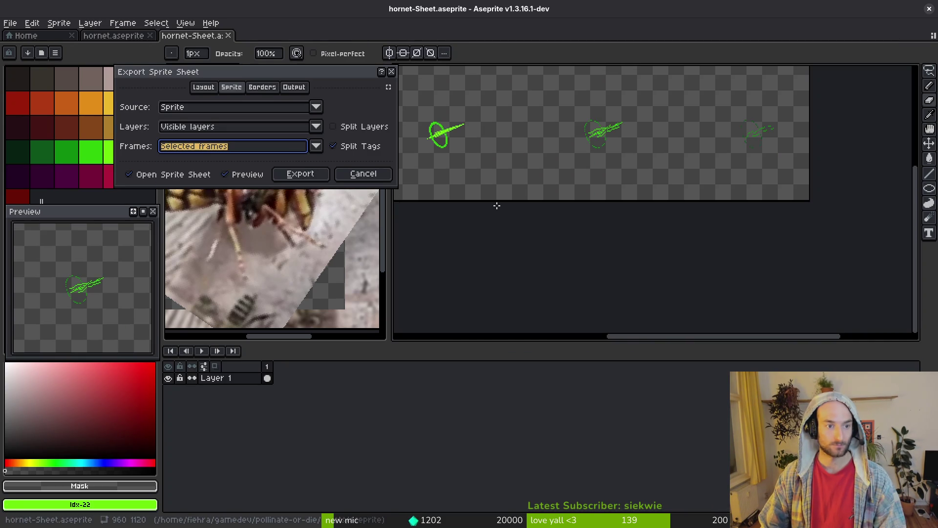
key(Escape)
Back on frame 29, resize the canvas to 128 × 128 px
scroll(593, 168, down, 3)
key(i)
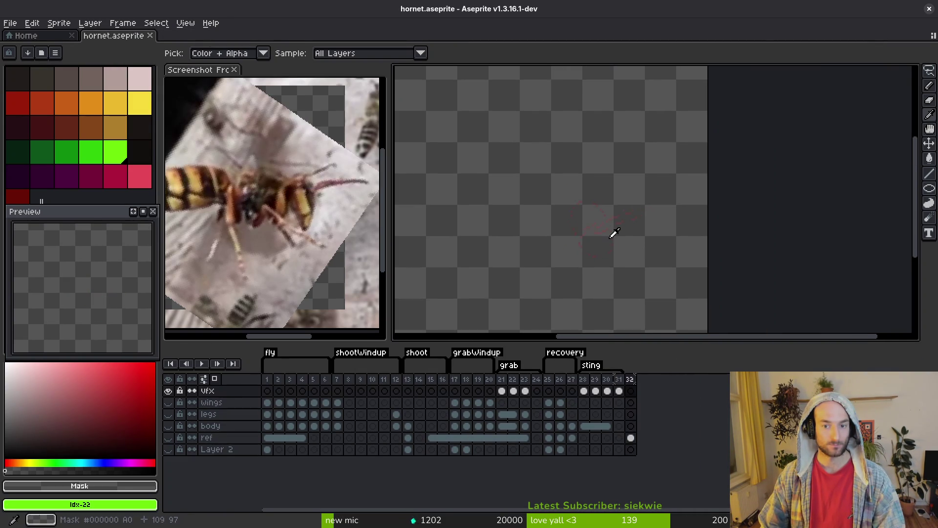
key(Left)
key(Left)
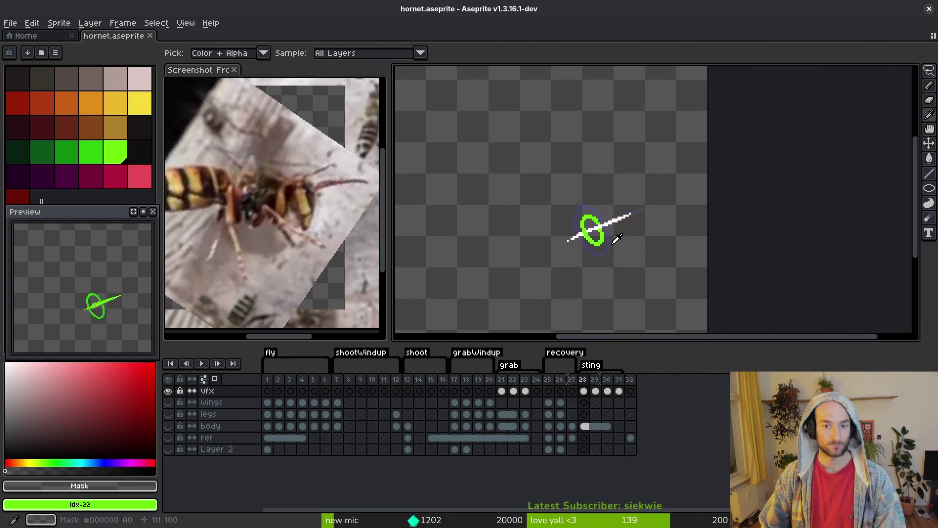
key(b)
scroll(609, 249, down, 3)
key(ctrl+alt+c)
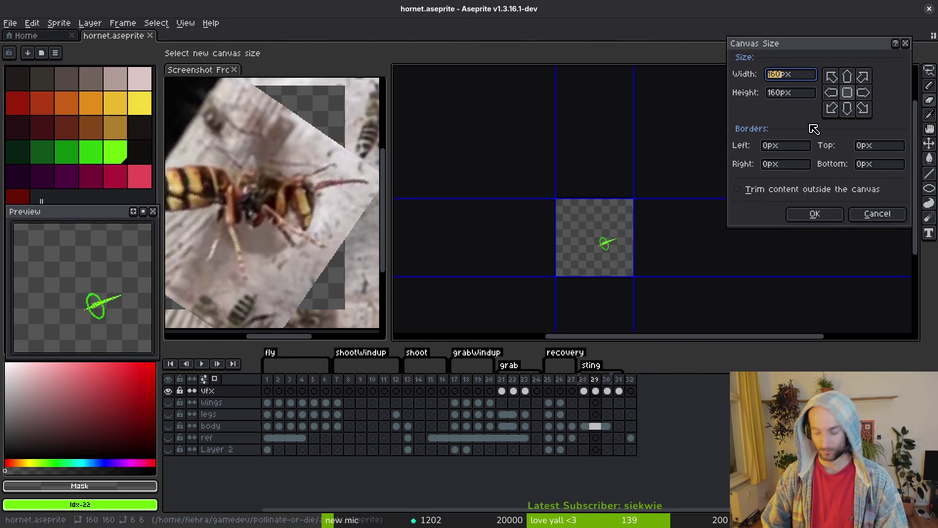
text(128)
key(Tab)
text(128)
key(Return)
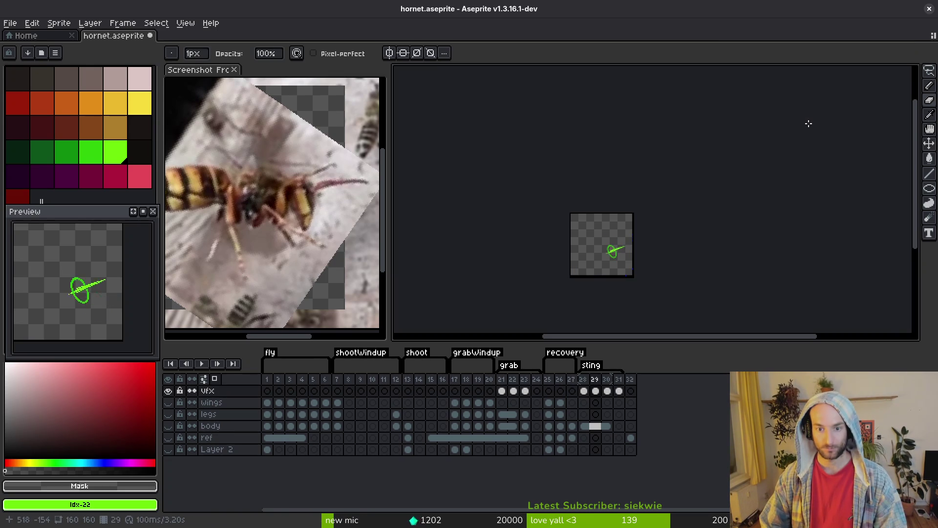
Check frame 30 and return to frame 29 on the resized canvas
key(Right)
scroll(608, 272, up, 5)
key(i)
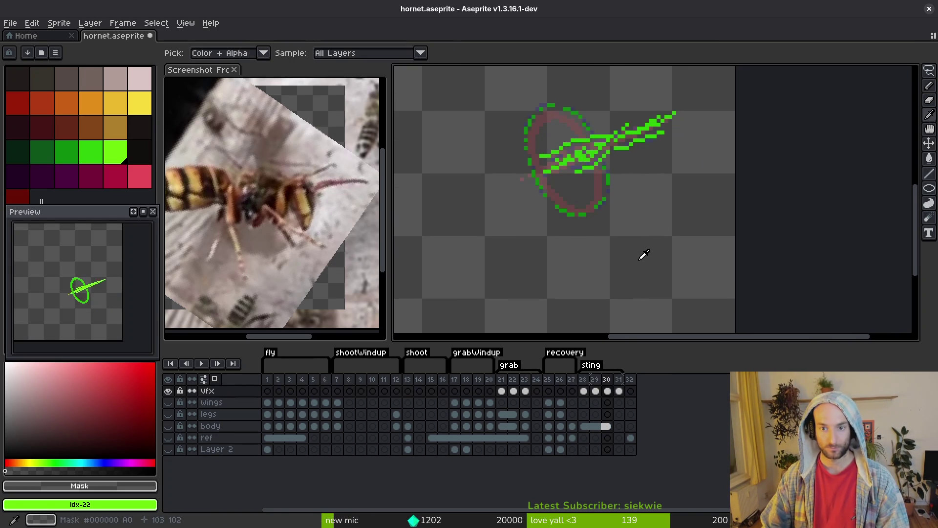
key(Left)
scroll(636, 269, down, 3)
Unhide the legs, body and ref layers and review frames 30–31, ending on frame 30
key(b)
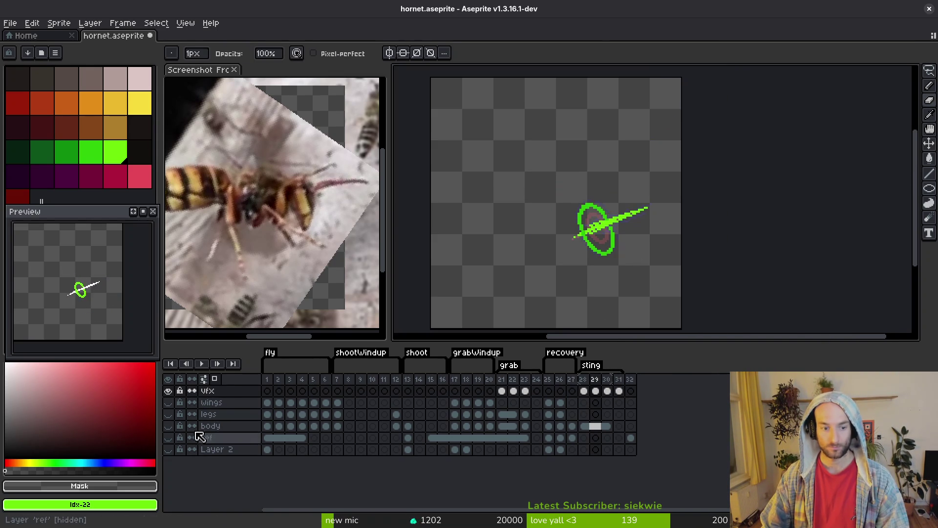
drag(169, 414, 168, 437)
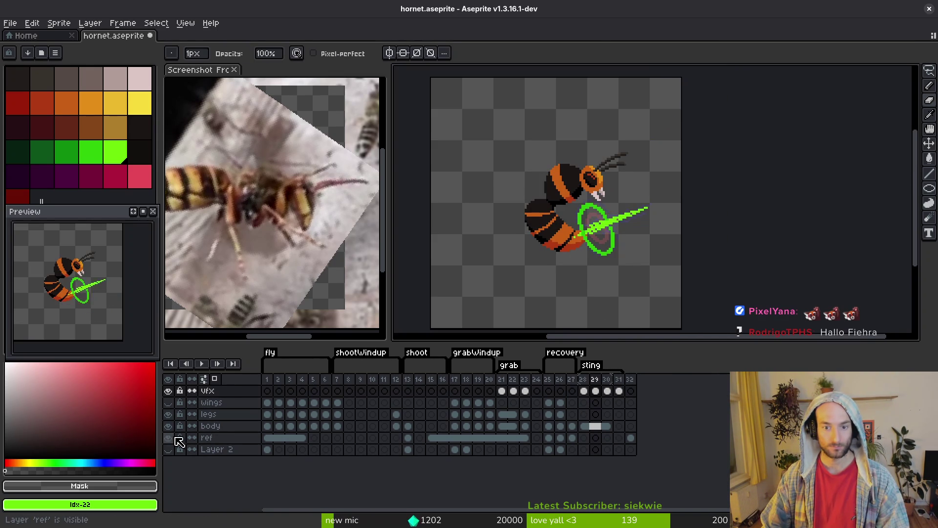
scroll(603, 266, down, 2)
key(i)
key(Right)
key(Right)
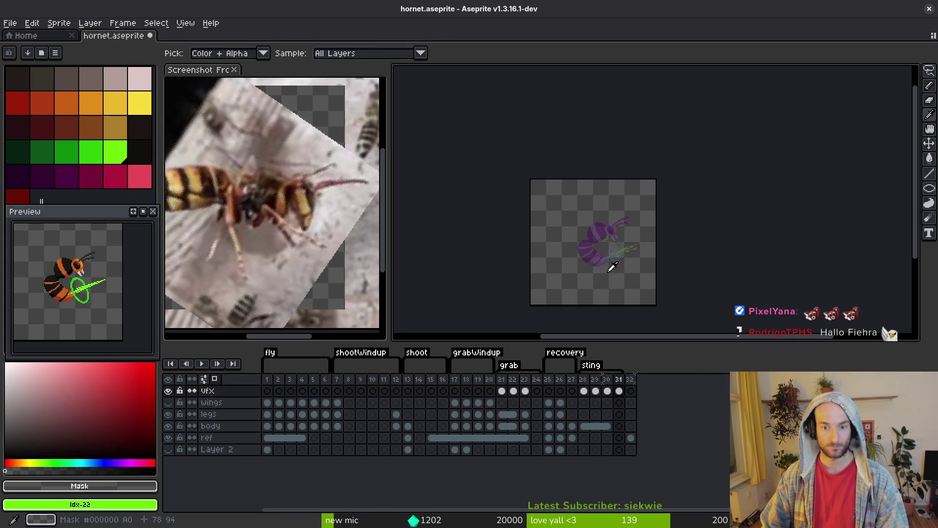
key(Left)
key(b)
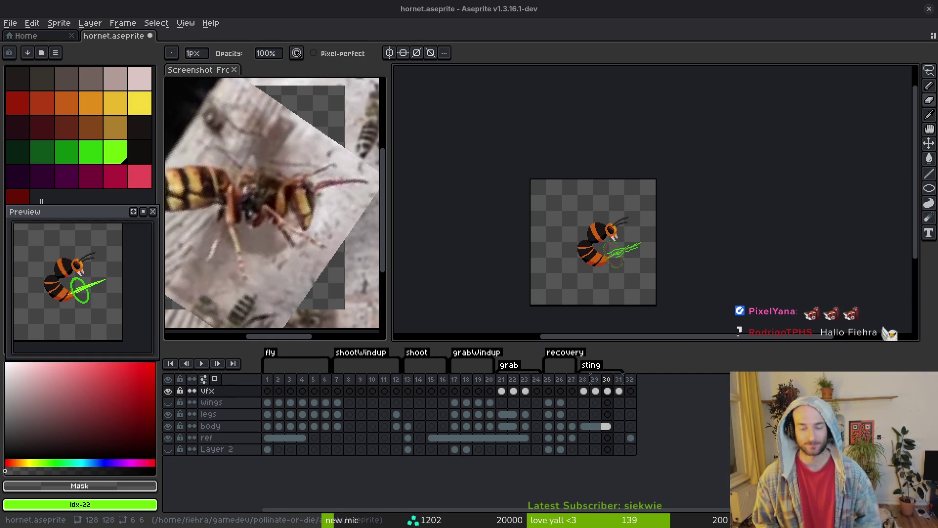
scroll(655, 256, up, 4)
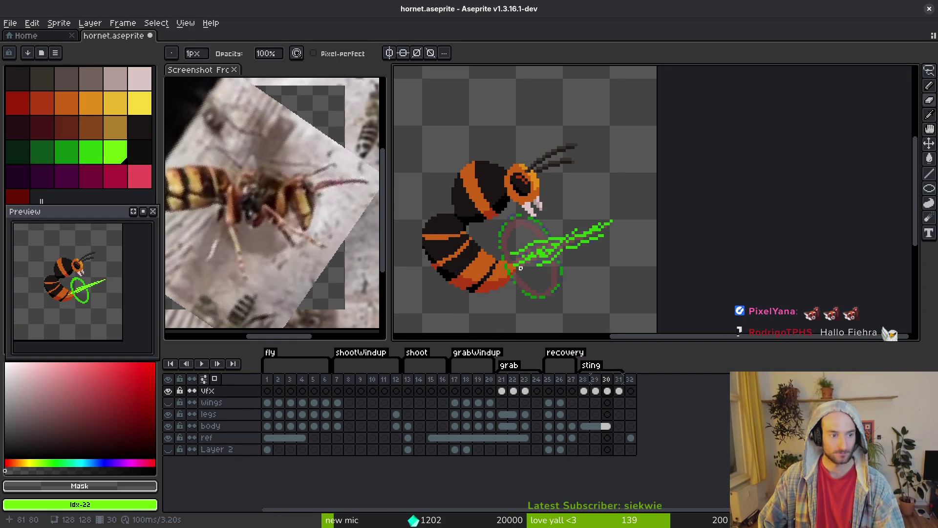
Compare with frame 28, then step forward to frame 30
scroll(509, 285, up, 1)
key(comma)
key(comma)
key(period)
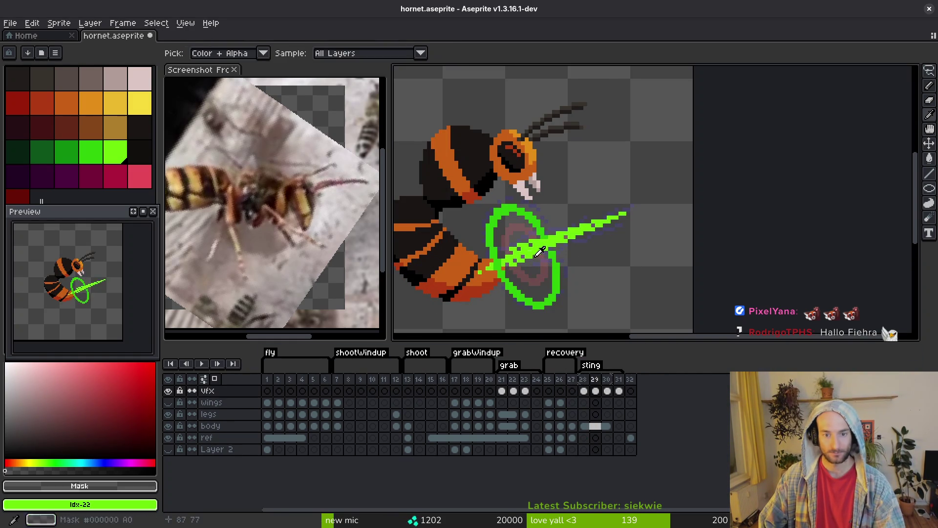
key(period)
key(b)
scroll(552, 216, up, 1)
Magic-wand the green thrust line on frame 30 and shift it left
key(w)
click(617, 177)
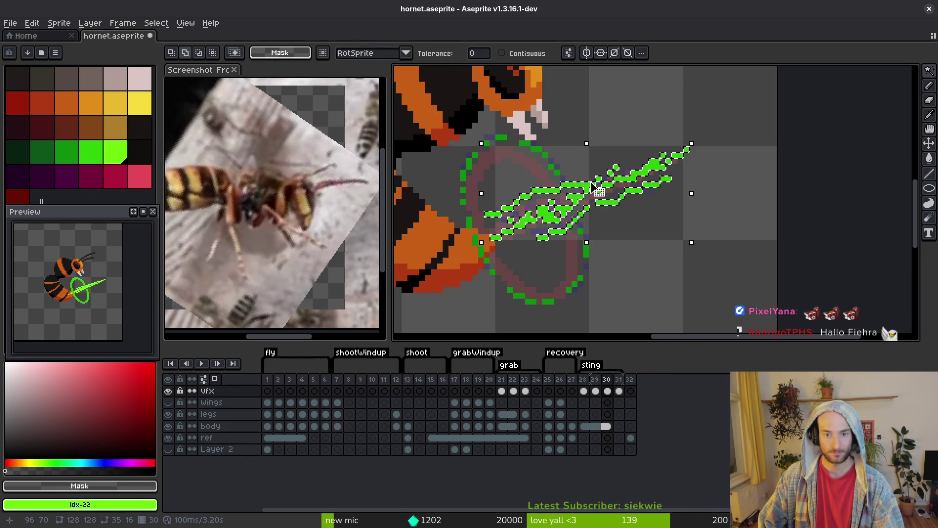
scroll(588, 198, up, 2)
click(588, 199)
drag(588, 199, 565, 195)
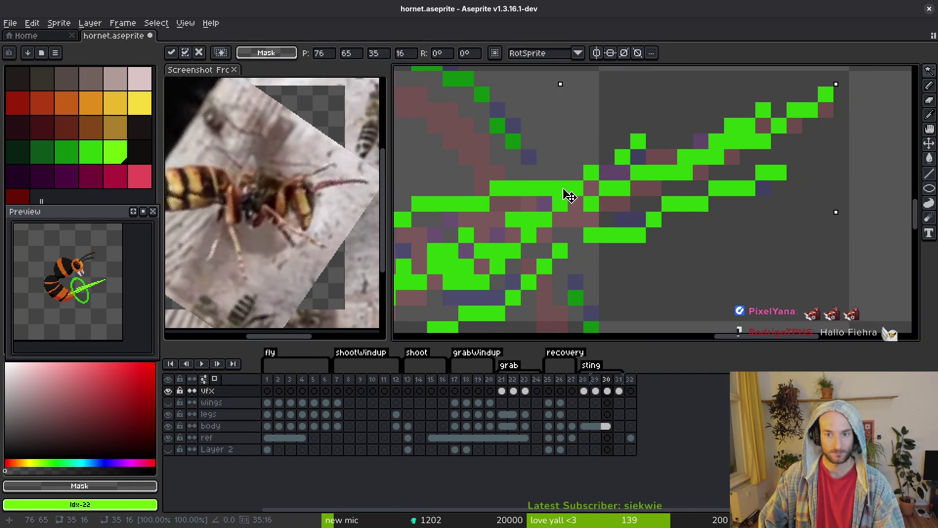
scroll(566, 195, down, 2)
key(Return)
Clean up stray green pixels along the thrust line, go to frame 31, and save
key(b)
scroll(467, 209, up, 1)
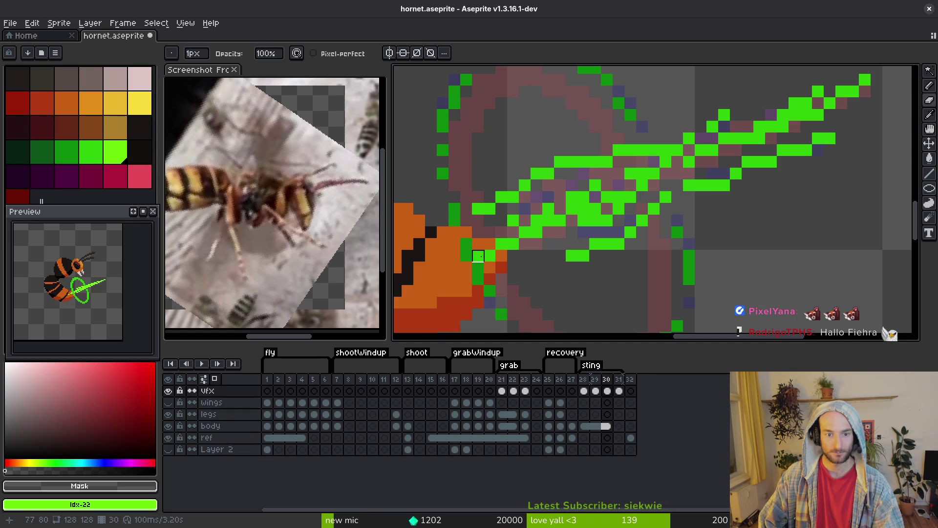
drag(536, 220, 642, 185)
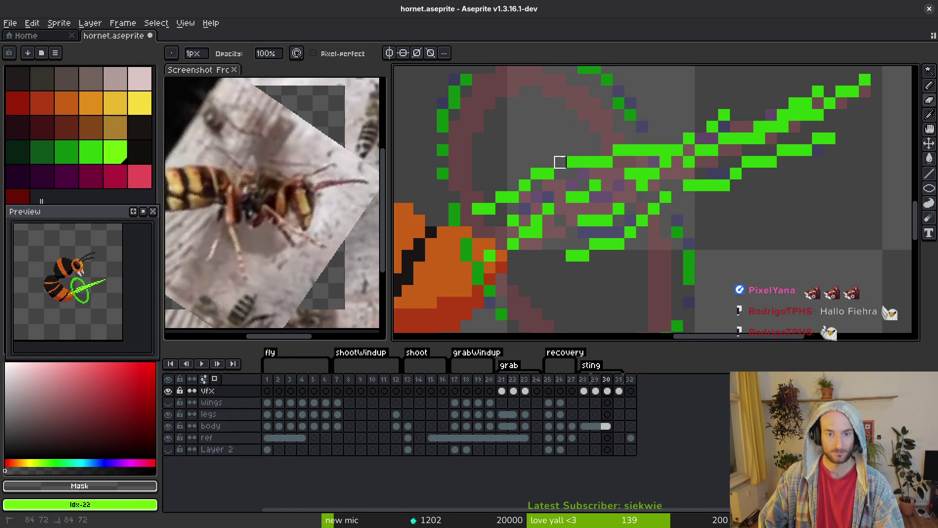
scroll(629, 221, down, 5)
key(Right)
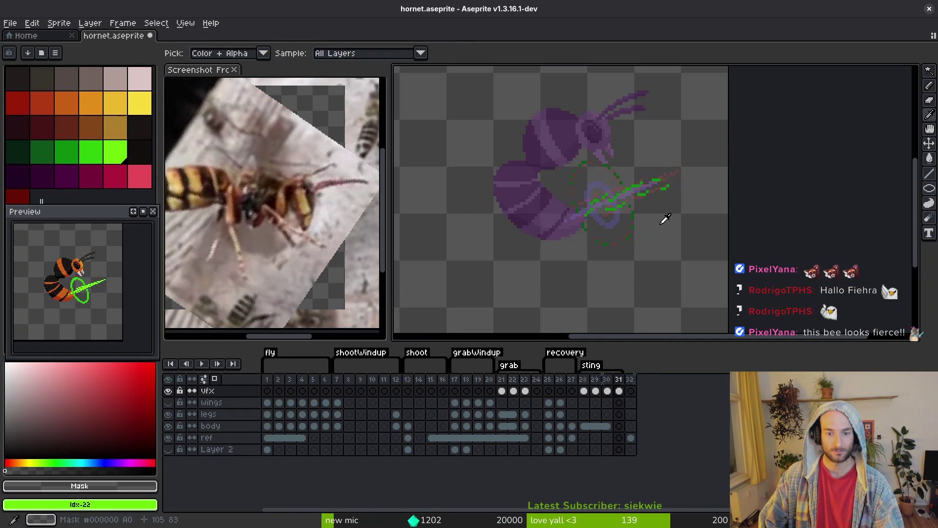
scroll(642, 210, up, 2)
key(ctrl+s)
scroll(642, 209, down, 4)
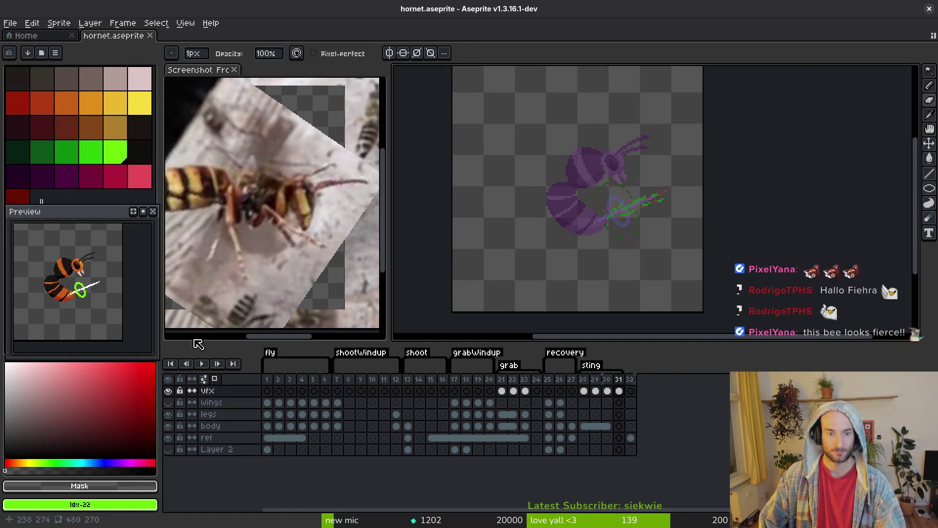
Save, select sting frames 28–31 across all layers, and hide the body layer
key(ctrl+s)
drag(583, 379, 619, 379)
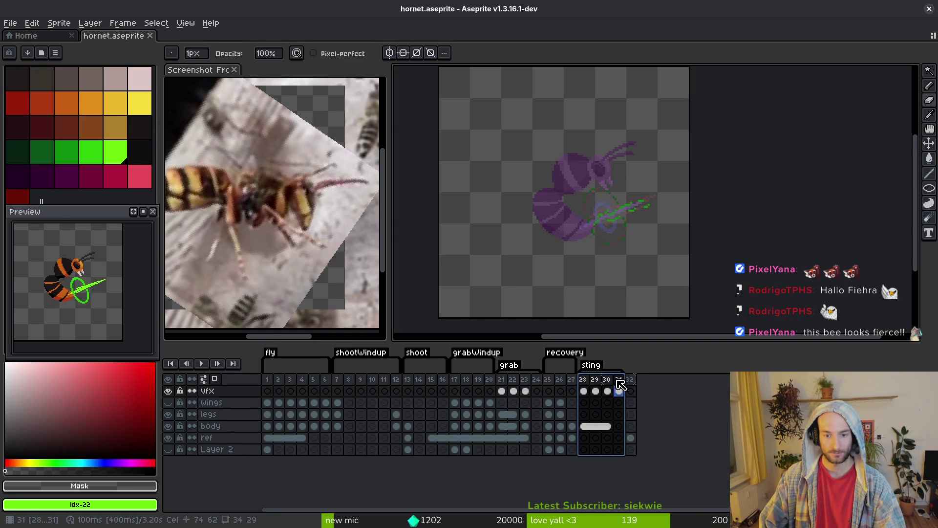
click(167, 427)
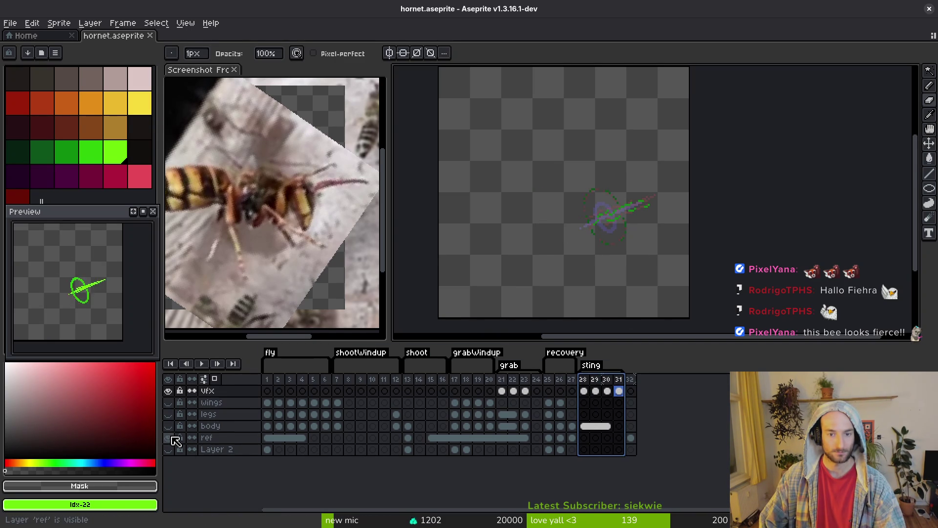
key(ctrl+e)
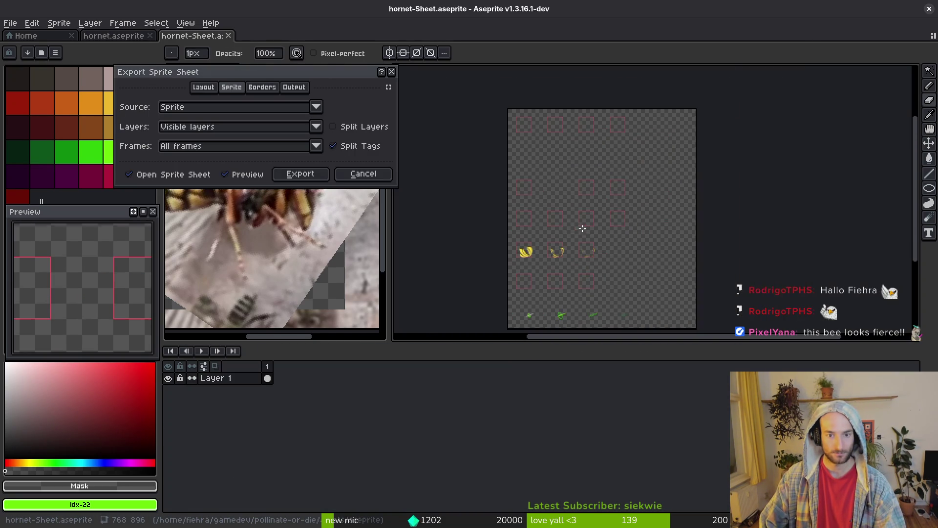
key(Escape)
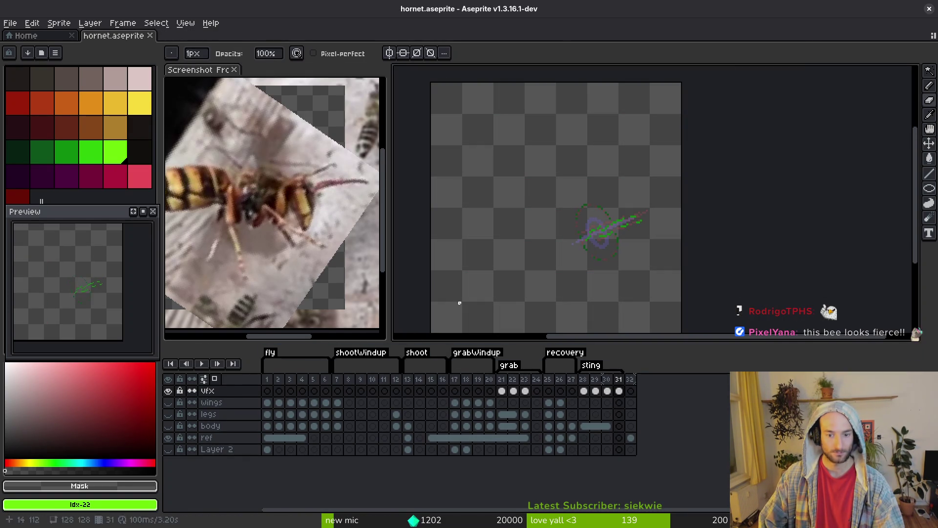
Generate a sprite sheet from only the selected frames 28–31
key(v)
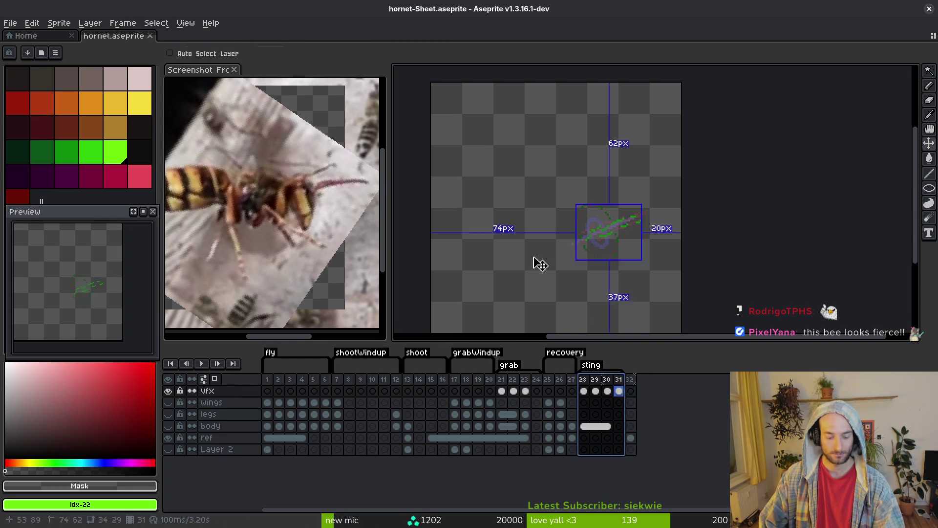
key(ctrl+e)
click(234, 146)
click(198, 171)
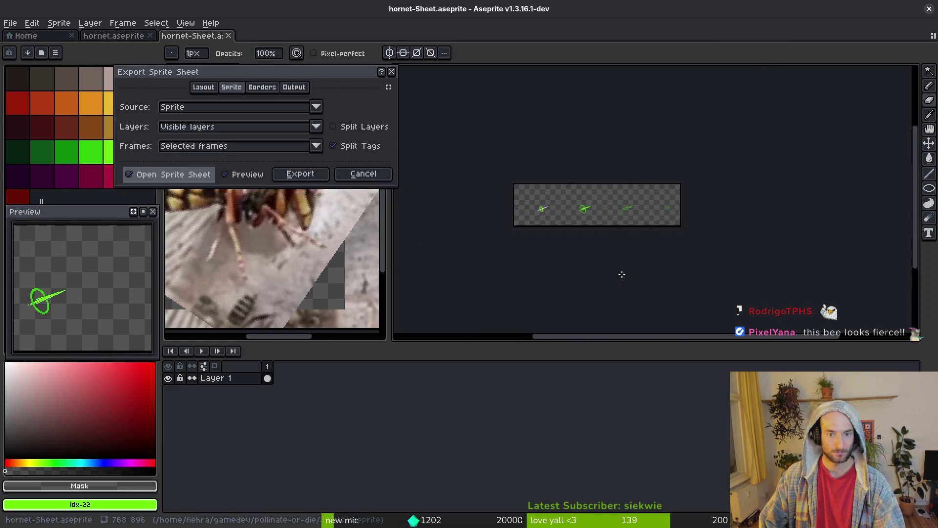
key(Return)
scroll(608, 249, right, 1)
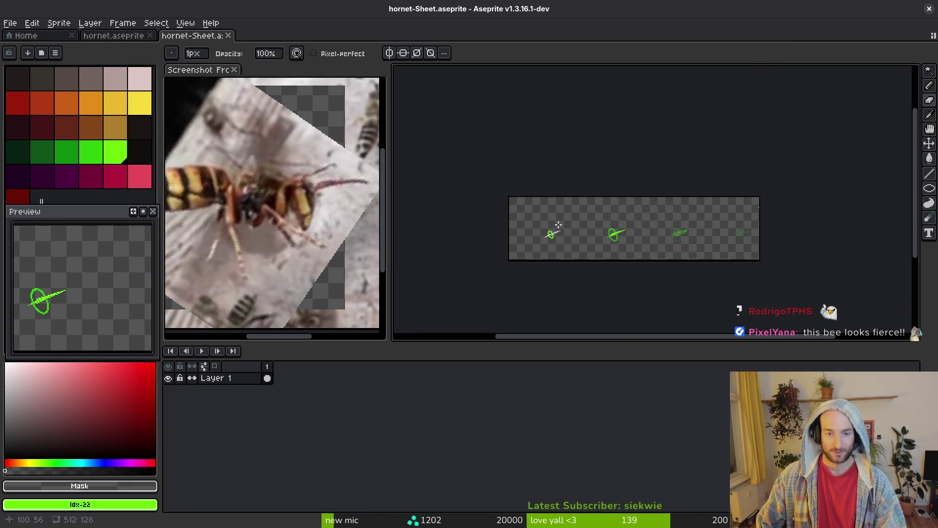
Start Export As for the hornet-Sheet and browse for where to save the PNG
key(ctrl+alt+shift+s)
click(236, 43)
click(273, 60)
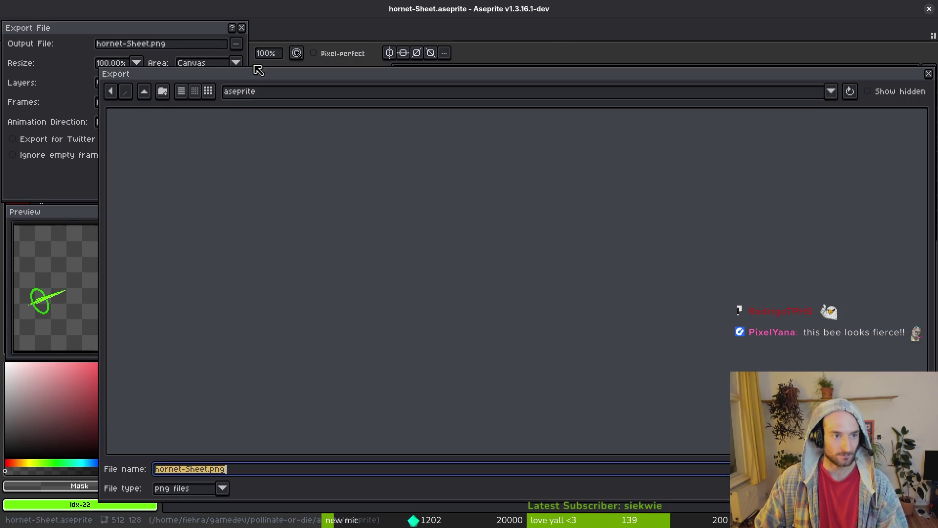
Go up to the art folder, open vfx, and select 'Sheet' in the file name to rename it
click(152, 93)
double_click(398, 211)
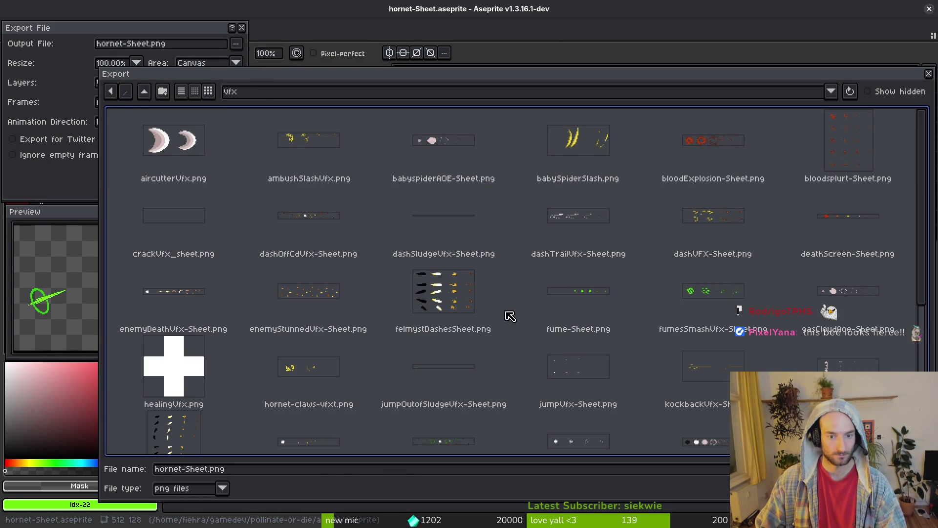
double_click(190, 471)
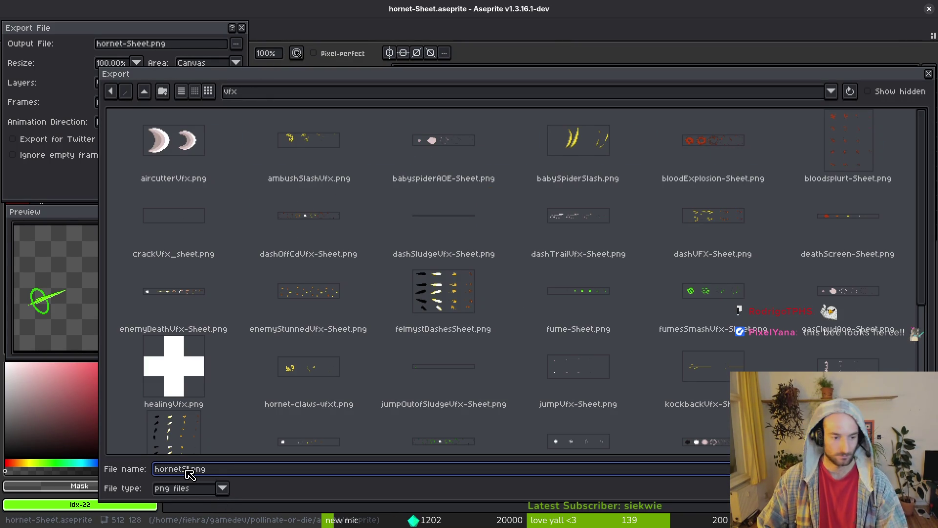
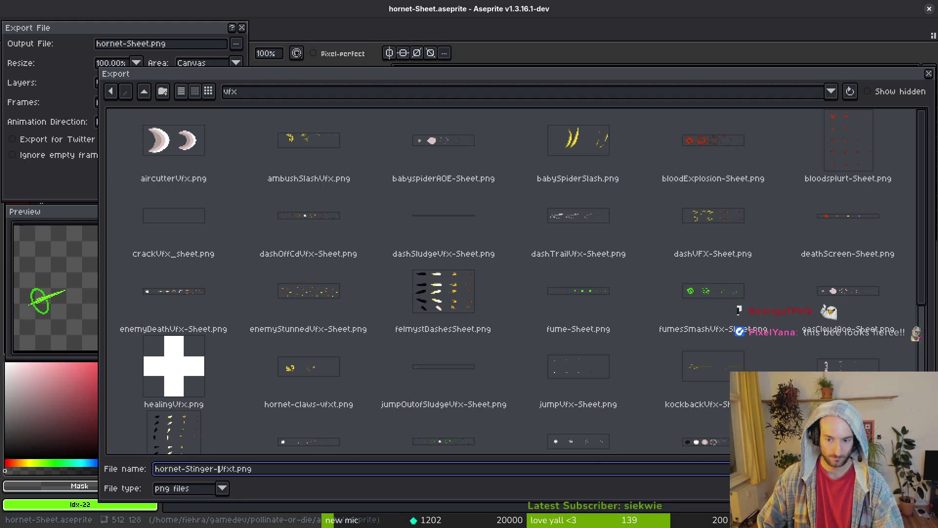
Export the stinger sheet as hornet-Stinger-Vfxt.png and save hornet.aseprite
key(Return)
key(Return)
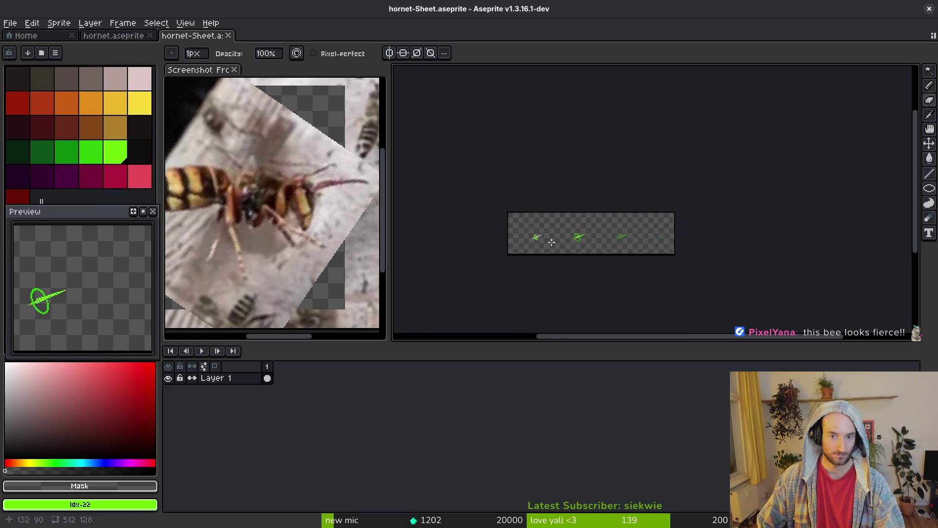
key(ctrl+w)
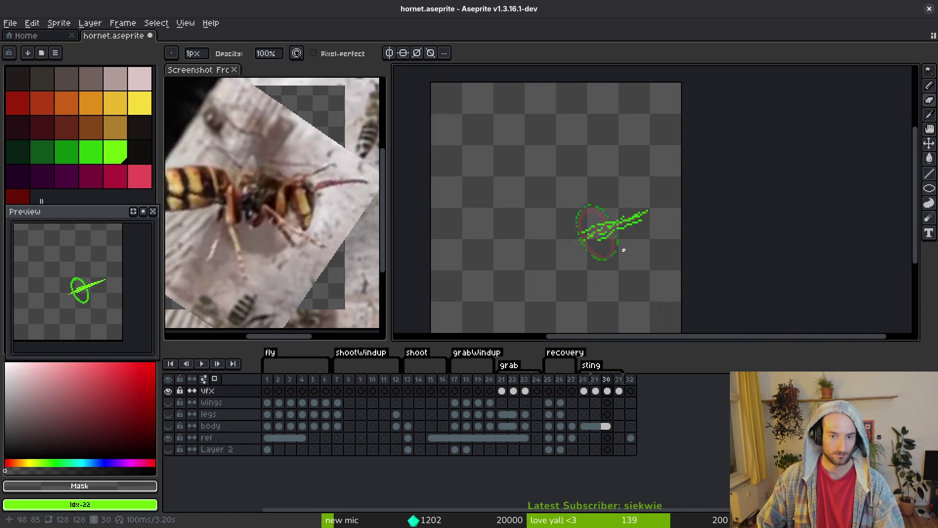
key(ctrl+s)
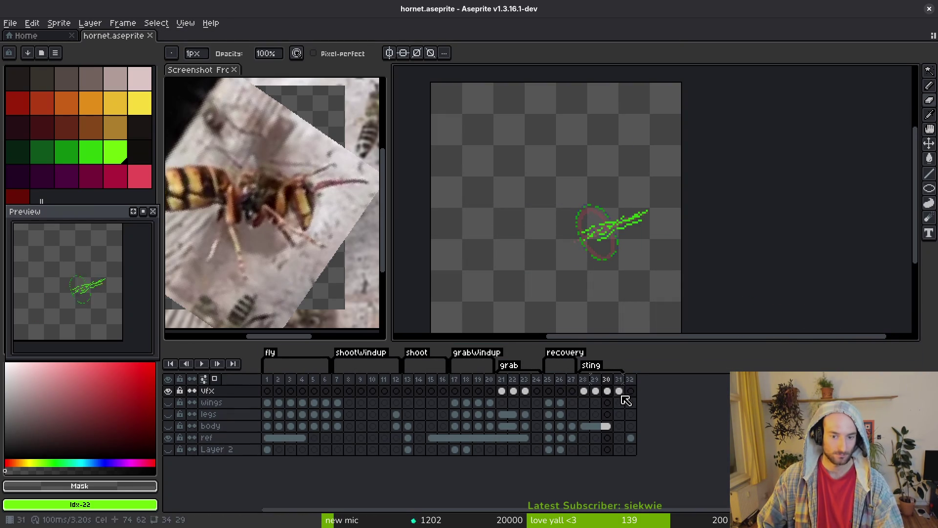
Make the body layer active and visible, then return to Godot and save the stinger scene
key(Down)
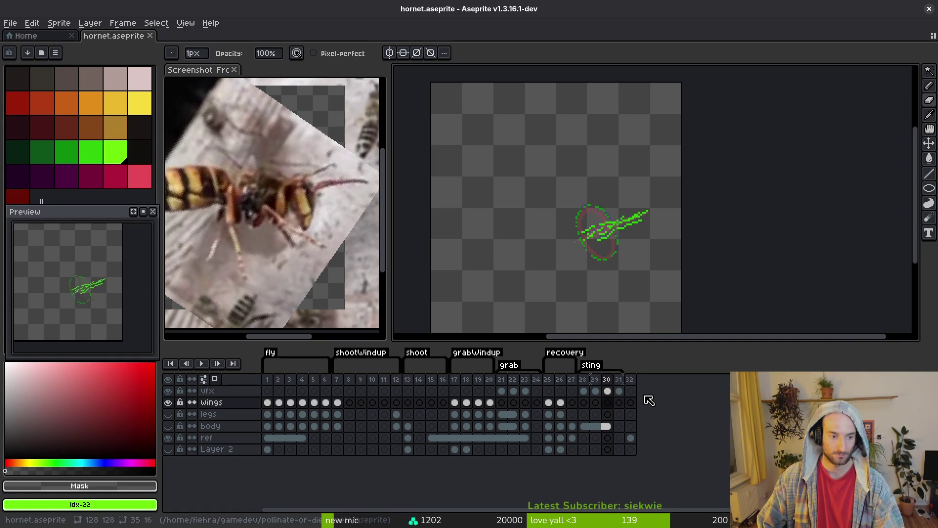
key(Down)
key(Down)
key(ctrl+s)
key(i)
drag(553, 234, 591, 218)
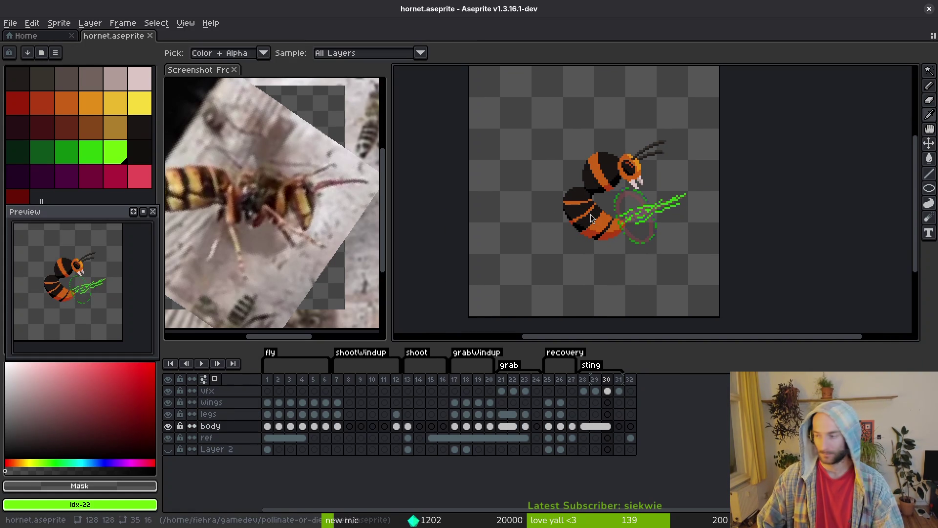
key(b)
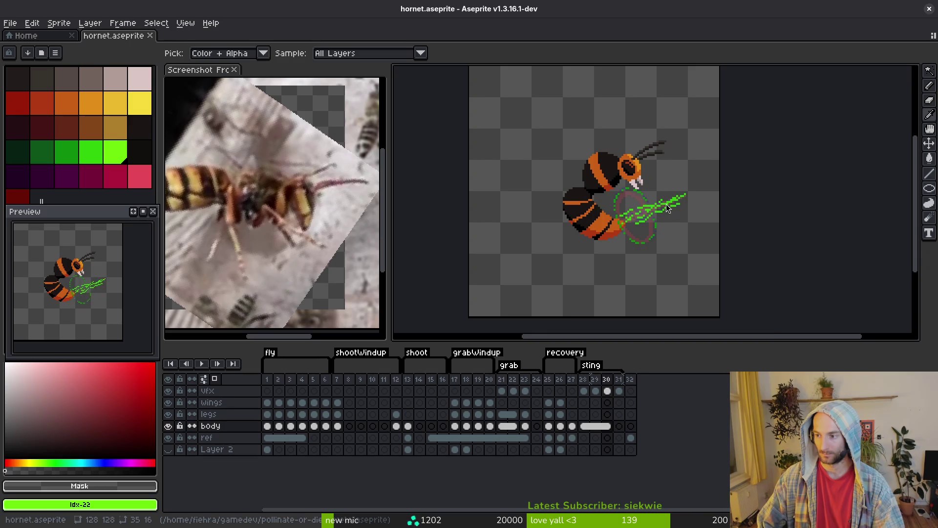
key(alt+Tab)
key(alt+Tab)
key(ctrl+s)
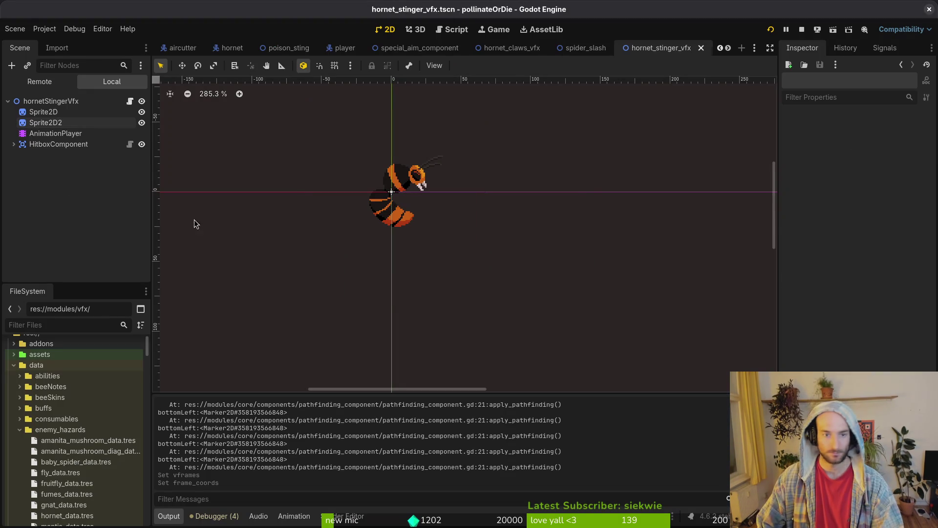
Quick Load hornet-Stinger-Vfxt.png as the Sprite2D texture
click(43, 111)
click(927, 133)
click(860, 379)
key(Escape)
click(927, 133)
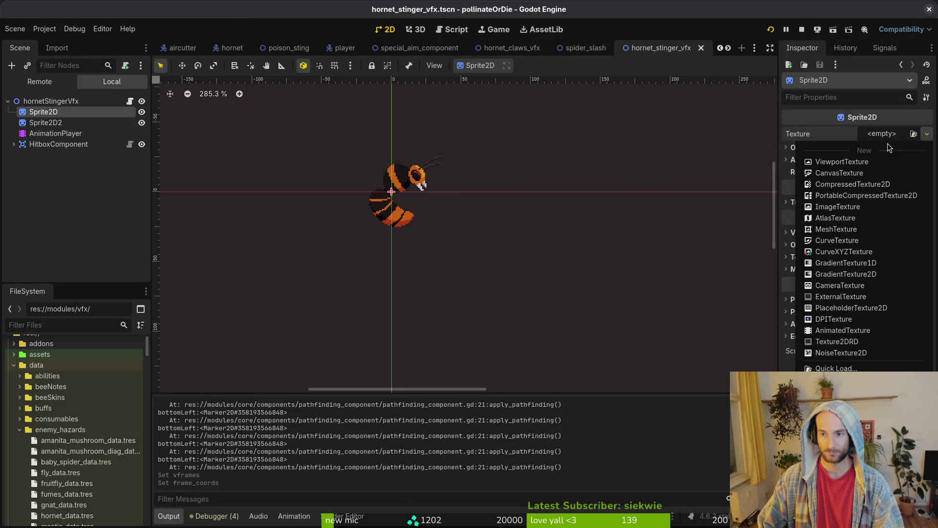
click(850, 368)
text(hornet)
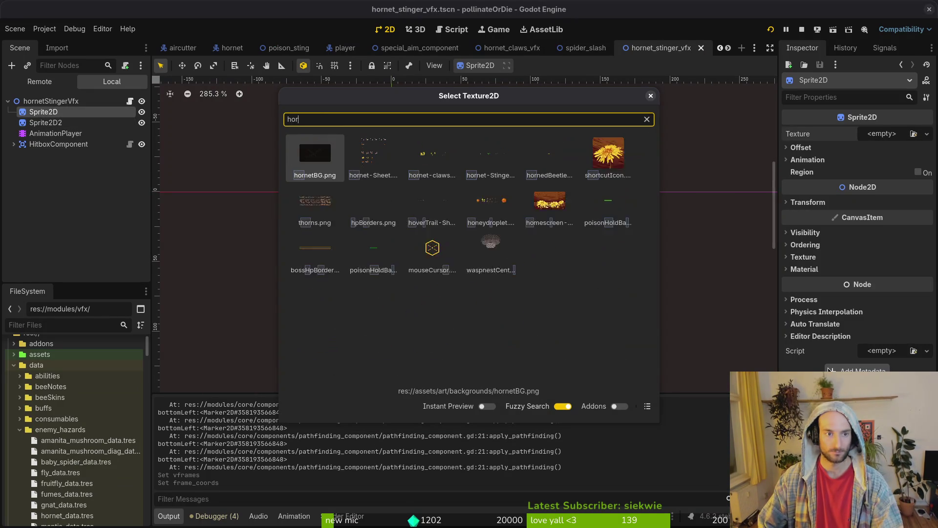
key(Right)
key(Right)
key(Right)
key(Return)
Set the sprite's Hframes to 4 and save the scene
click(830, 178)
click(881, 186)
key(Return)
key(ctrl+s)
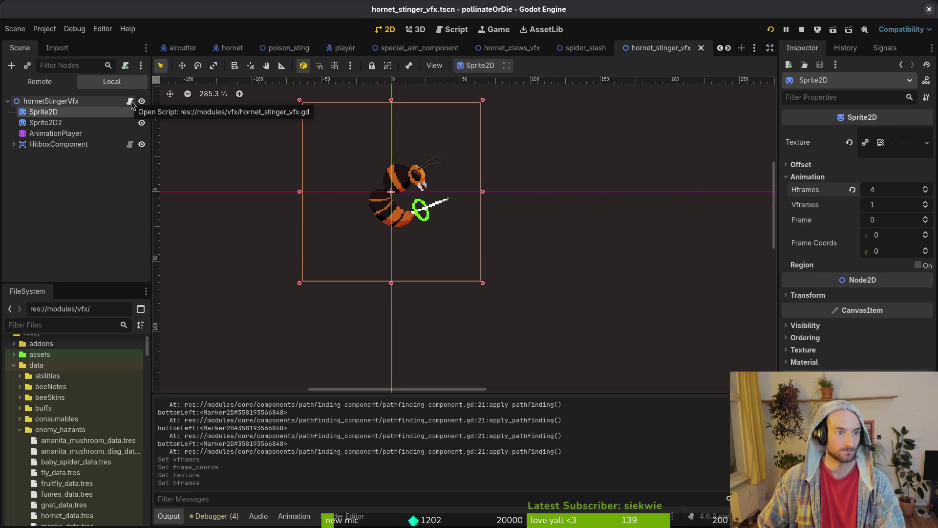
click(56, 133)
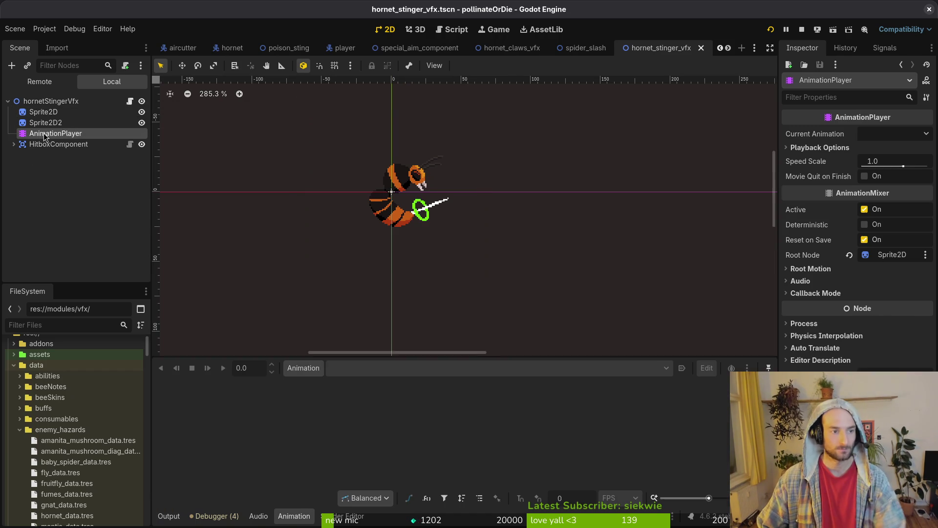
Create a new animation named 'sting' on the AnimationPlayer and save
click(318, 373)
click(326, 386)
text(sting)
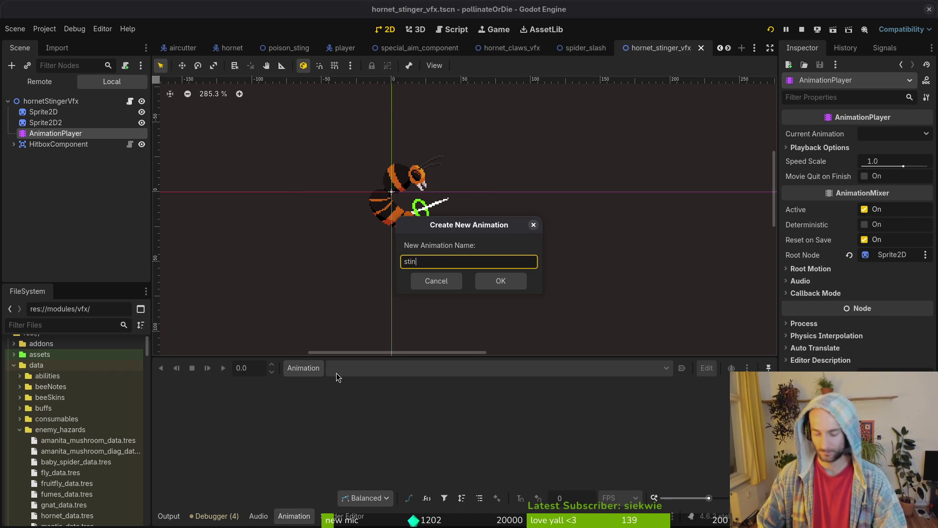
key(Return)
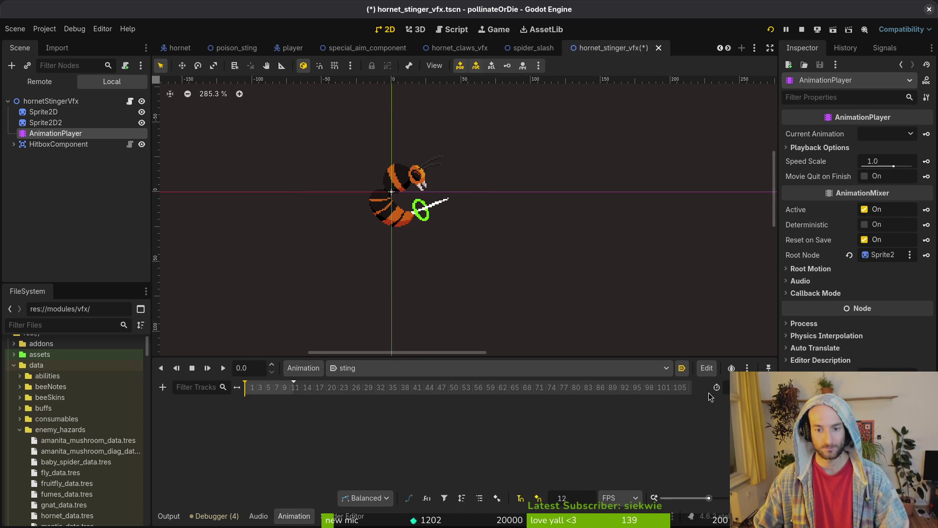
key(ctrl+s)
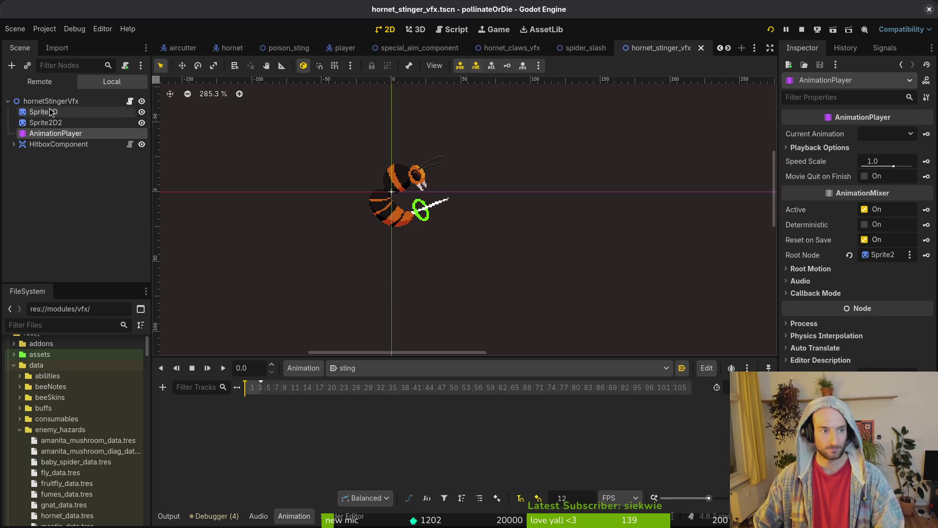
Key the Sprite2D Frame property at frame 0, creating its track in sting
click(46, 122)
click(43, 112)
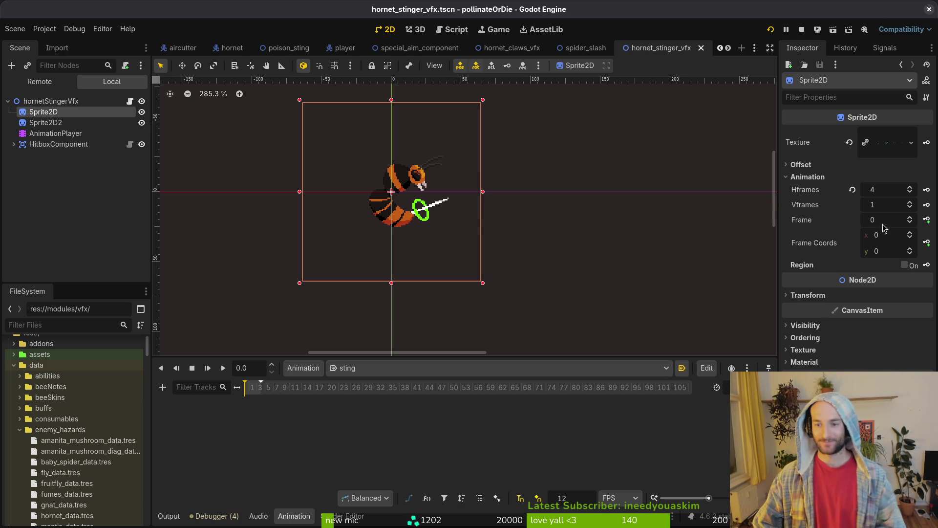
click(927, 220)
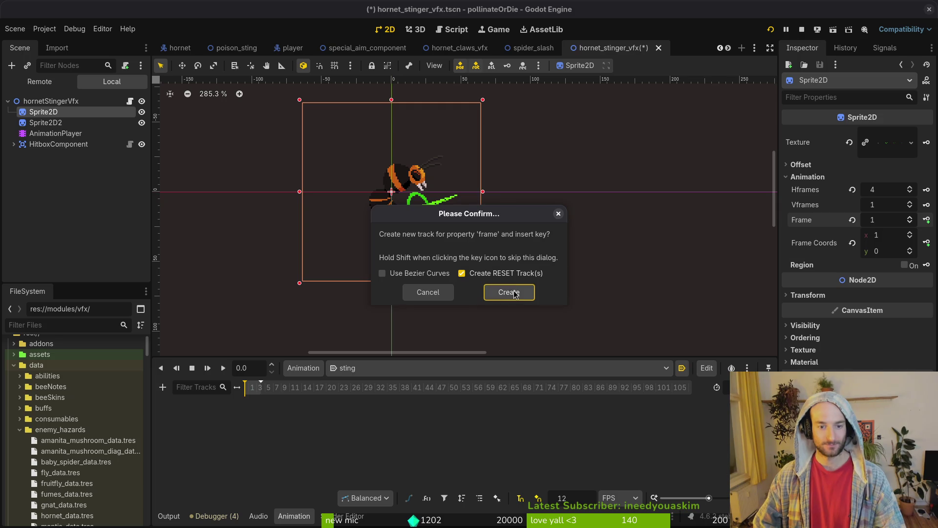
click(507, 291)
Add Frame keys 1 through 3, save, and preview the sting animation
ctrl+scroll(322, 387, up, 5)
click(272, 387)
click(912, 220)
click(927, 220)
click(927, 220)
click(927, 220)
key(ctrl+s)
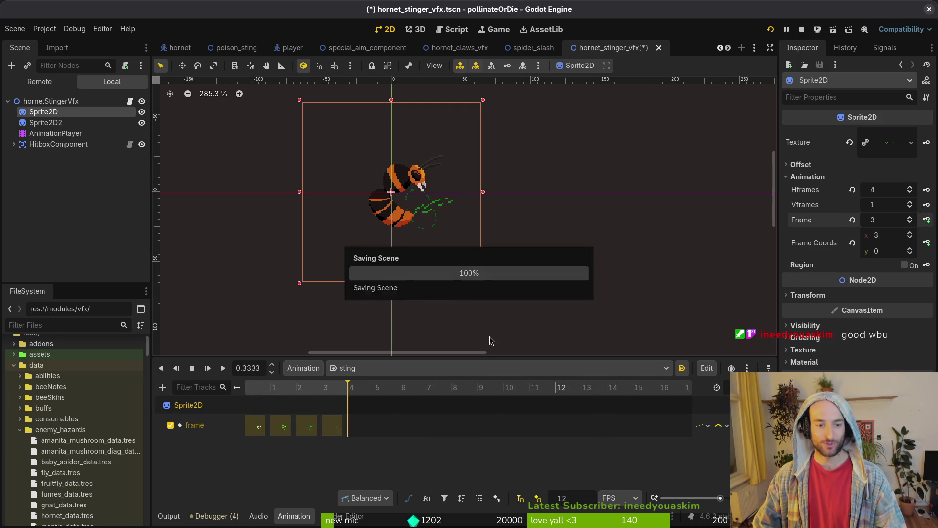
key(shift+d)
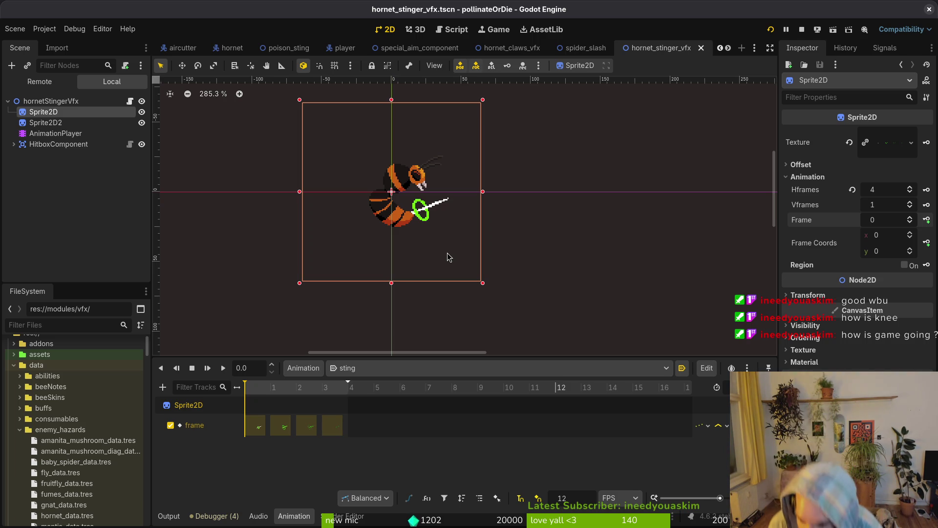
click(447, 257)
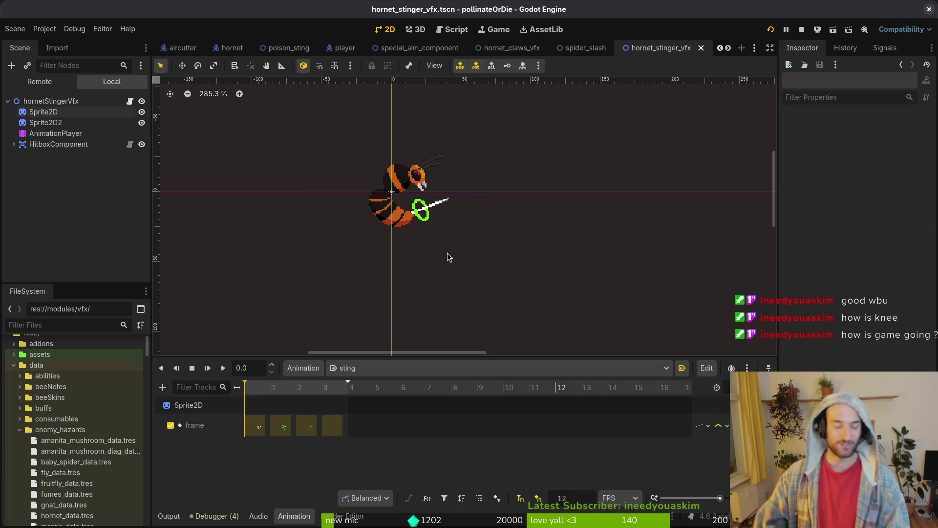
Run the project, load the HORNET arena from the debug level select, and restart after dying
click(770, 32)
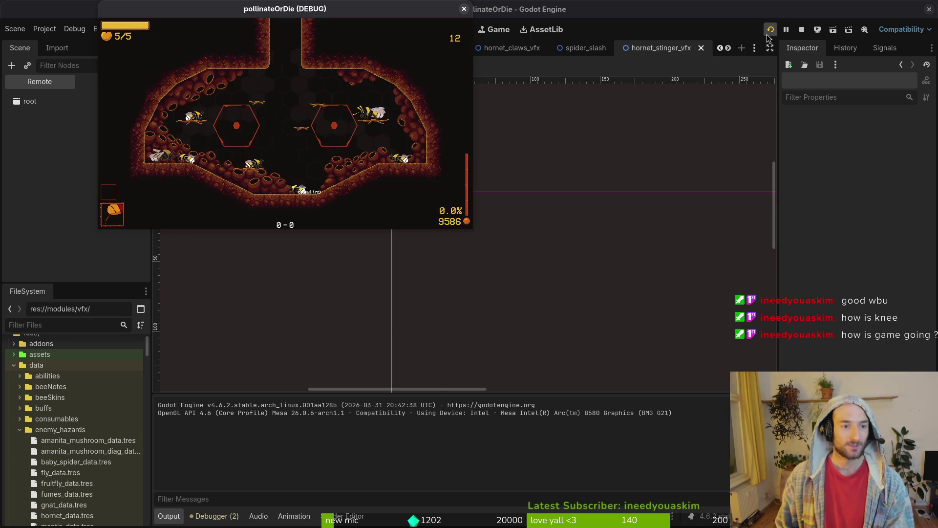
key(F1)
key(Up)
key(Return)
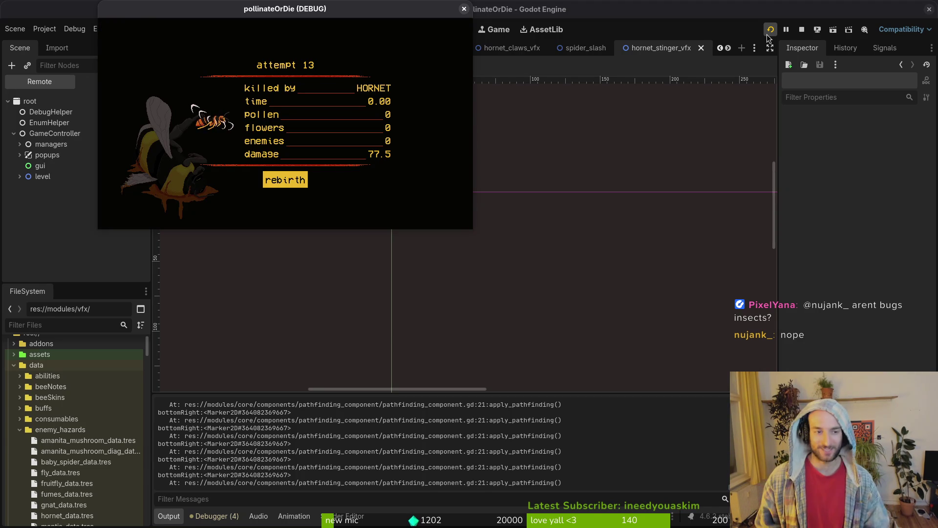
key(Return)
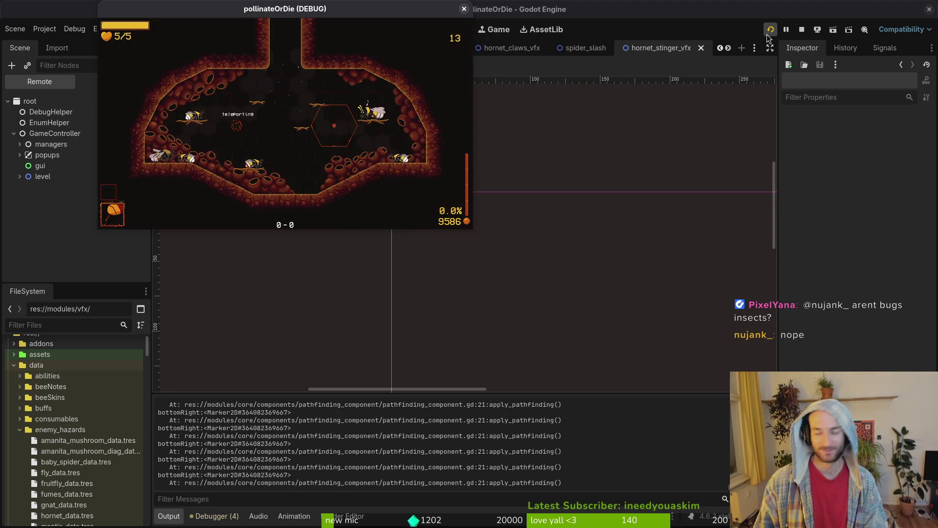
Start the hornet level from the in-game level select and fight the boss until pausing
key(Escape)
key(Right)
key(Left)
key(Left)
key(Right)
key(Left)
key(Right)
key(Return)
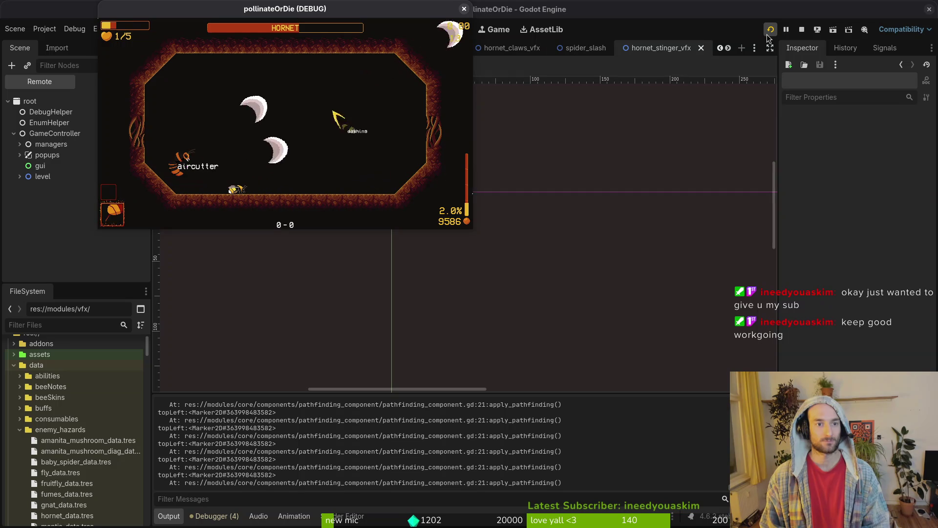
key(Escape)
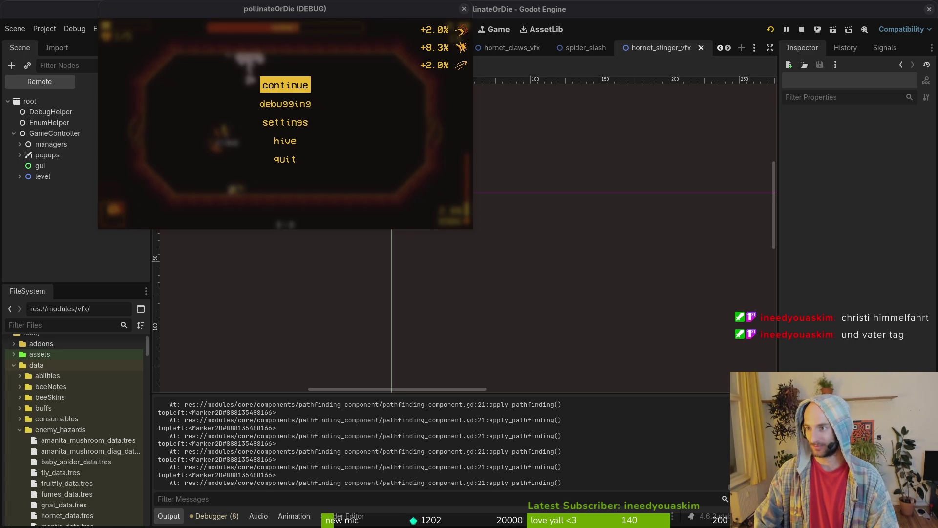
Switch to the Brave window showing Berlin weather results
key(alt+Tab)
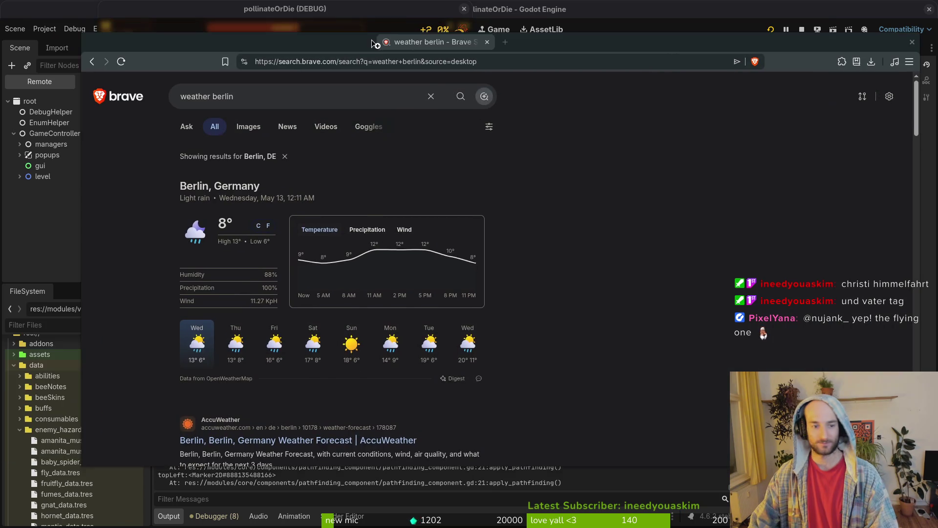
View Berlin's Thursday forecast and its precipitation chart
click(234, 353)
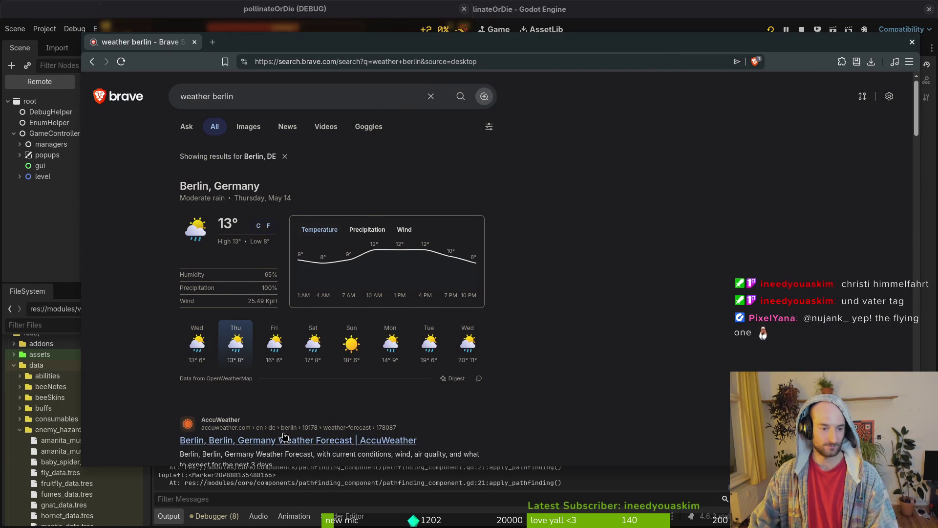
key(super)
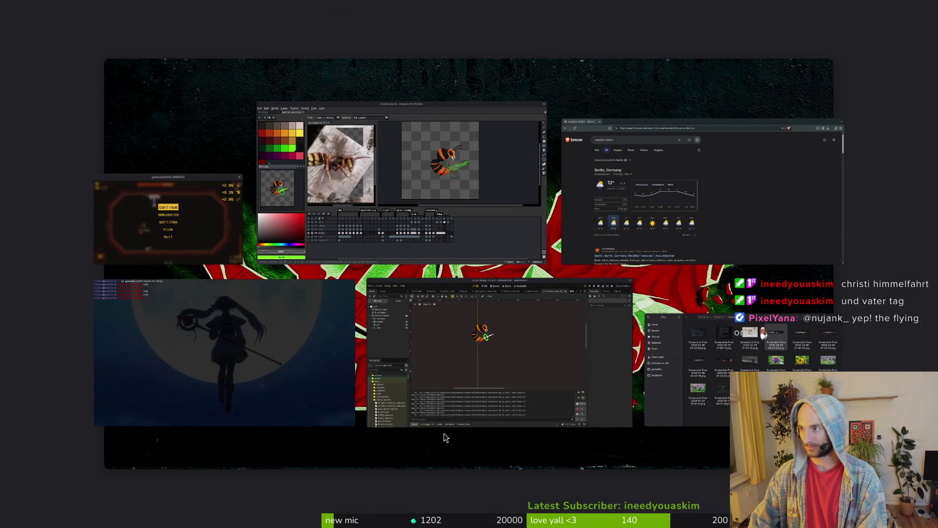
key(super)
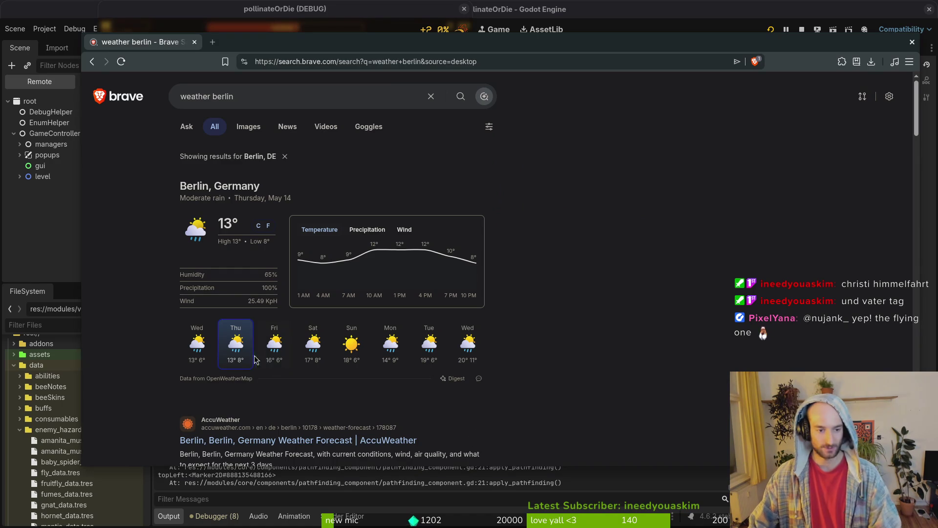
click(369, 231)
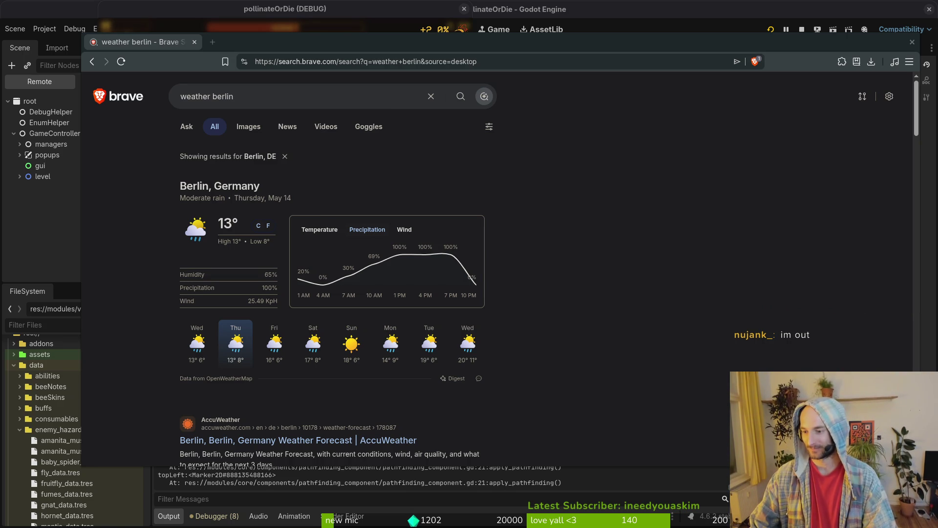
Close Brave and the debug game window, then save the hornet_stinger_vfx scene
click(194, 44)
click(464, 9)
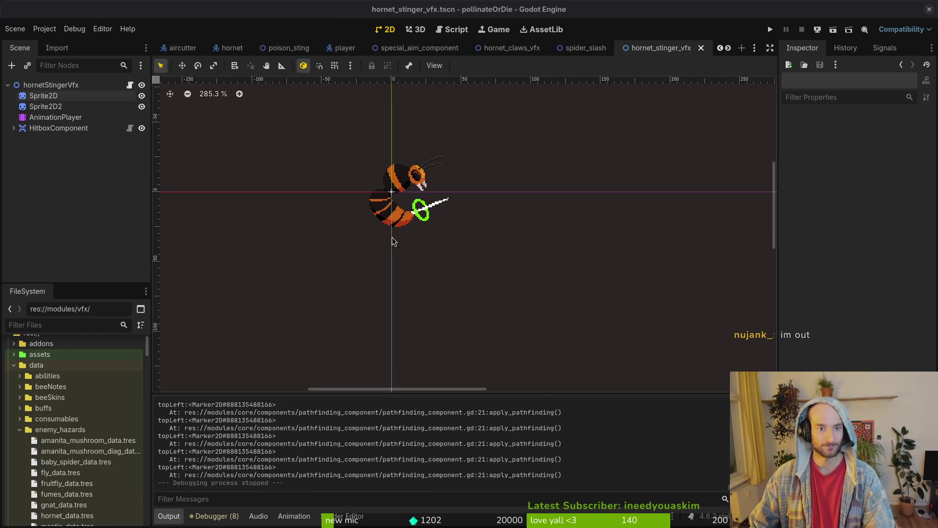
key(ctrl+s)
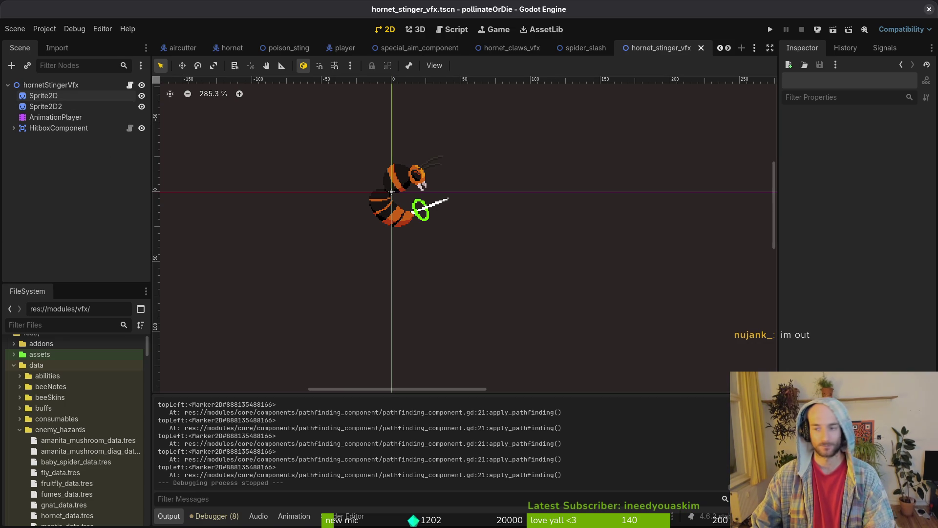
key(super+1)
Launch Neovim and open stinger.gd through the file finder
text(vim)
key(Return)
text(stinger)
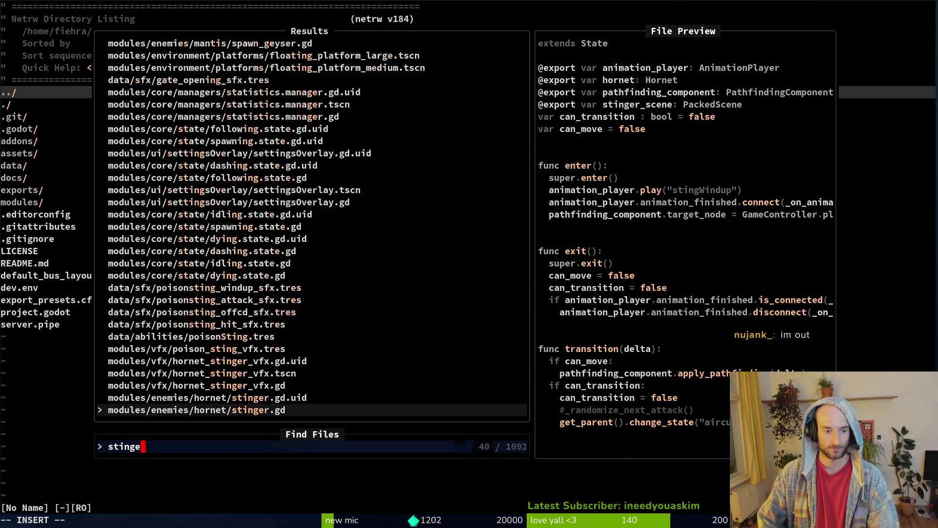
key(Return)
key(space)
key(f)
key(f)
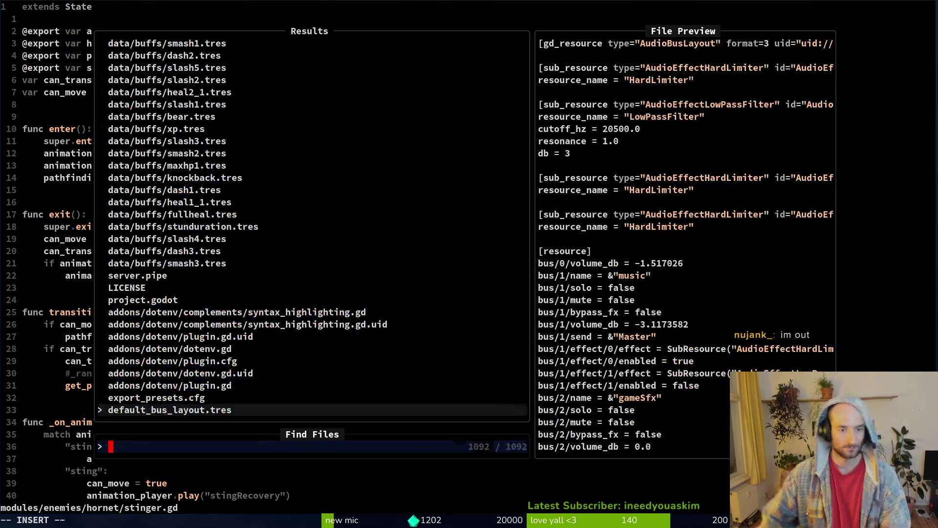
key(Escape)
key(Escape)
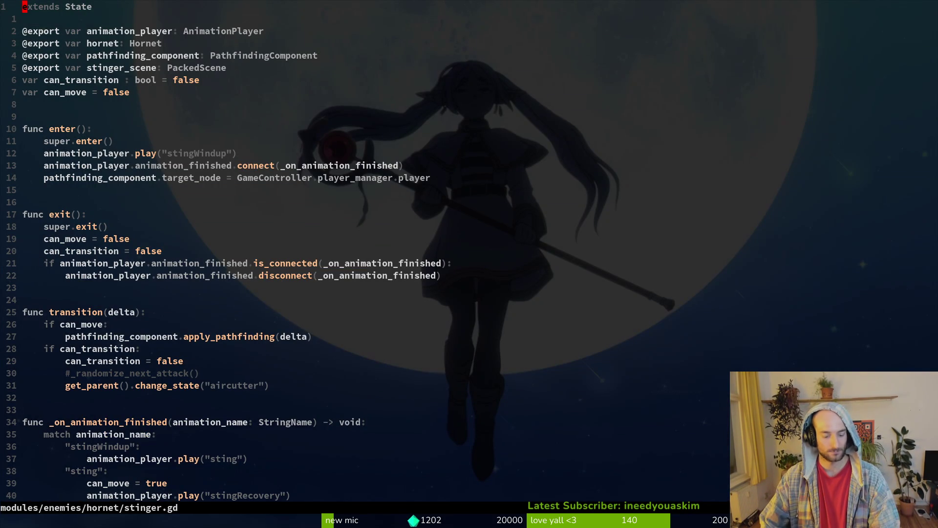
In stinger.gd, uncomment _randomize_next_attack(), comment out the aircutter state change, and save
key(3)
key(0)
key(j)
key(w)
key(s)
key(Escape)
key(j)
key(I)
text(#)
key(Escape)
key(Return)
key(ctrl+d)
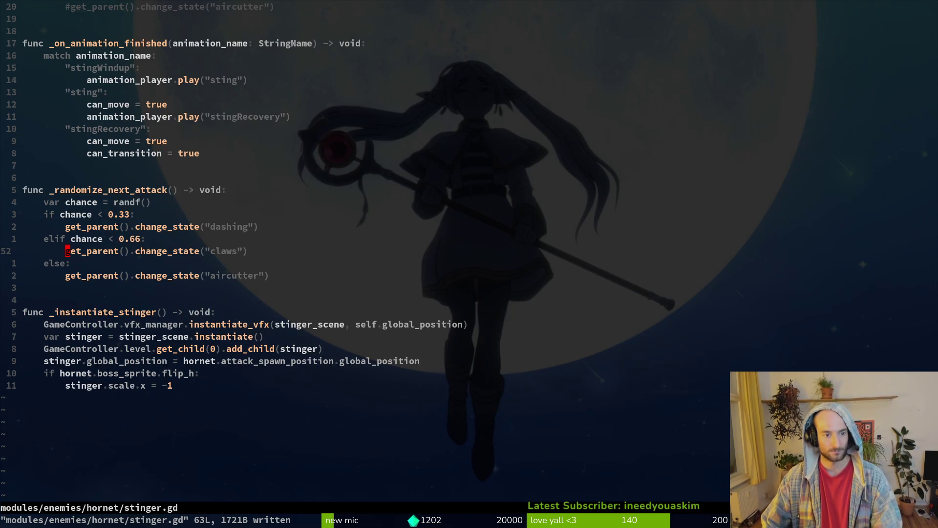
Make the same change in claws.gd: enable _randomize_next_attack(), comment the aircutter switch, :w
key(space)
key(f)
key(f)
text(claw)
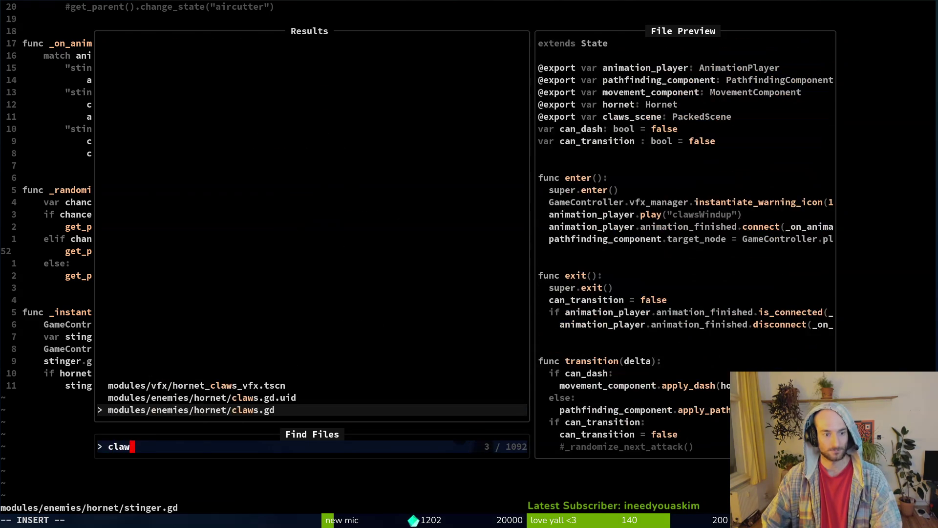
key(Return)
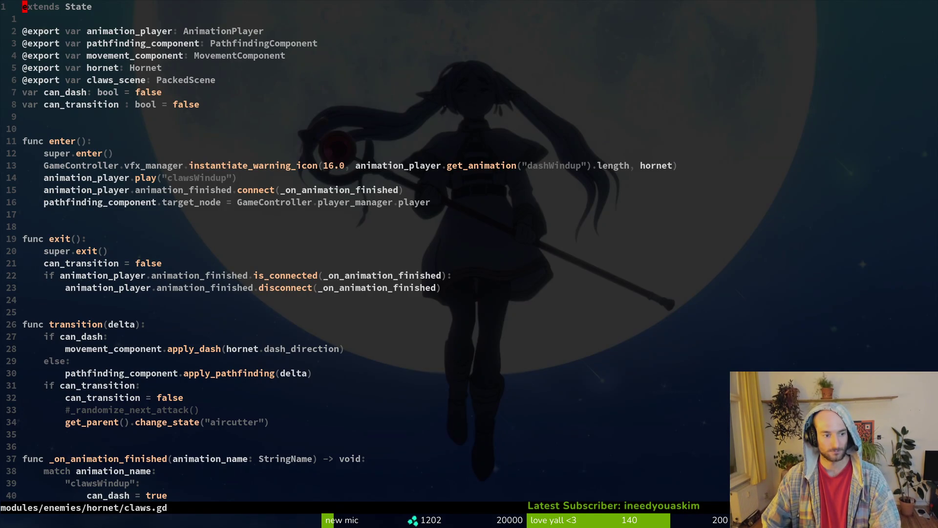
key(3)
key(3)
key(G)
key(asciicircum)
text(xji)
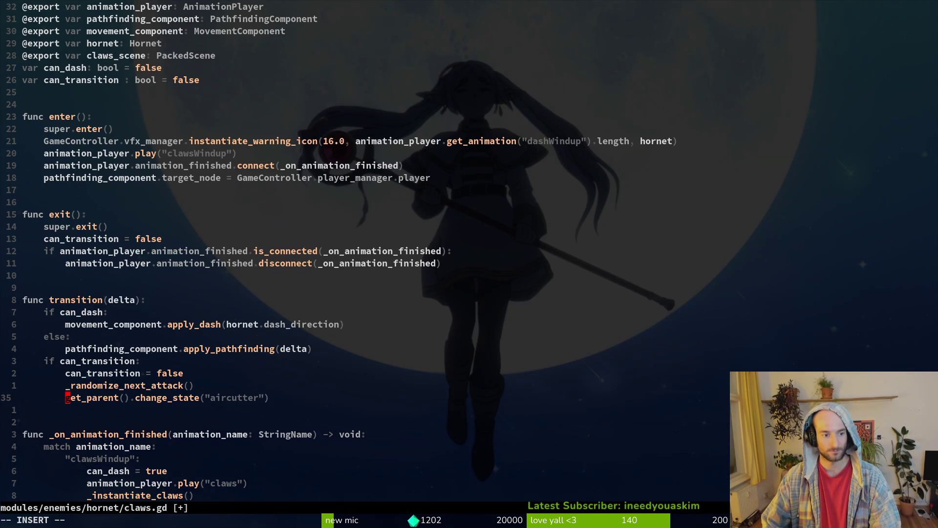
text(#)
key(Escape)
text(:w)
key(Return)
key(ctrl+d)
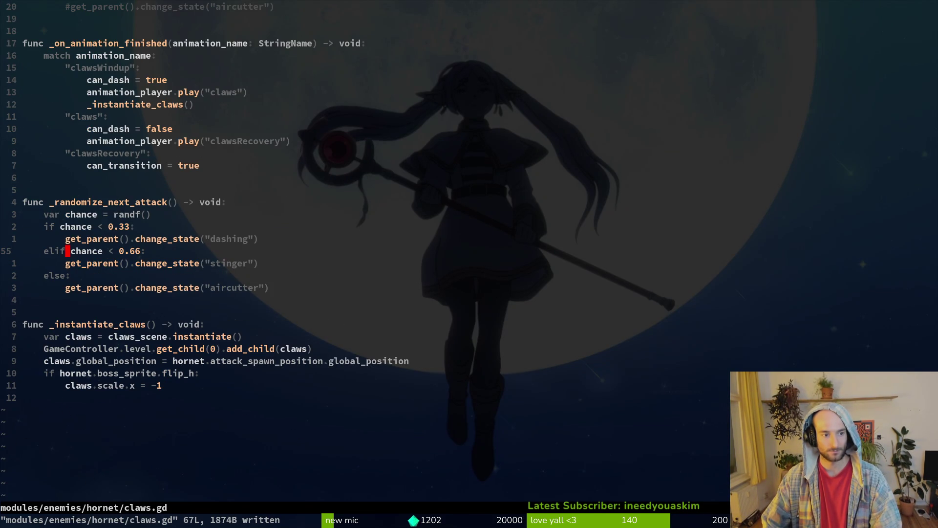
Open aircutter.gd from the hornet folder listing
key(minus)
key(j)
key(j)
key(Return)
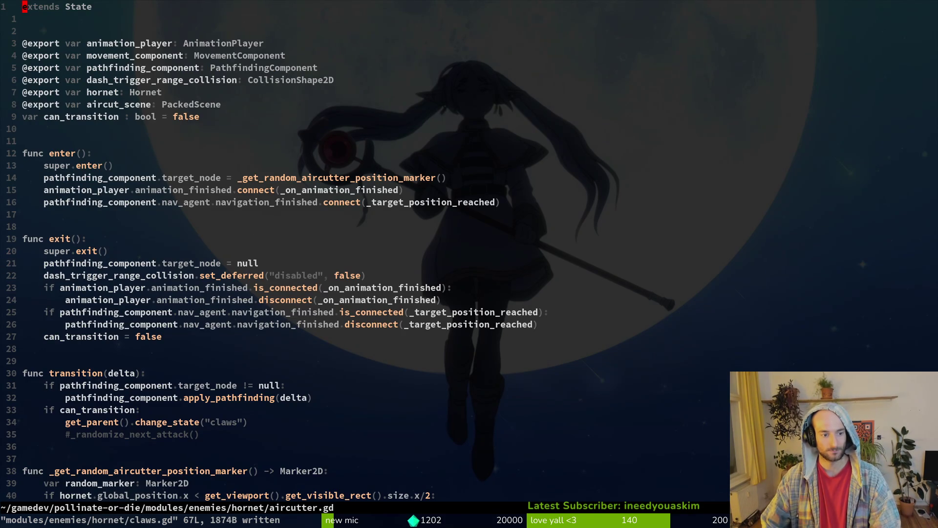
In aircutter.gd, re-enable the _randomize_next_attack() call, comment out the claws switch, and save
key(3)
key(5)
key(j)
key(w)
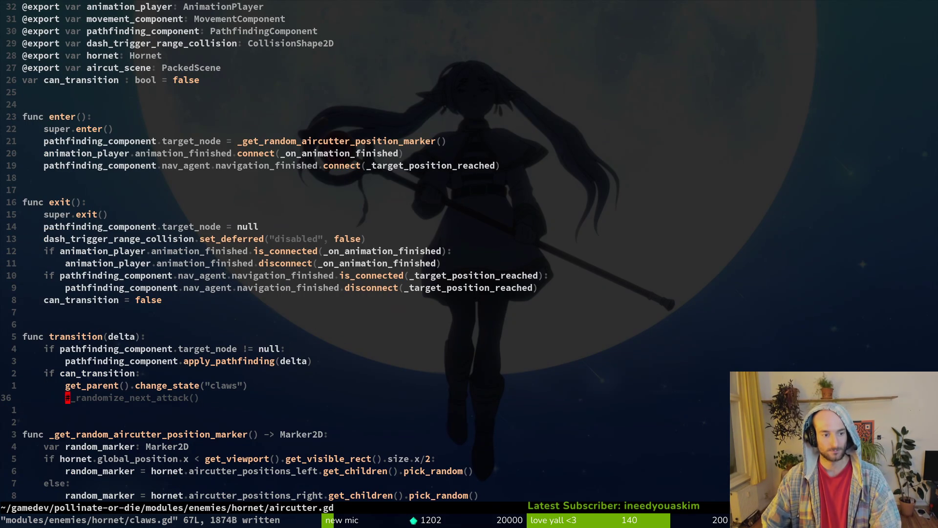
text(xki#)
key(Escape)
text(:w)
key(Return)
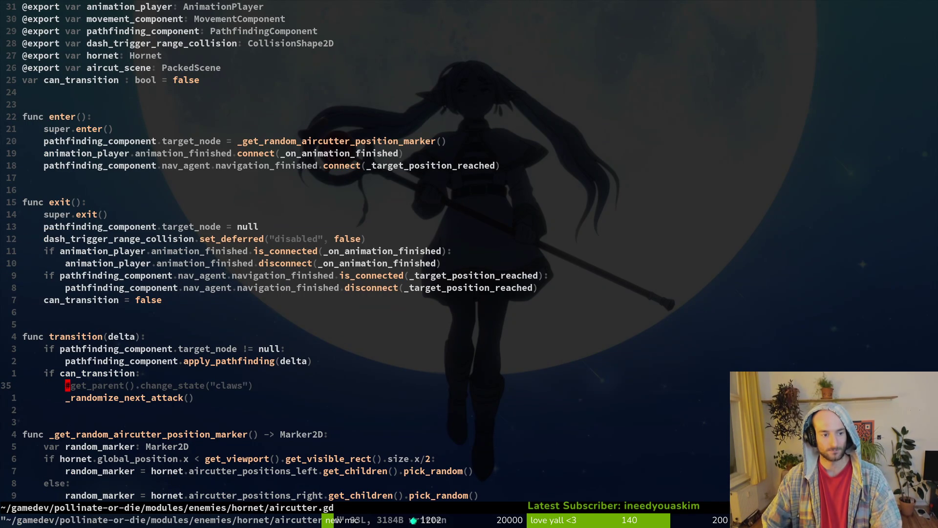
text(20jCre)
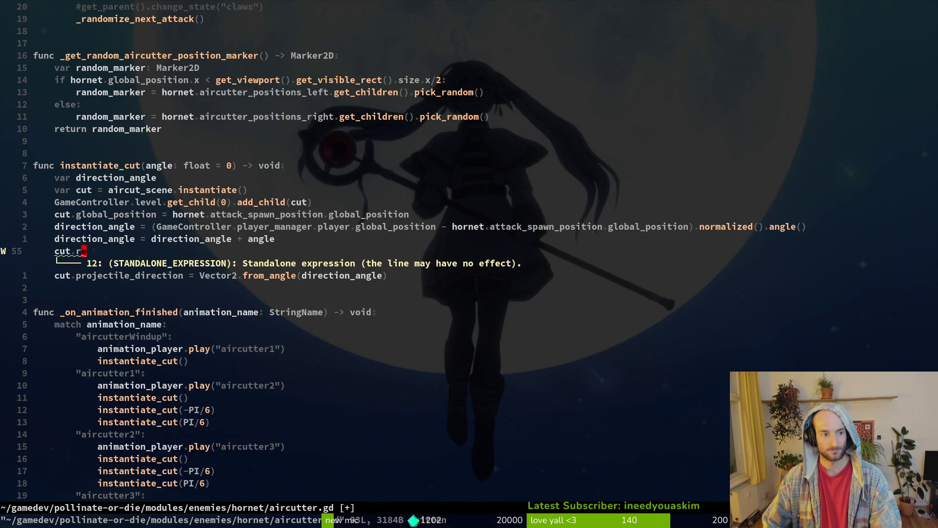
text(u)
key(minus)
Open dashing.gd from the hornet folder and look over its transition code
key(j)
key(j)
key(j)
key(j)
key(j)
key(Return)
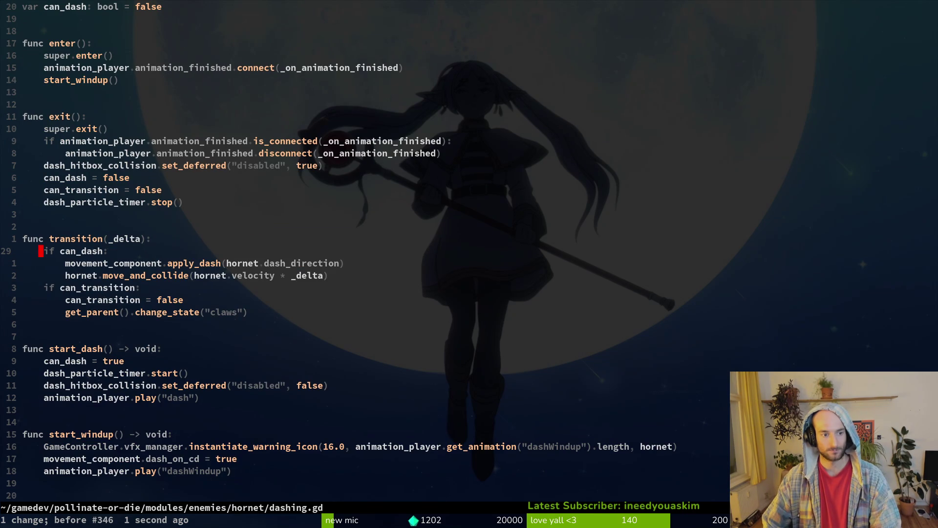
key(j)
key(j)
key(j)
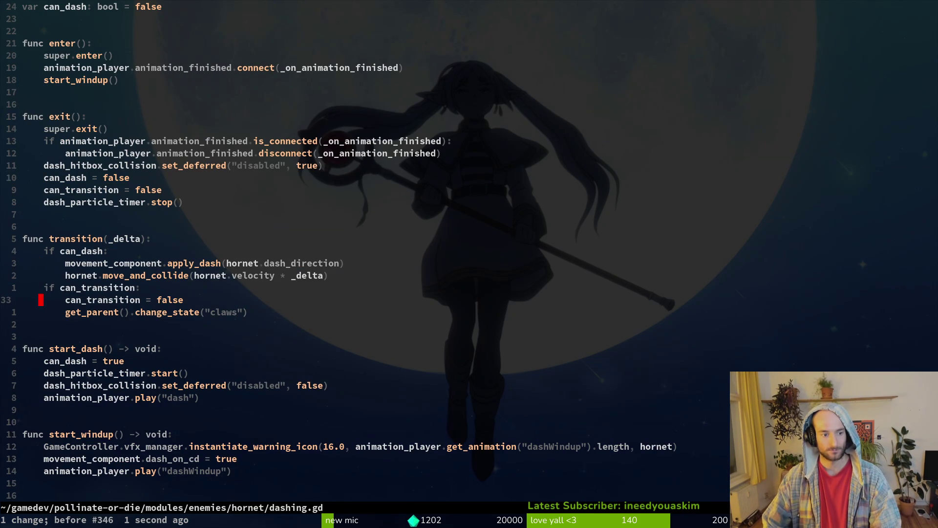
key(ctrl+d)
key(ctrl+u)
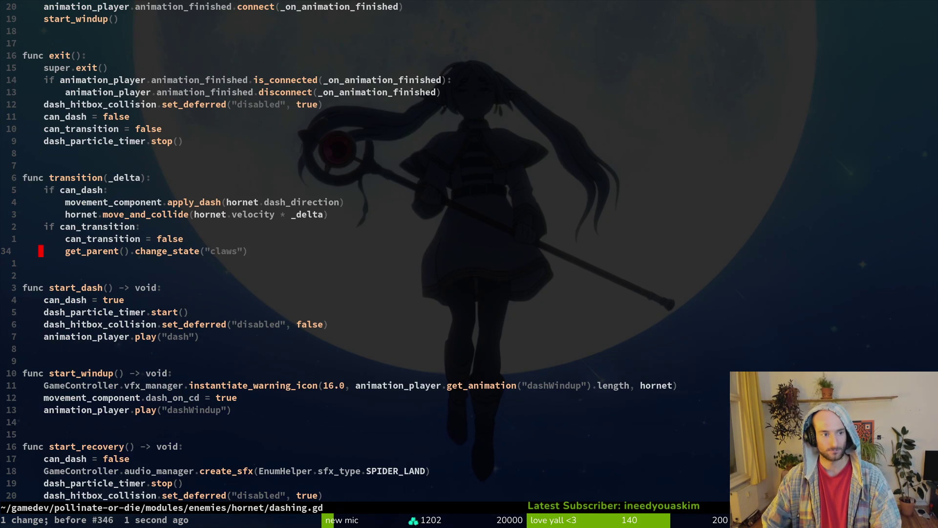
key(ctrl+u)
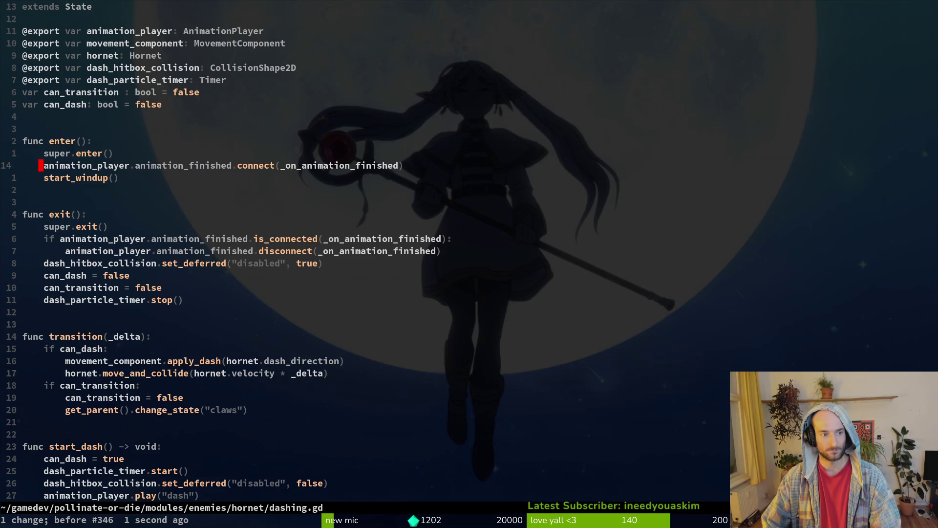
key(ctrl+d)
key(space)
key(p)
key(v)
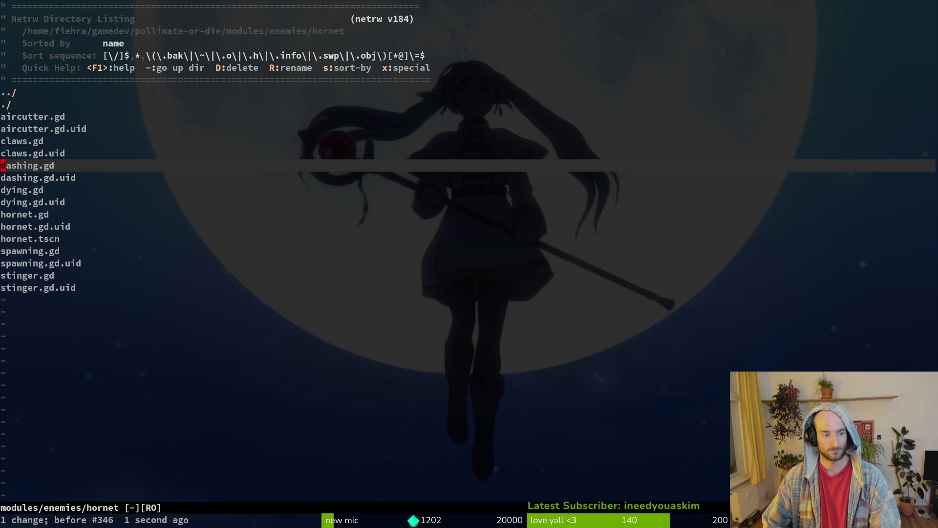
key(Return)
Copy the whole _randomize_next_attack function from stinger.gd
key(space)
text(pfstinger)
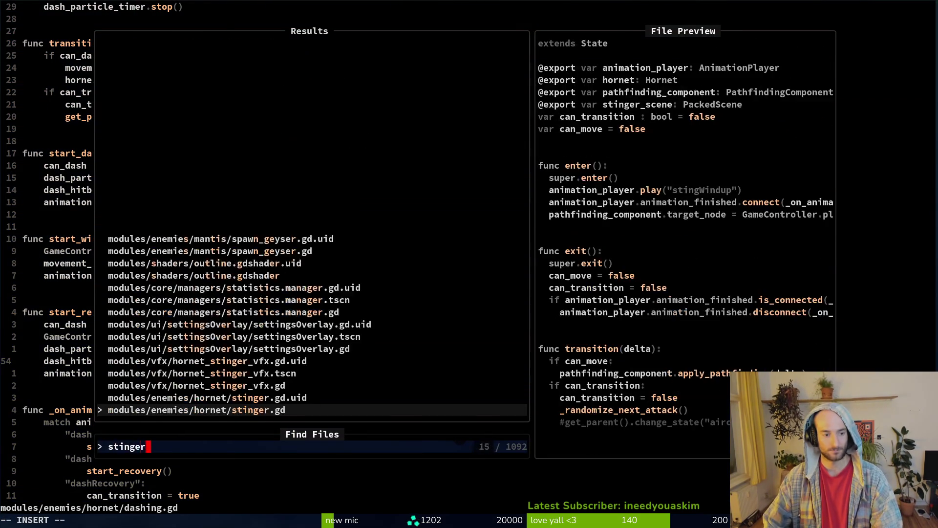
key(Return)
key(1)
key(0)
key(k)
key(shift+v)
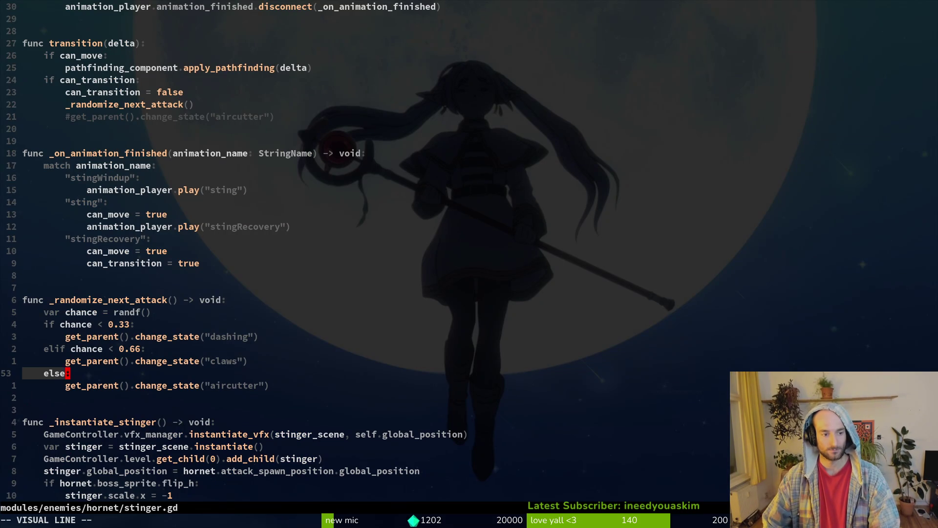
key(k)
key(5)
key(k)
key(Escape)
key(k)
key(shift+v)
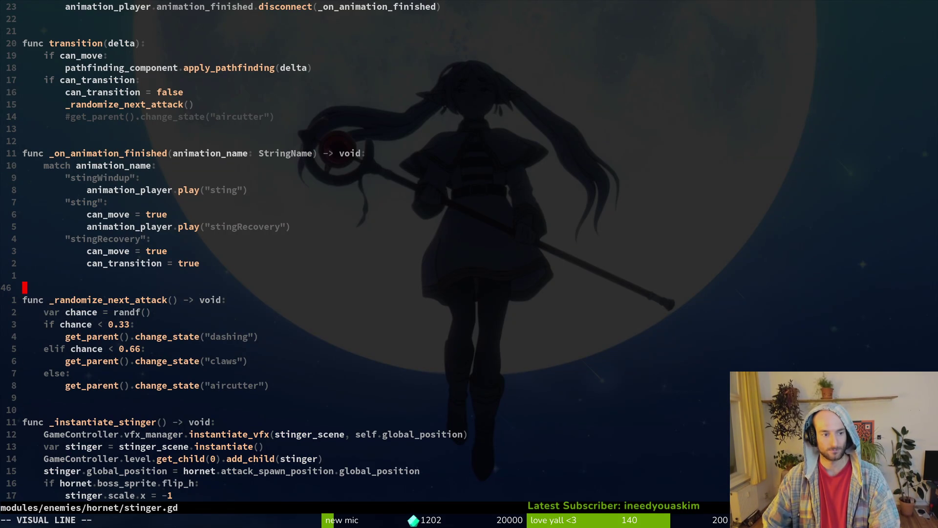
text(8jy:w)
key(Return)
Paste _randomize_next_attack into dashing.gd and call it after can_transition = false in transition
key(ctrl+6)
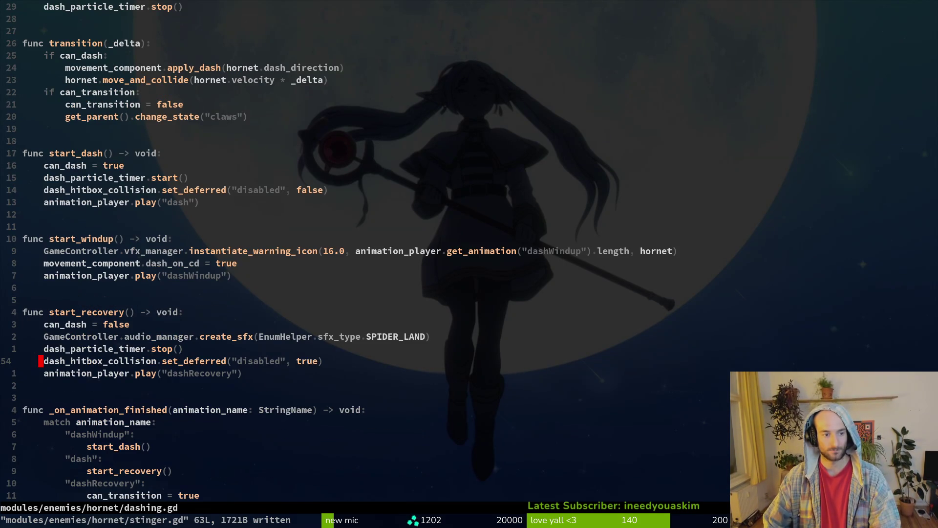
key(j)
key(j)
key(p)
key(5)
key(k)
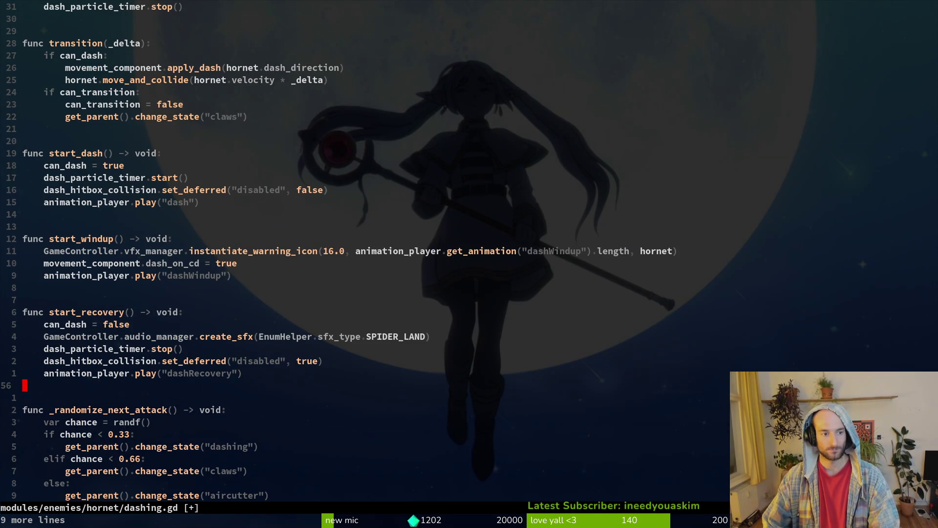
key(k)
key(k)
key(k)
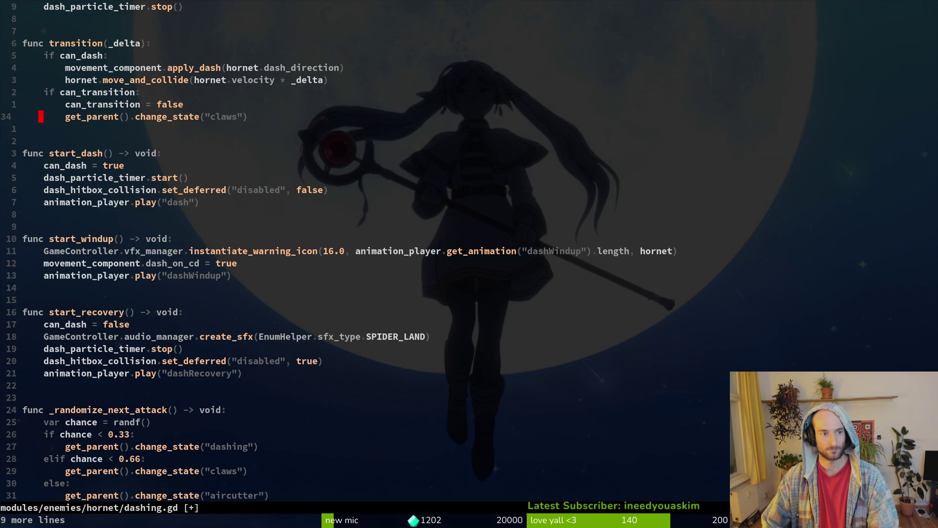
text(o_ra)
key(Return)
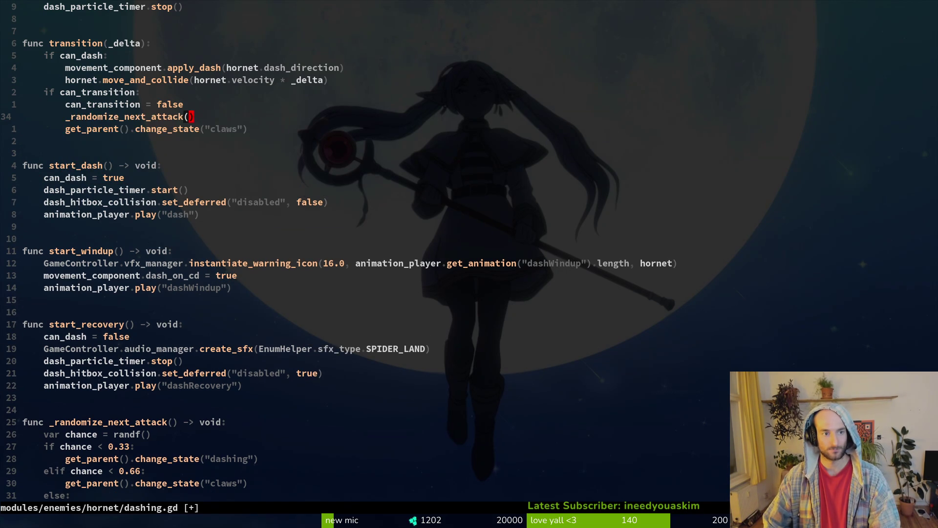
key(Escape)
Comment out the switch to the claws state in dashing.gd and save
key(j)
key(shift+v)
key(Escape)
key(u)
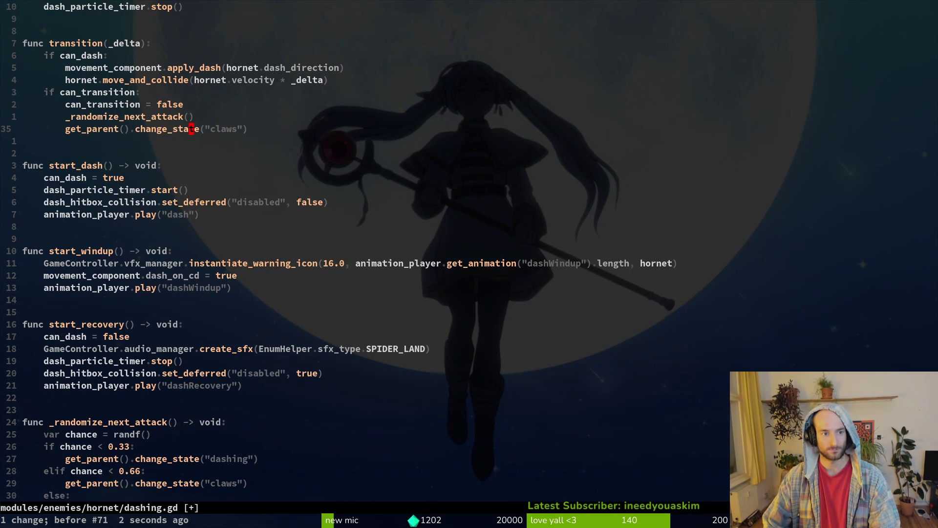
text(^)
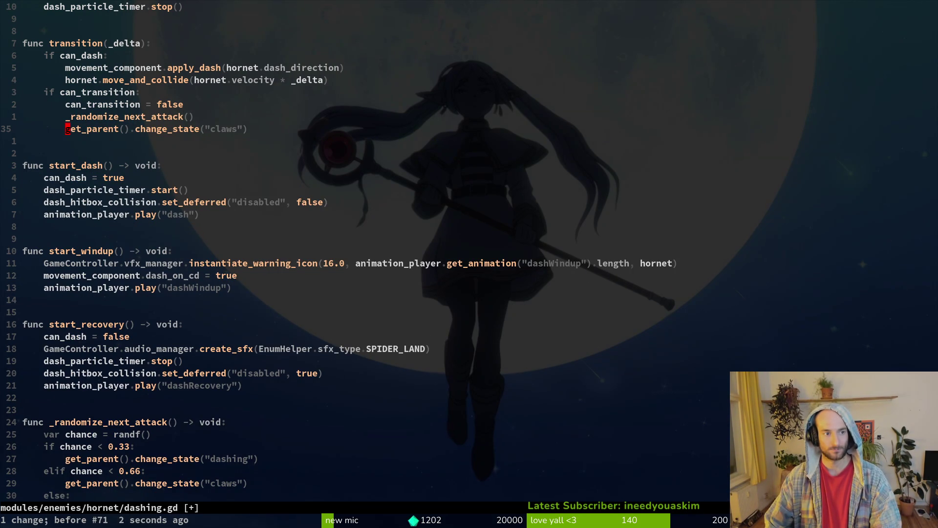
text(i#)
key(Escape)
text(:w)
key(Return)
Change the first _randomize_next_attack branch from "dashing" to "stinger" and save dashing.gd
key(shift+g)
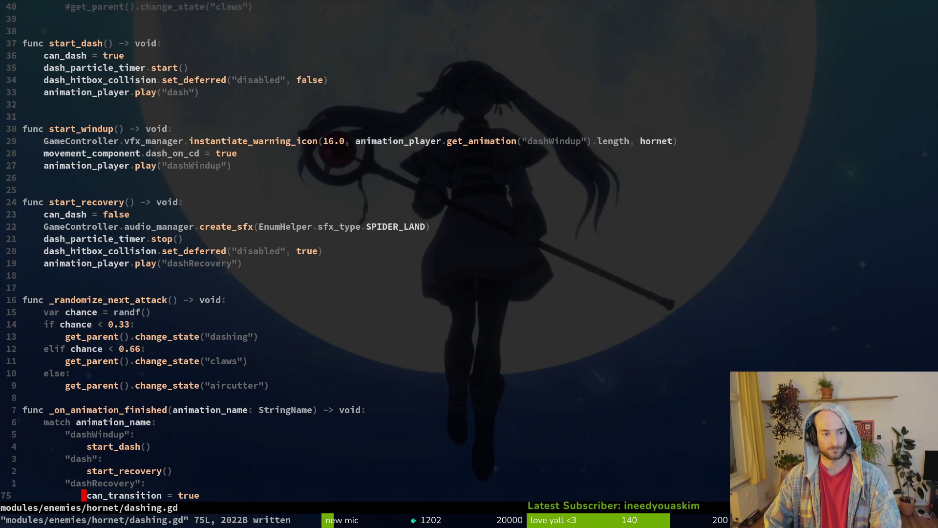
text(16k)
key(j)
key(j)
key(j)
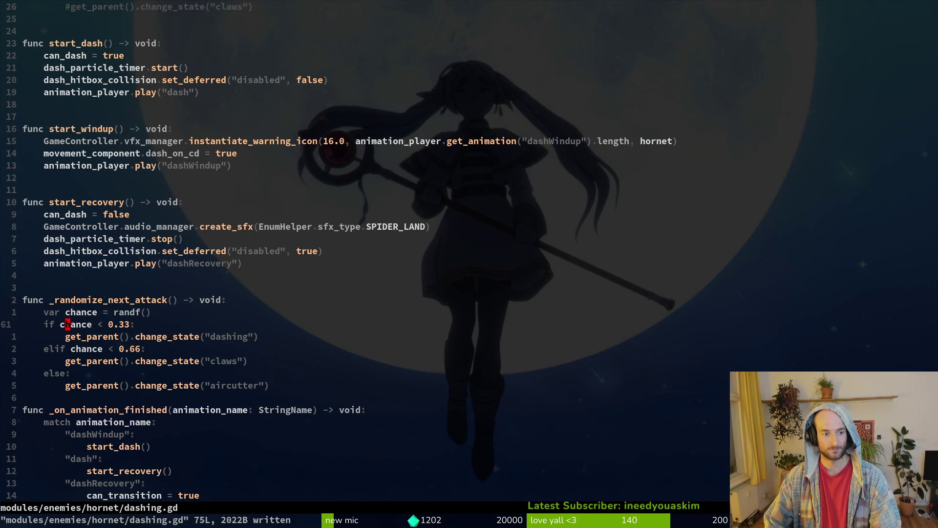
key(o)
key(Escape)
text(:w)
key(Return)
key(k)
key(k)
key(k)
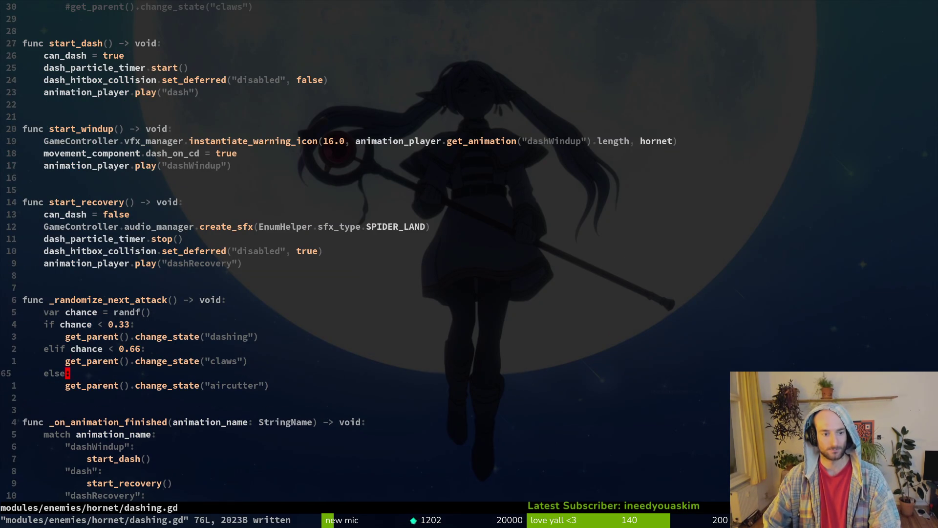
key(e)
key(w)
key(w)
text(wt))
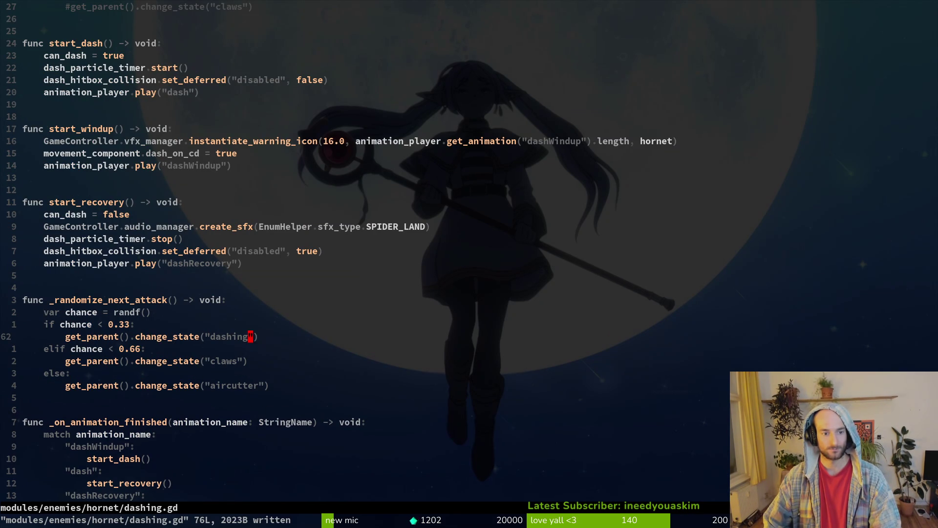
text(ci"stinger)
key(Escape)
text(:w)
key(Return)
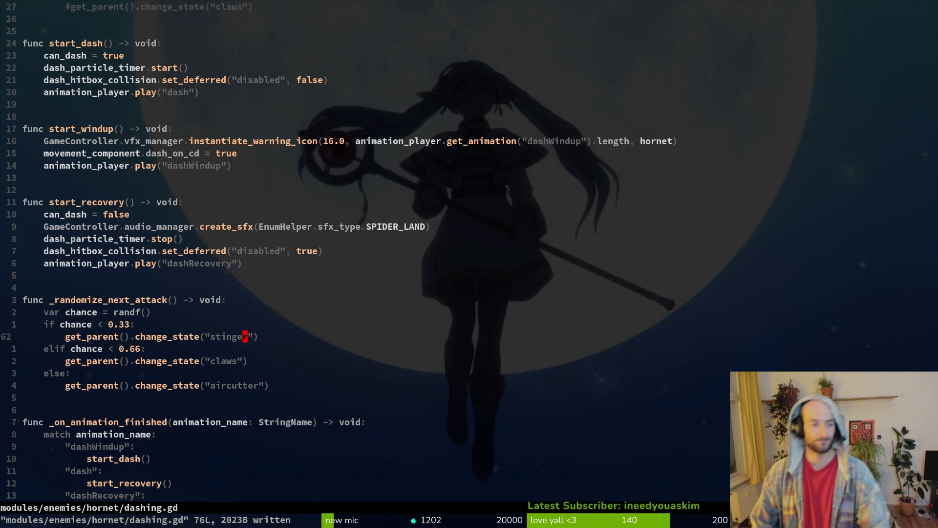
Open the hornet scene in Godot, then return to the code editor
key(alt+Tab)
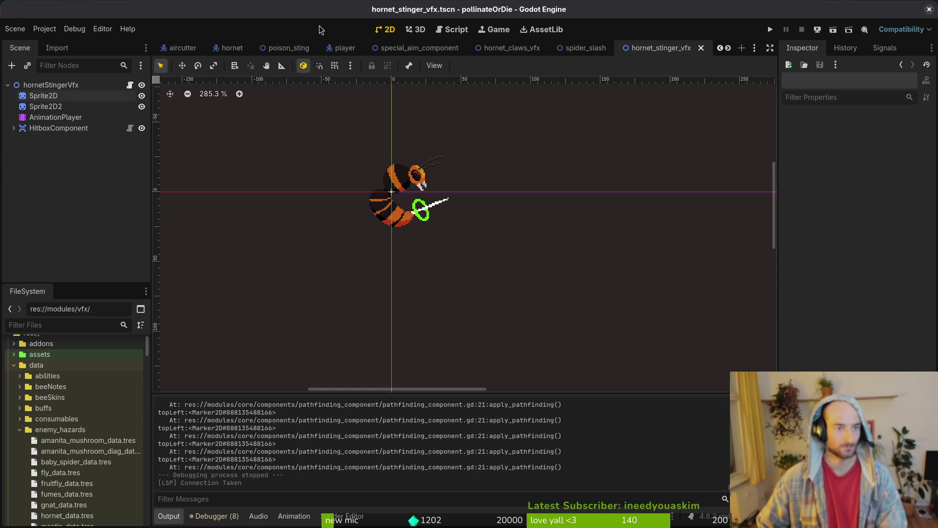
click(231, 47)
key(alt+Tab)
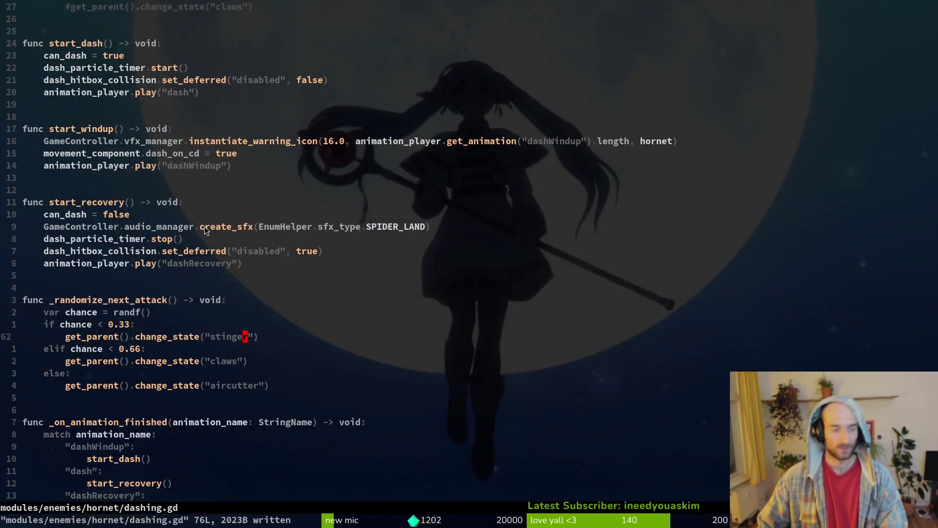
Start a project file search for 'aricut', then drop it and go back to Godot
key(space)
key(f)
key(f)
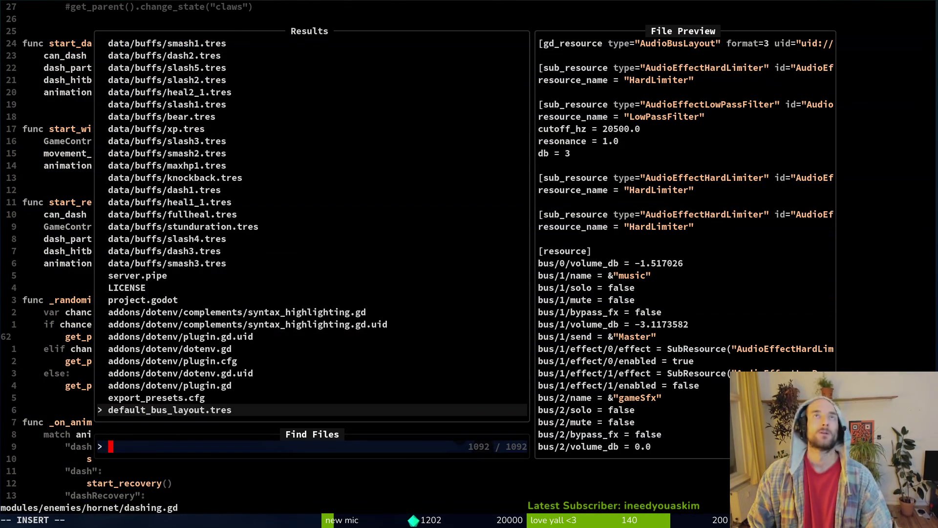
text(aricut)
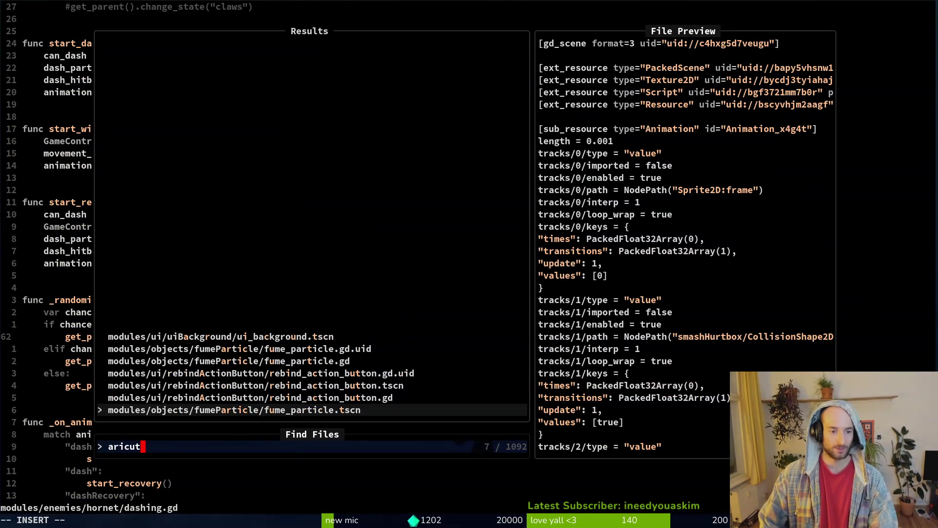
key(alt+Tab)
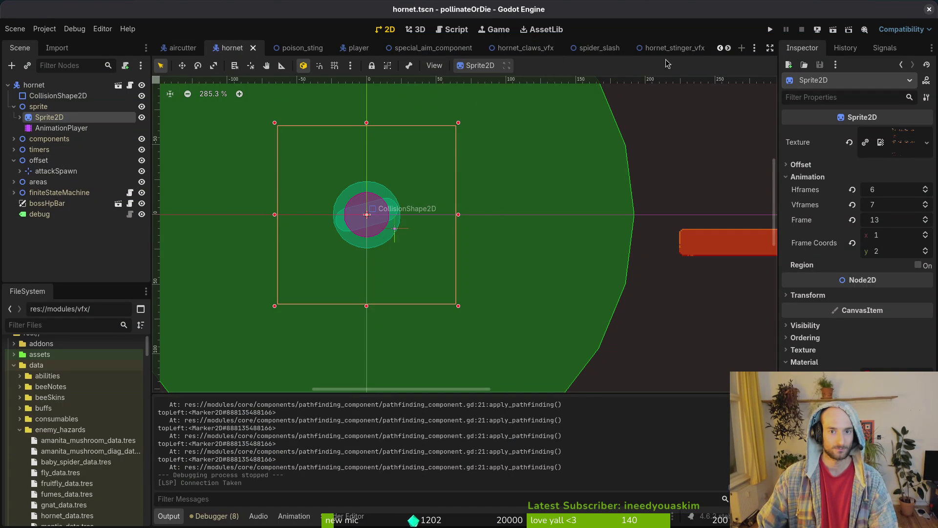
Close the special_aim_component, aircutter and splashScreen scene tabs and open arena_hornet
middle_click(435, 49)
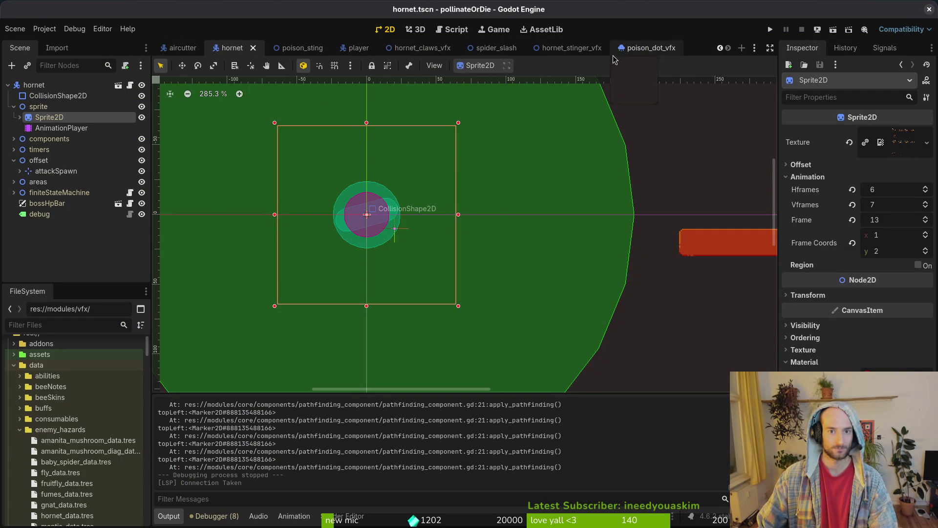
middle_click(164, 49)
middle_click(187, 51)
click(181, 50)
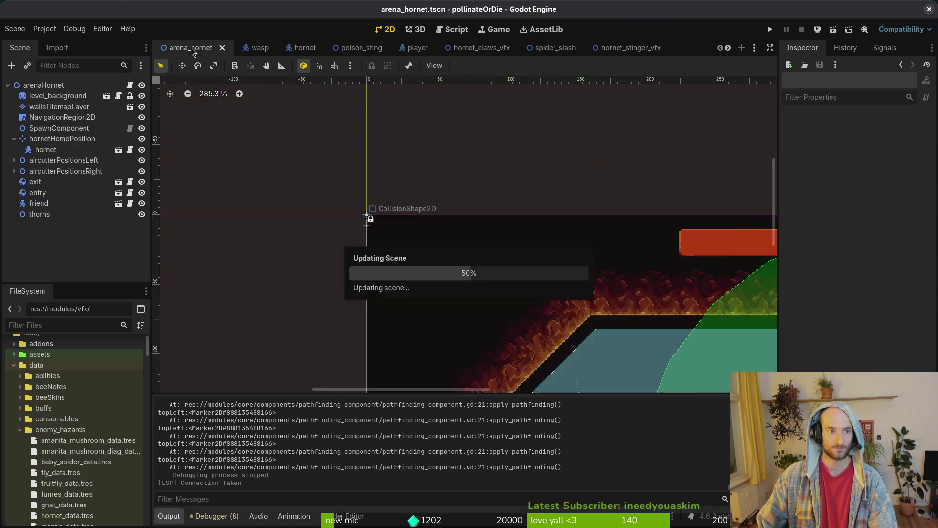
Move the three aircutterPositionsRight markers under aircutterPositionsLeft
click(14, 161)
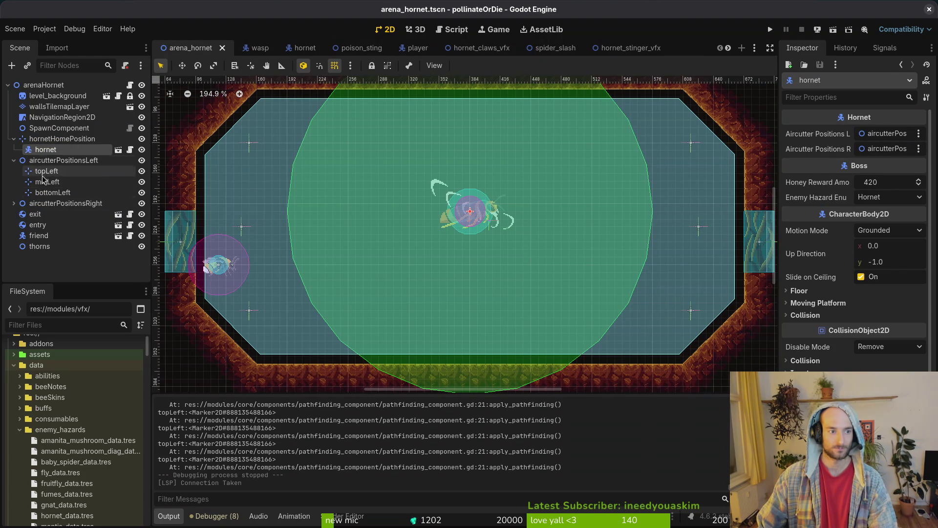
click(47, 171)
shift+click(69, 194)
click(13, 203)
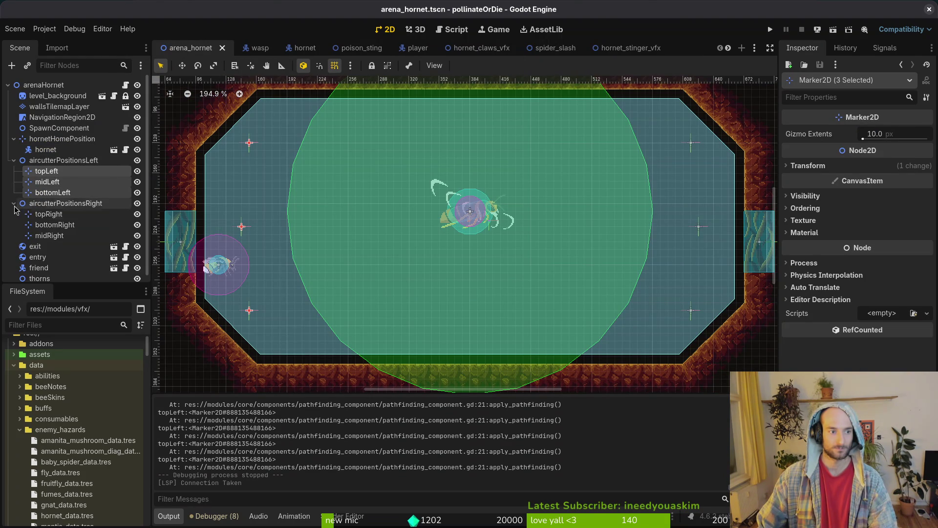
click(48, 214)
shift+click(53, 236)
drag(54, 221, 64, 161)
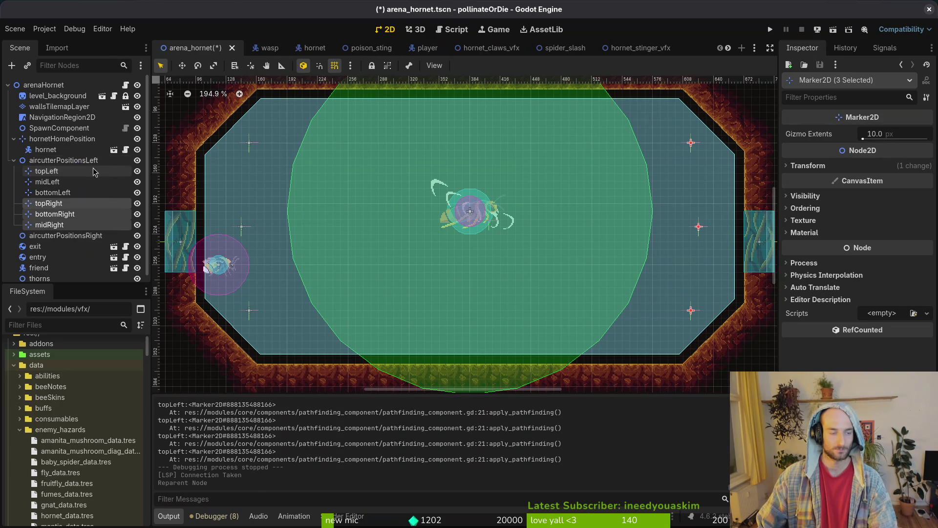
Rename aircutterPositionsLeft to aircutterPositions, delete aircutterPositionsRight, and save the scene
double_click(103, 160)
click(98, 155)
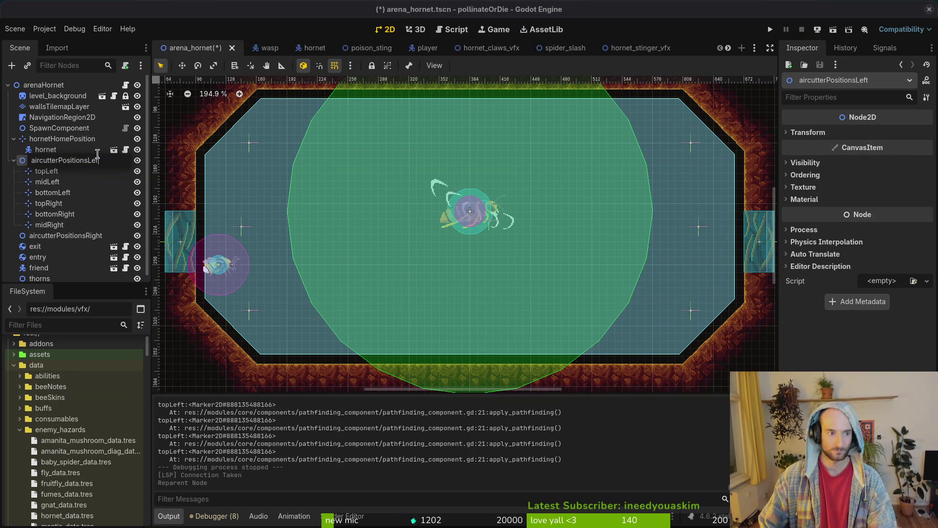
key(BackSpace)
key(Return)
click(53, 235)
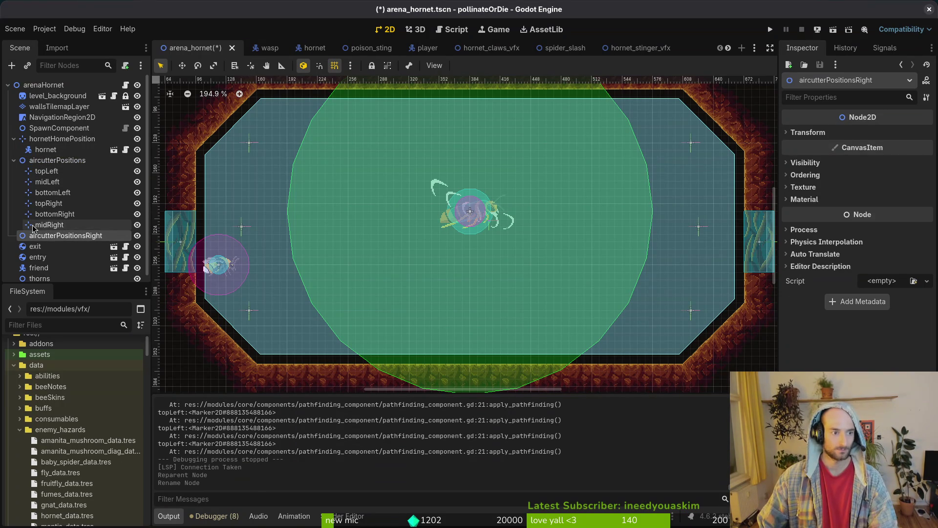
key(Delete)
key(Return)
key(ctrl+s)
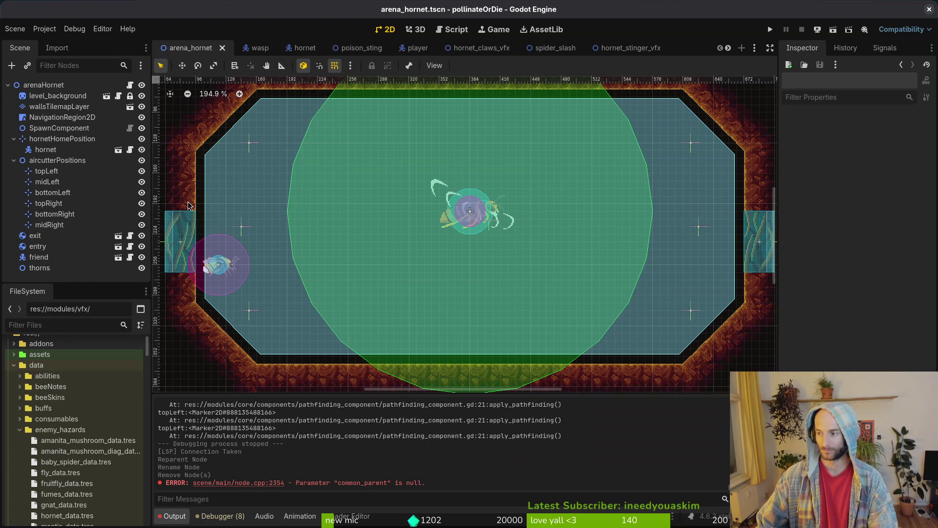
key(alt+Tab)
In hornet.gd, delete the projectile_spawn_offset line and save
text(hor)
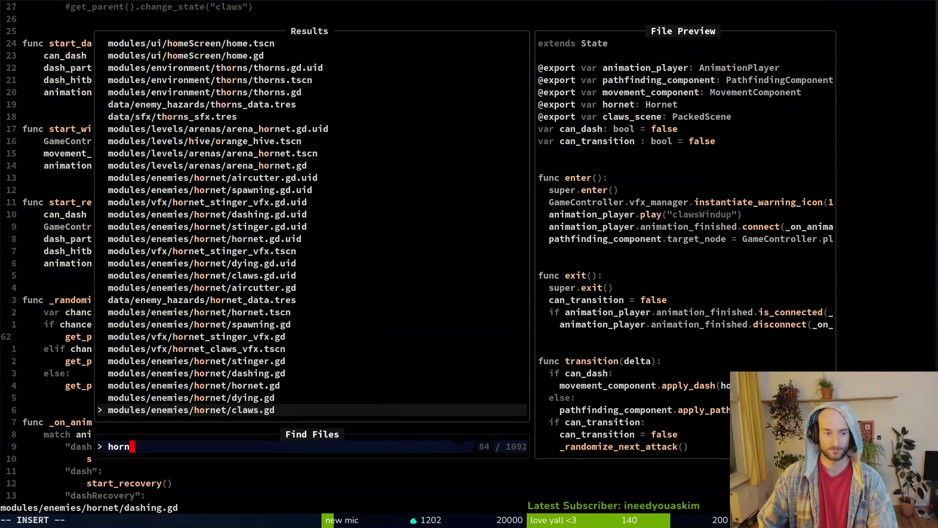
text(net)
key(Up)
key(Return)
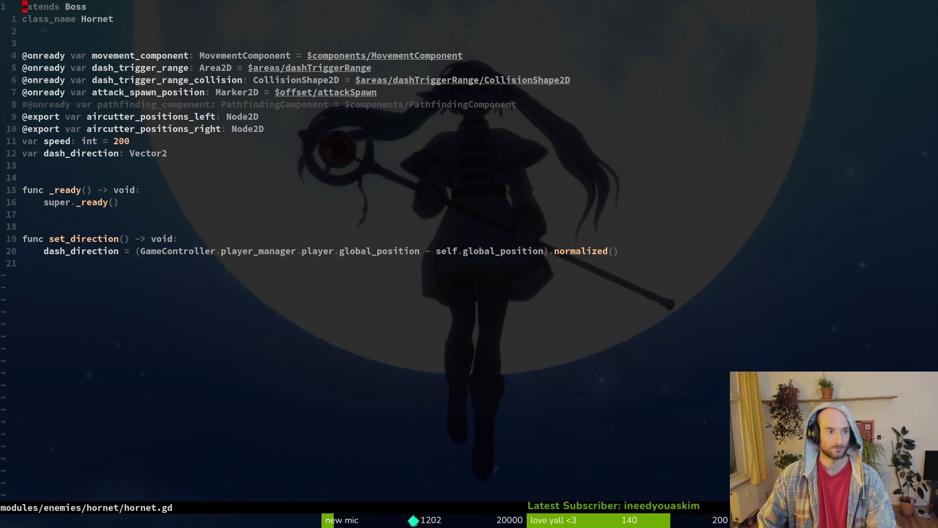
key(u)
key(u)
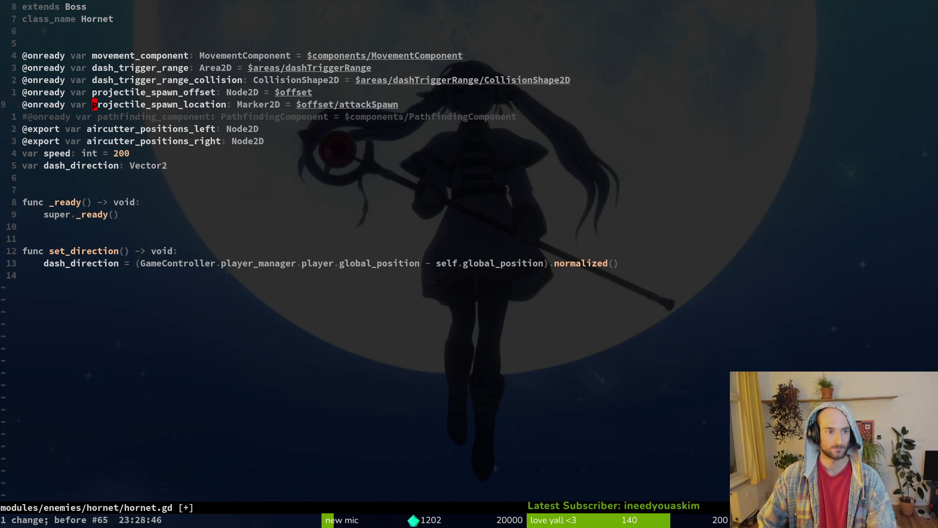
key(u)
key(u)
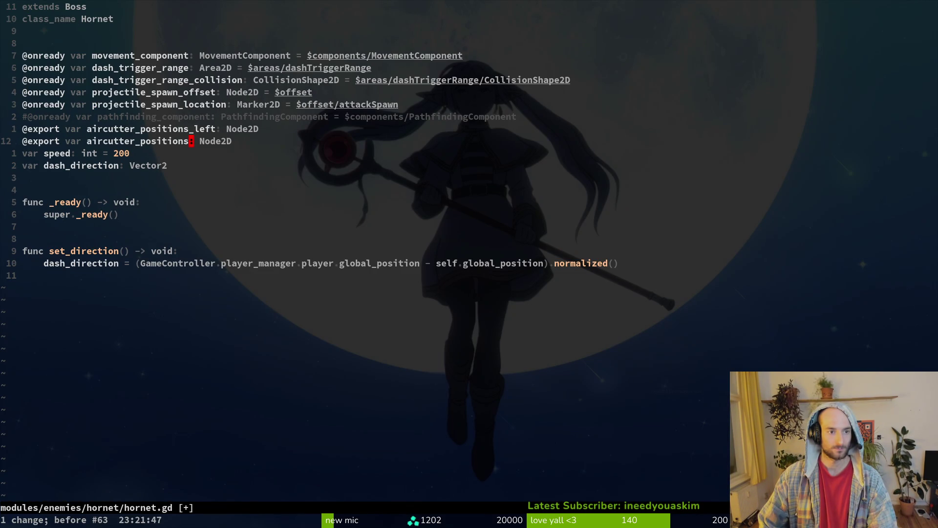
key(u)
key(u)
key(ctrl+r)
key(k)
key(shift+v)
text(d:w)
key(Return)
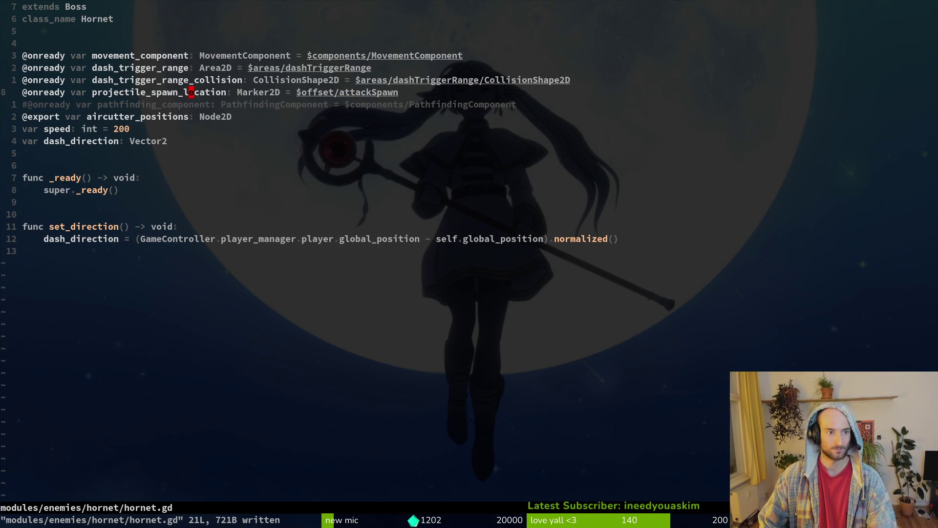
Rename projectile_spawn_location to attack_spawn_position in hornet.gd
key(v)
key(i)
key(w)
key(u)
text(u)
text(ciwattack)
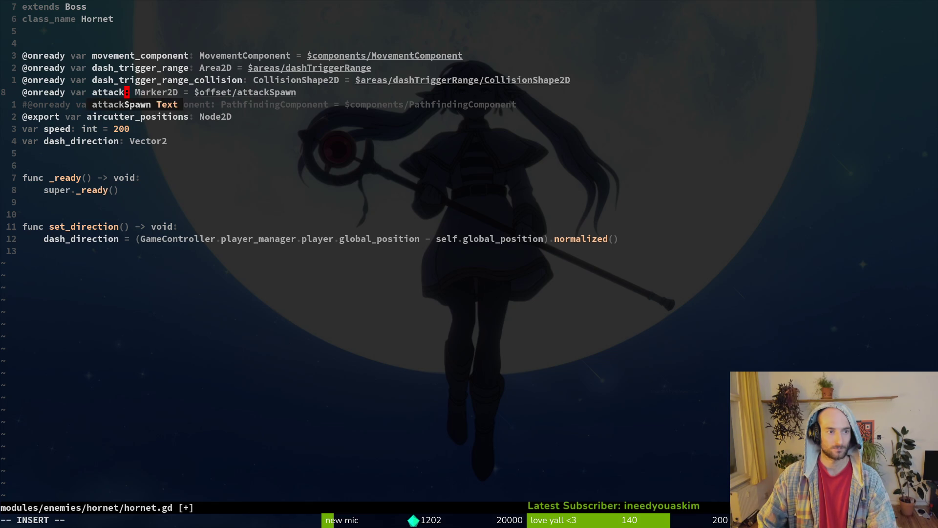
key(Escape)
In stinger.gd, set the stinger.global_position line to use attack_spawn_position and save
key(space)
key(f)
key(f)
text(stinger)
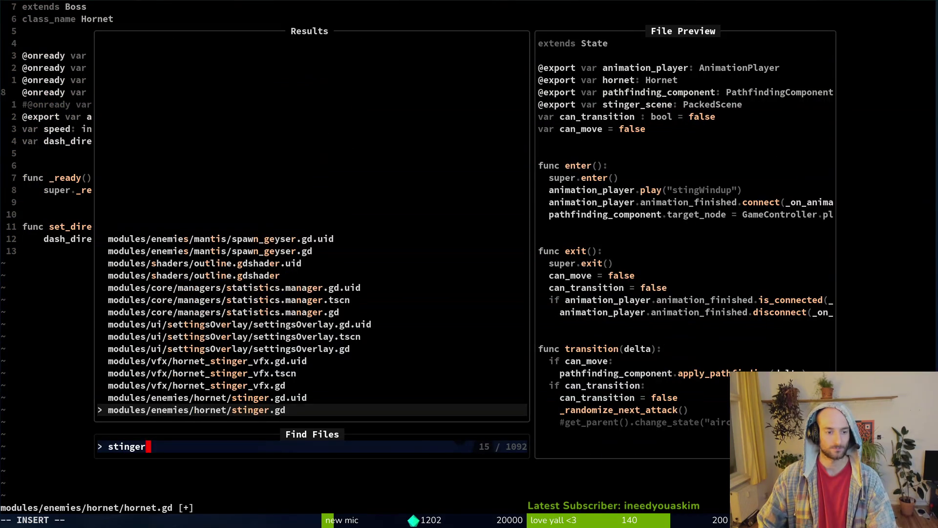
key(Return)
key(G)
key(k)
key(k)
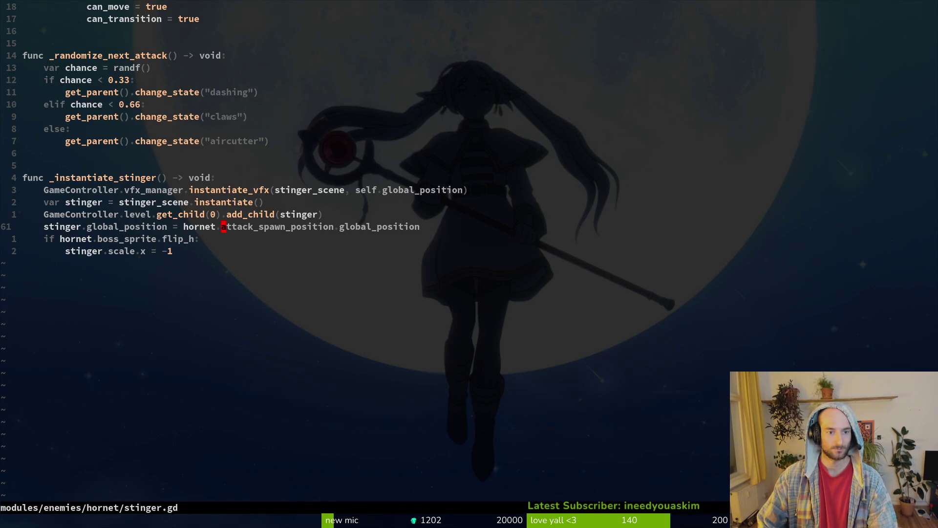
text(gdy var attack)
text(_spawn_position)
key(Escape)
text(:w)
key(Return)
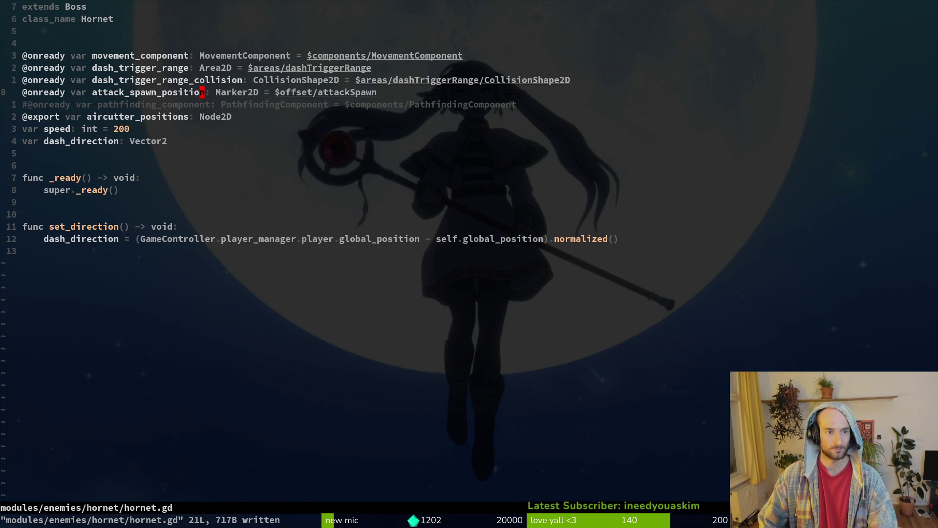
key(j)
key(j)
key(j)
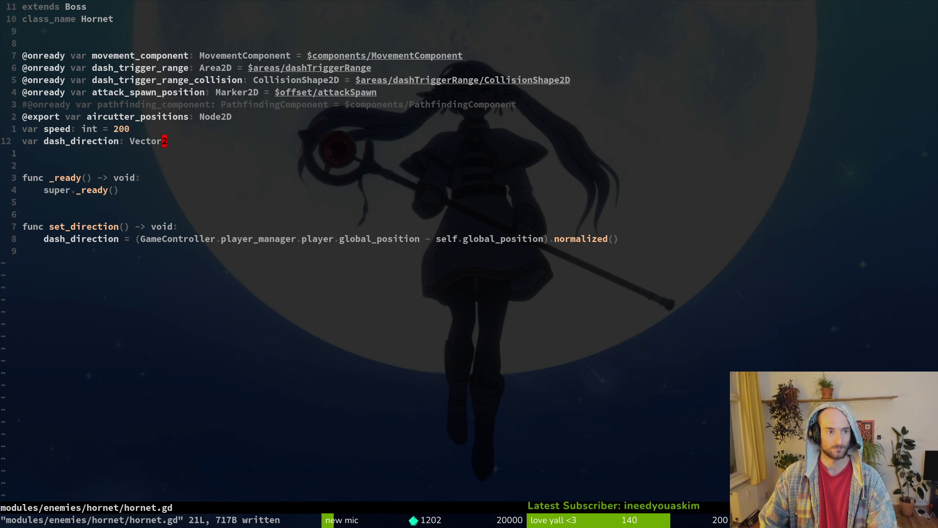
key(k)
key(k)
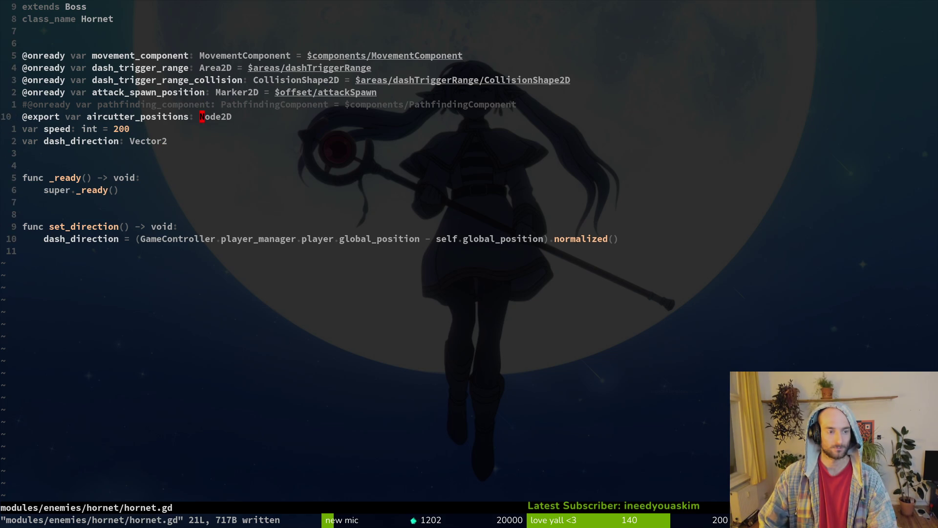
key(space)
Open aircutter.gd and move the left random_marker line above the if check, then save
key(f)
key(f)
text(aircut)
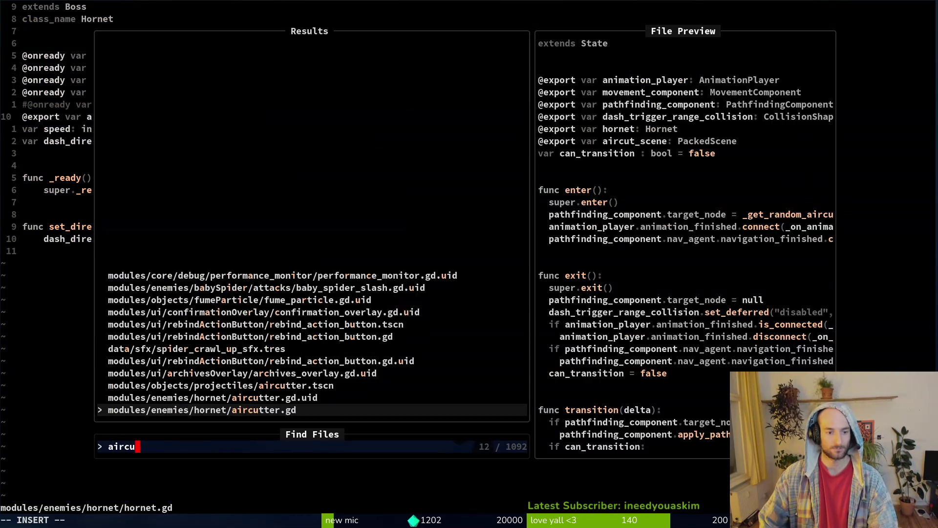
key(Return)
key(ctrl+u)
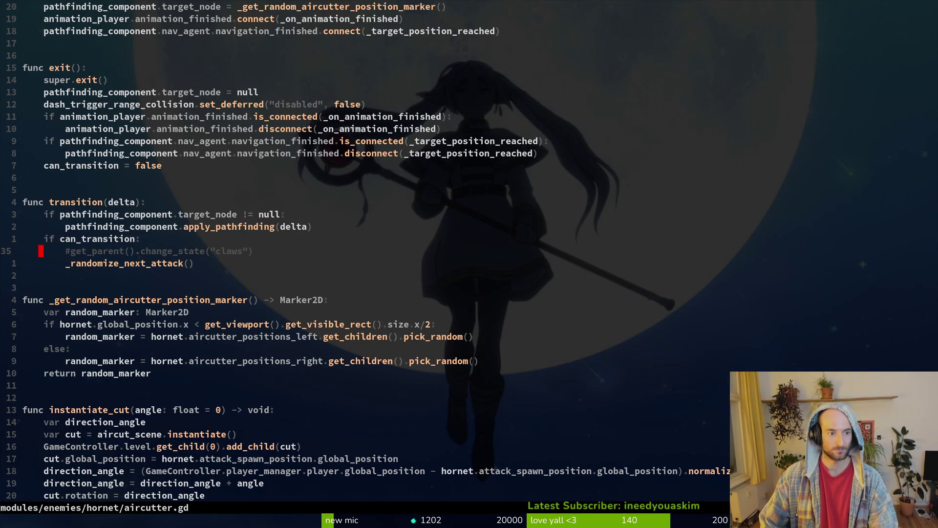
key(j)
key(j)
key(j)
key(shift+v)
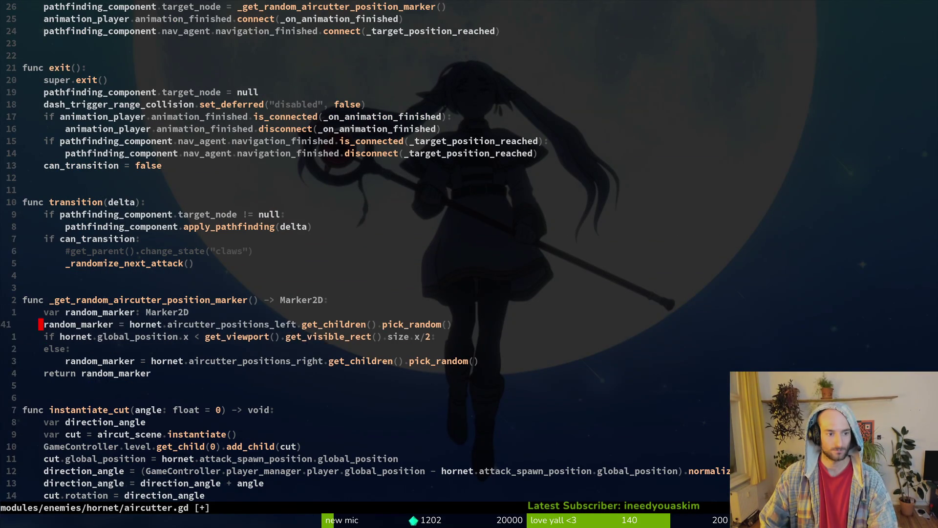
key(shift+k)
key(Escape)
text(:w)
key(Return)
Delete the left/right if/else branch lines and save aircutter.gd
key(j)
key(shift+v)
key(j)
key(j)
key(j)
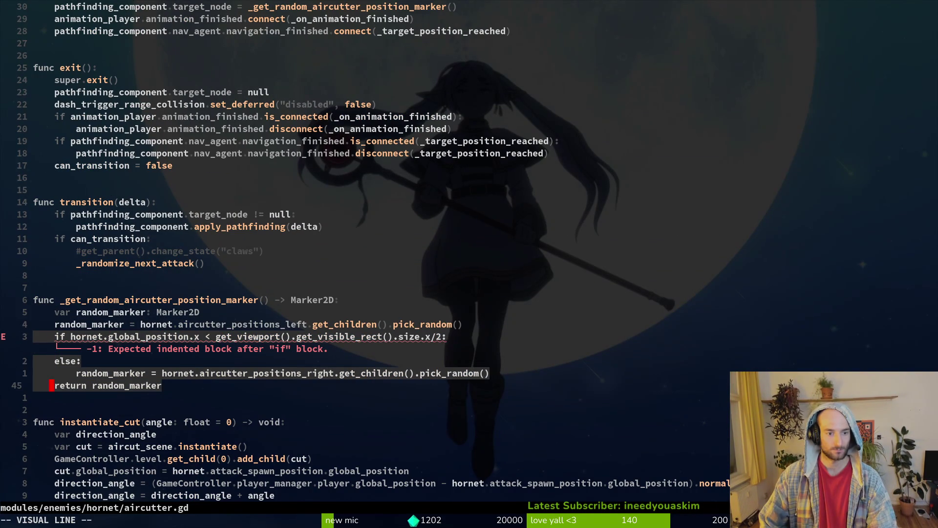
text(kd:w)
key(Return)
key(k)
Change the random_marker group to aircutter_positions, save the file, and quit Vim
key(w)
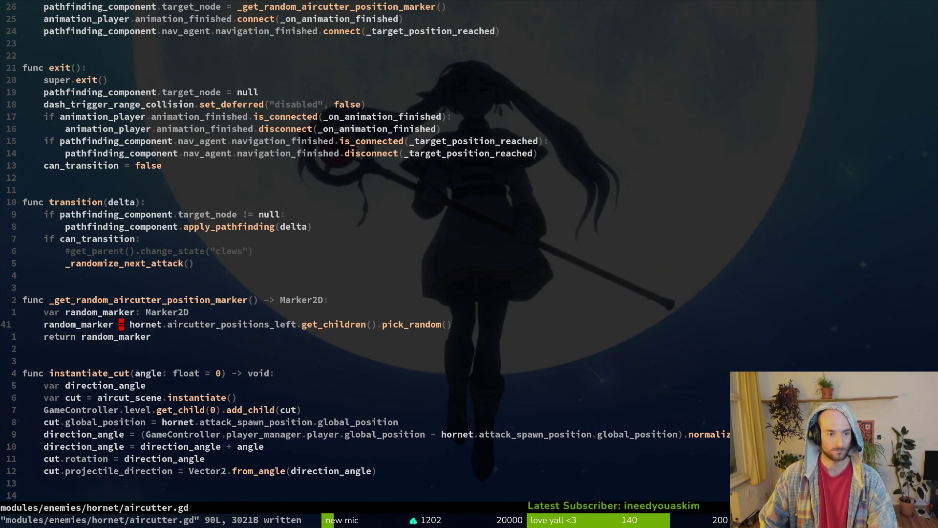
text(ciwa)
key(Tab)
key(Escape)
text(:w)
key(Return)
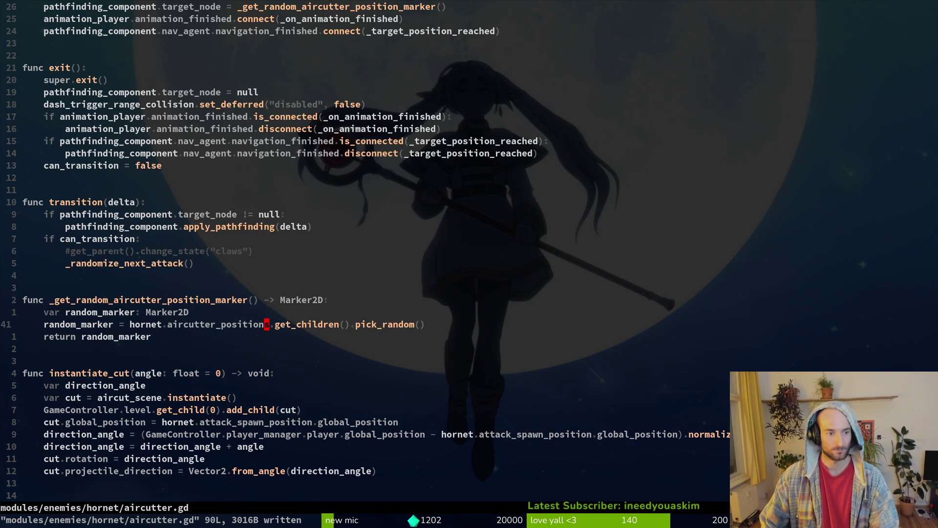
text(:q)
key(Return)
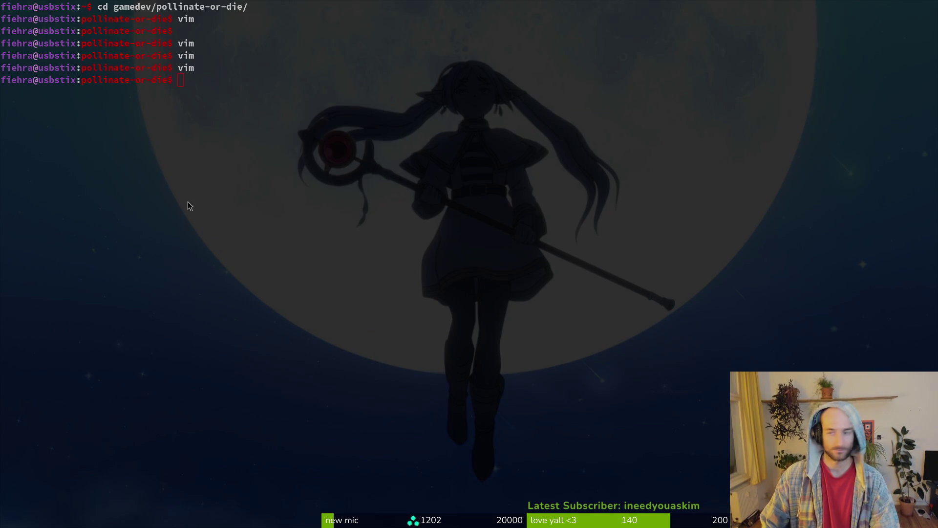
Review the hornet's spawning, dashing, aircutter, stinger and claws states, test-run, then open hornet_stinger_vfx
key(alt+Tab)
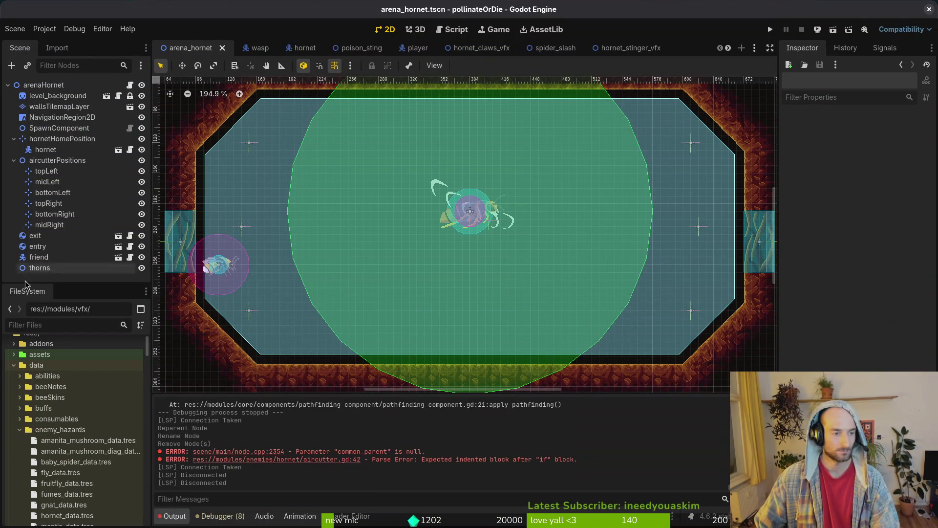
click(303, 48)
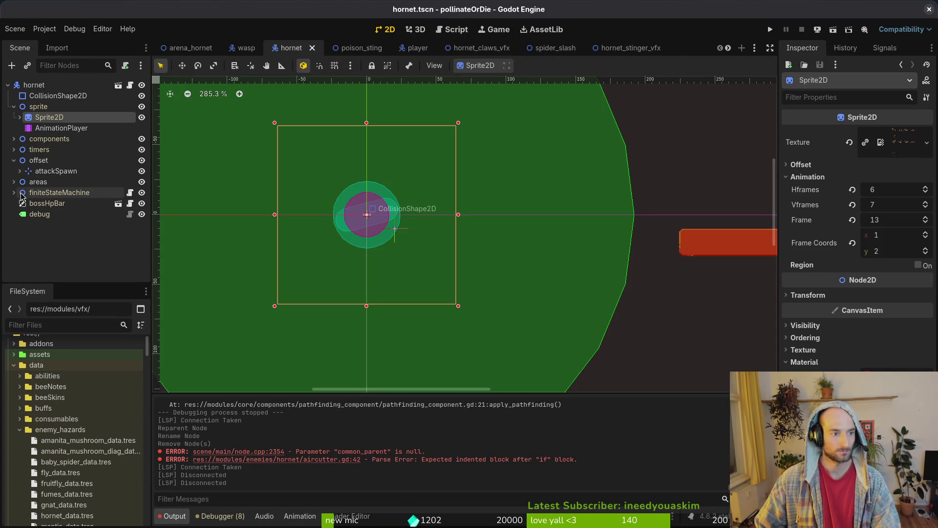
click(40, 205)
click(43, 214)
click(46, 225)
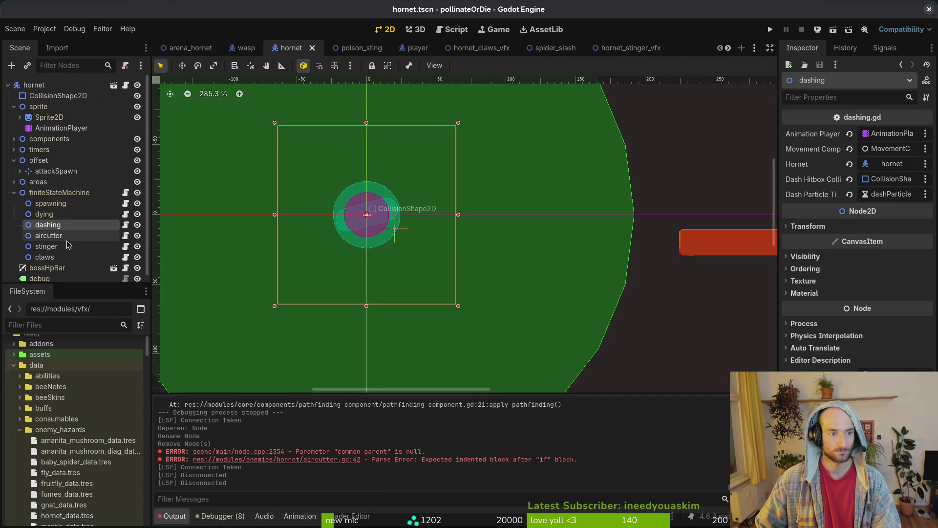
click(48, 235)
click(46, 246)
click(45, 257)
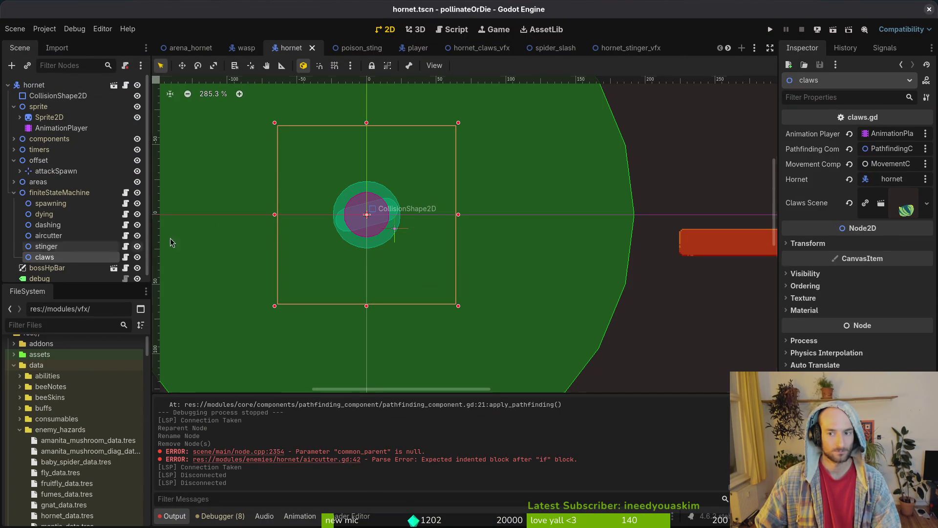
click(771, 31)
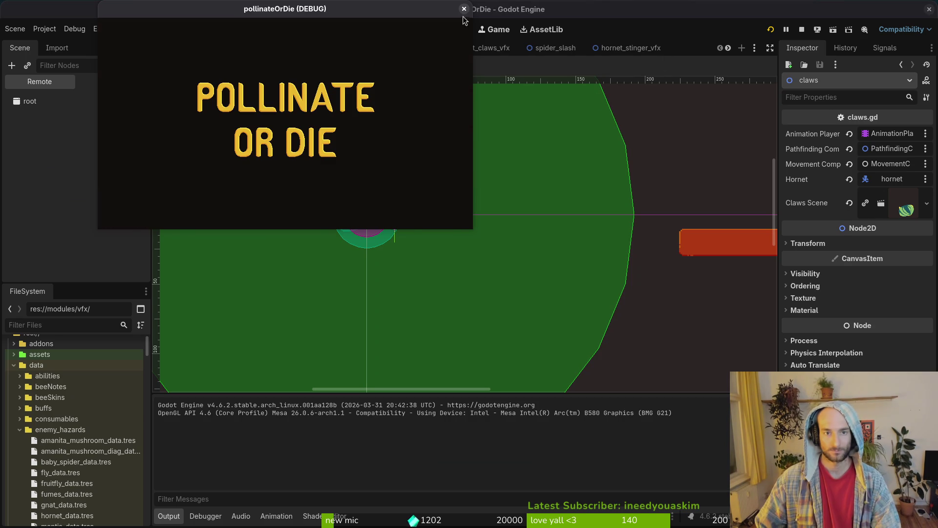
click(625, 54)
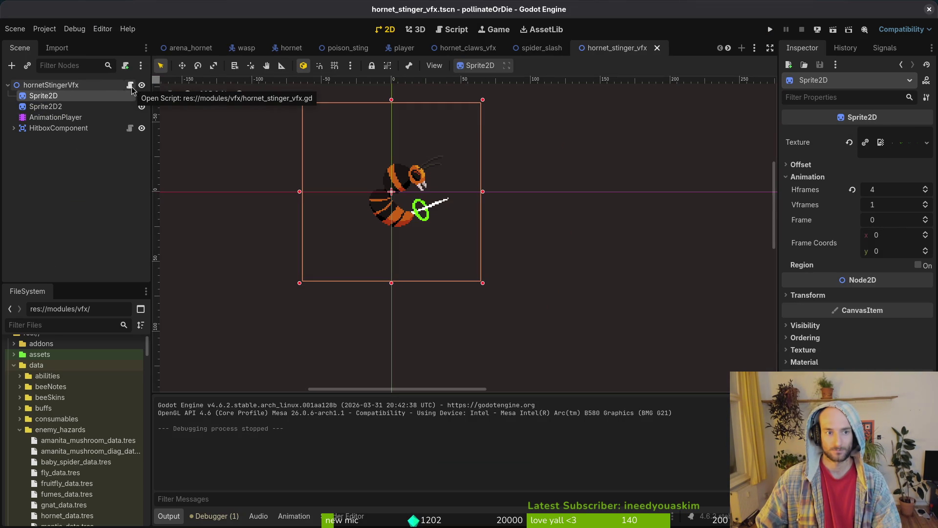
Open hornet_stinger_vfx.gd in Vim, then select the hornetStingerVfx root node in Godot
key(super+1)
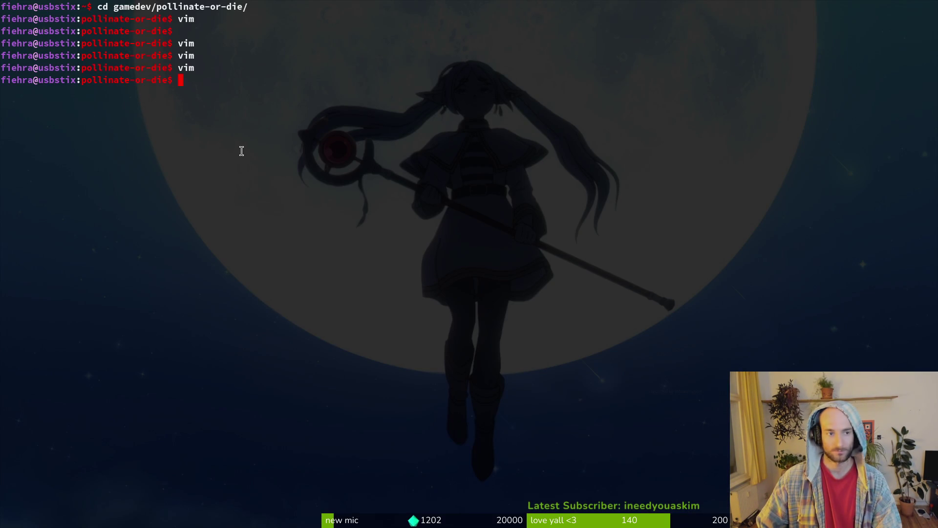
text(vim)
key(Return)
key(space)
key(f)
key(f)
text(hornetsti)
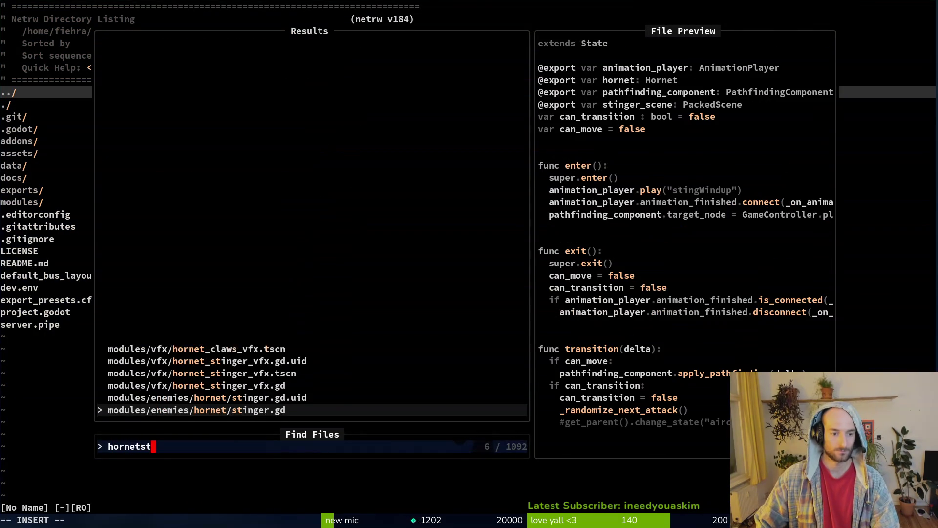
key(Up)
key(Up)
key(Return)
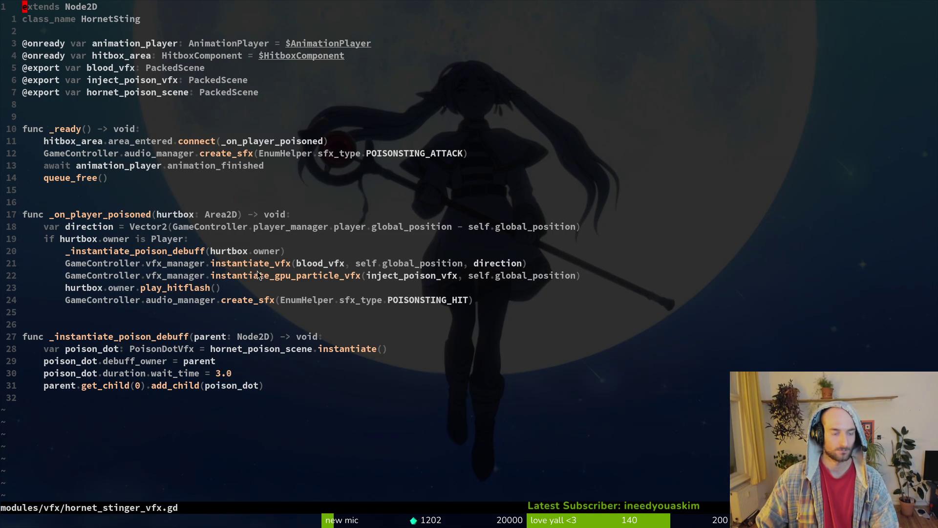
key(alt+Tab)
click(49, 86)
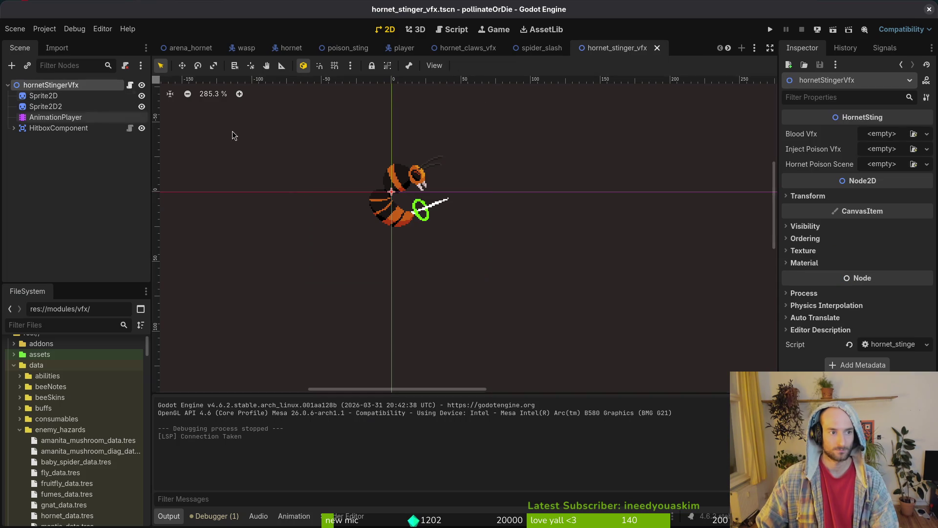
Quick Load blood_vfx.tscn into the Blood Vfx slot and save the scene
click(868, 139)
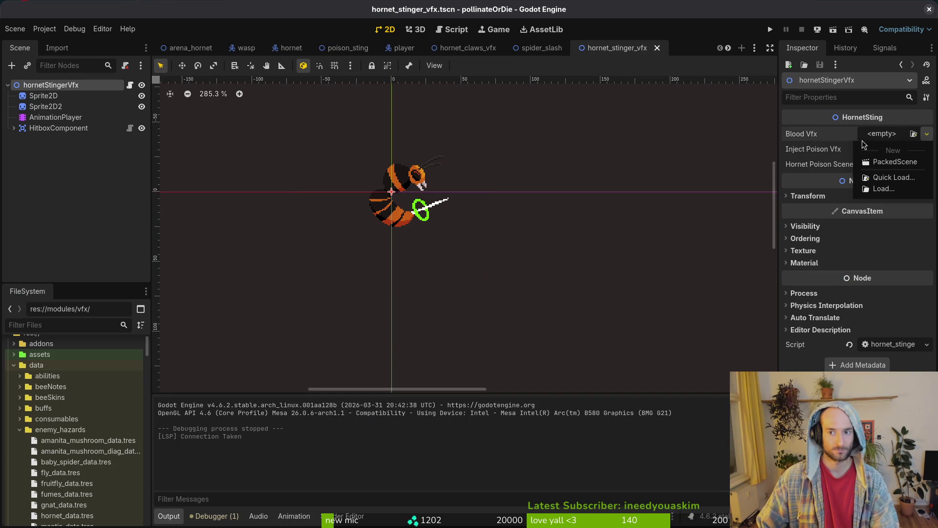
click(898, 161)
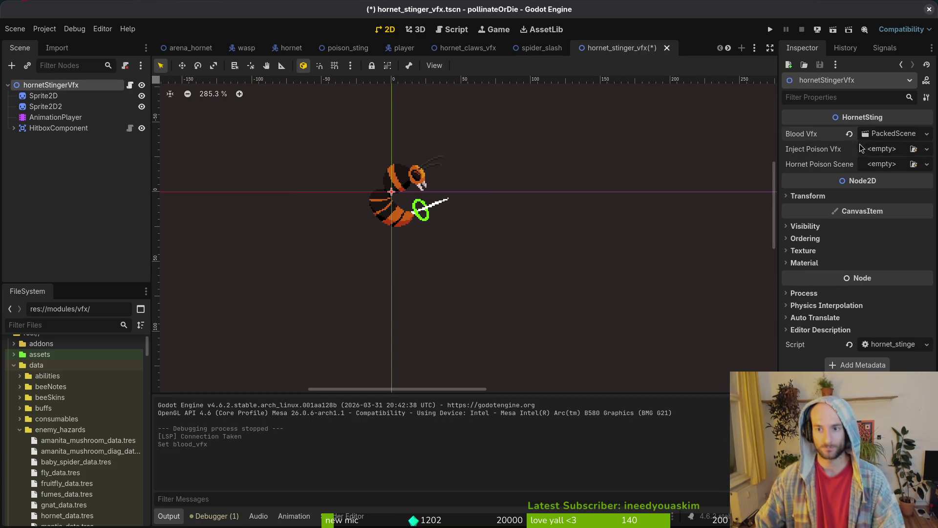
click(849, 134)
click(927, 133)
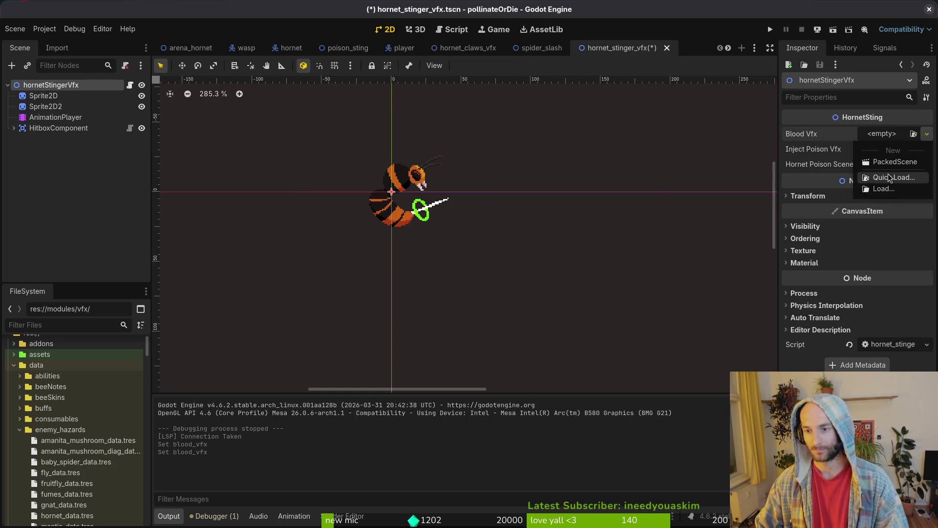
click(884, 179)
text(blood)
key(Return)
key(ctrl+s)
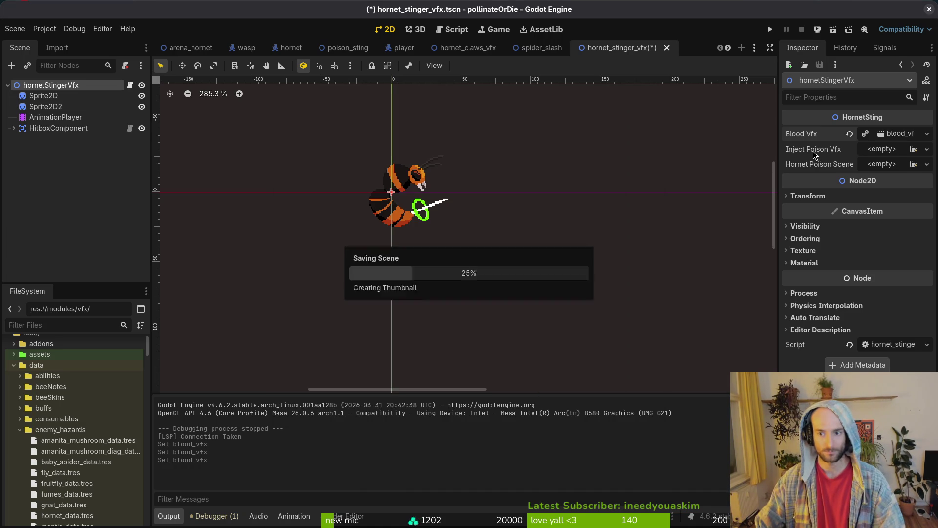
Quick Load inject_poison_vfx.tscn into the Inject Poison Vfx slot and save
click(927, 149)
click(887, 175)
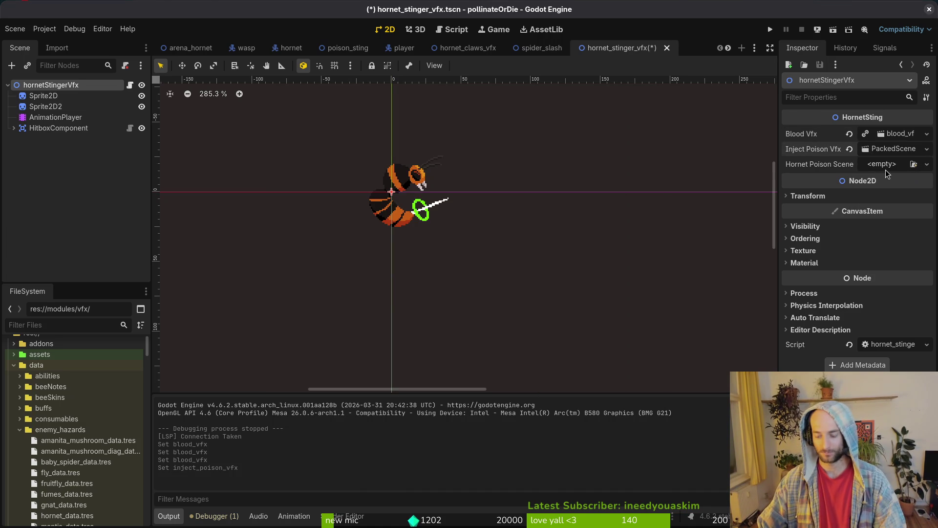
click(927, 149)
click(887, 193)
text(inje)
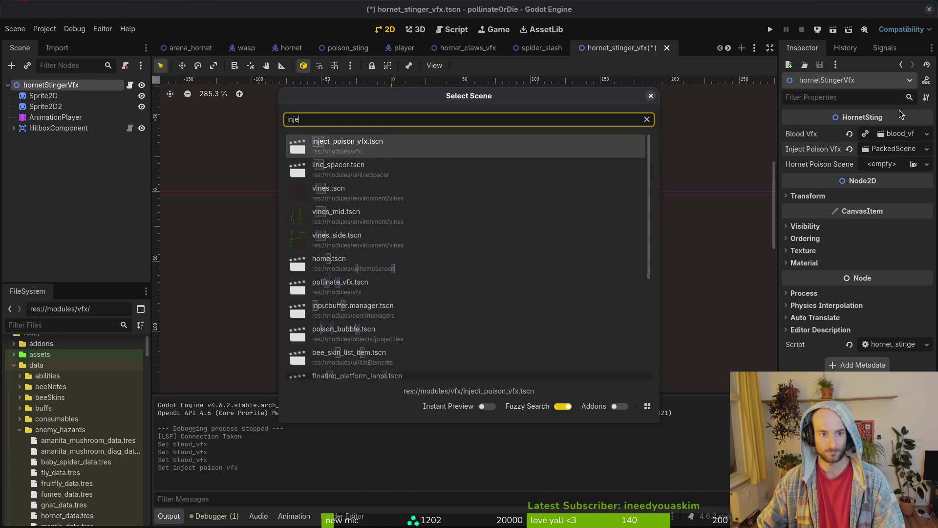
key(Return)
key(ctrl+s)
Search for a Hornet Poison Scene without picking one, then go to its export line in Vim
click(927, 164)
click(887, 204)
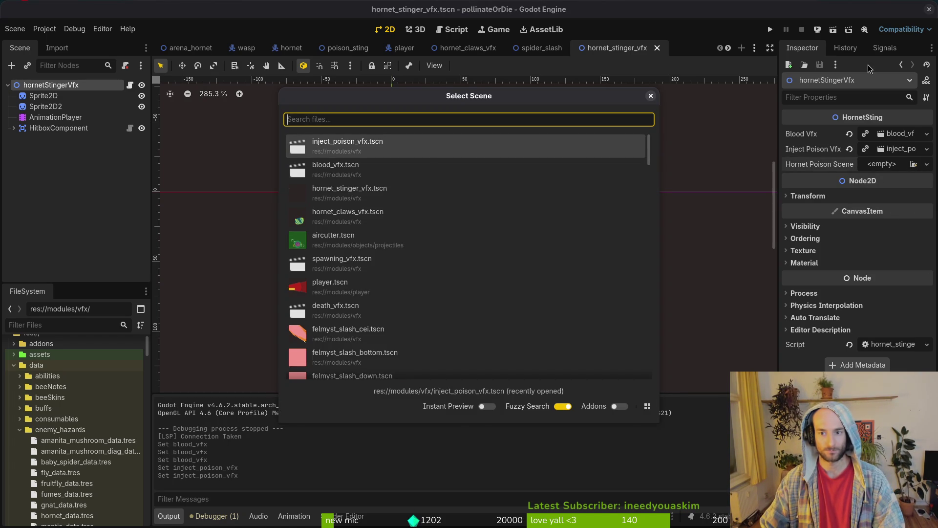
key(Escape)
key(alt+Tab)
key(j)
key(j)
key(j)
key(l)
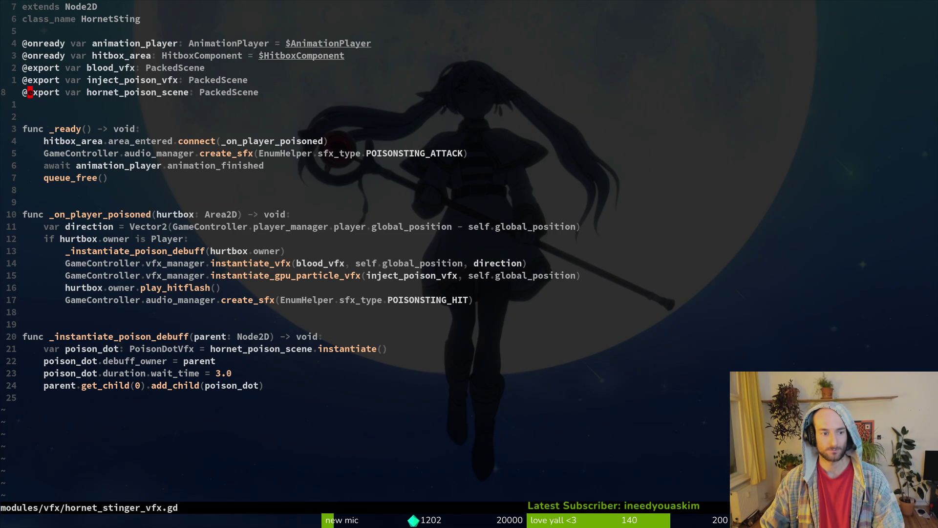
Rename the hornet_poison_scene export to poison_dot_scene
text(cwhornet_)
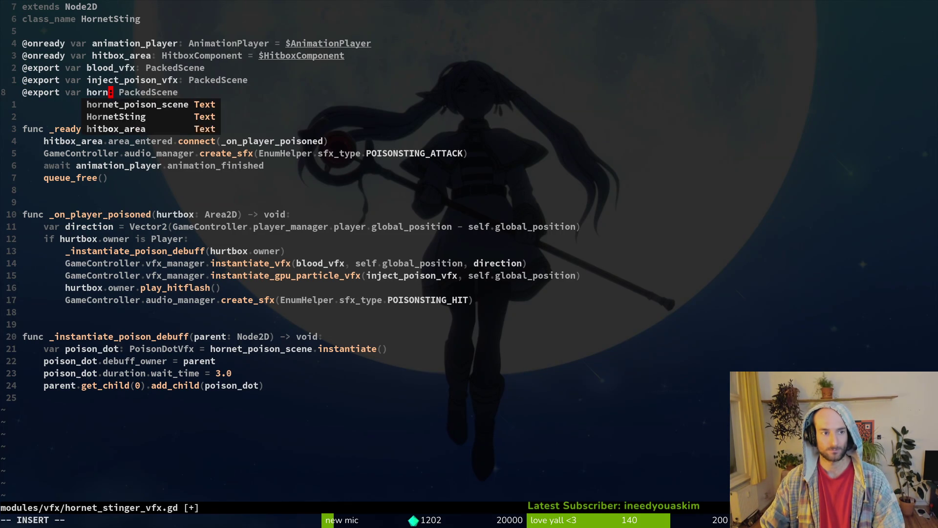
key(BackSpace)
key(BackSpace)
key(BackSpace)
text(poison_dot)
key(Escape)
text(a_scene)
key(Escape)
Replace the hornet_poison_scene reference before instantiate() with poison_dot_scene and save the script
key(2)
key(1)
key(j)
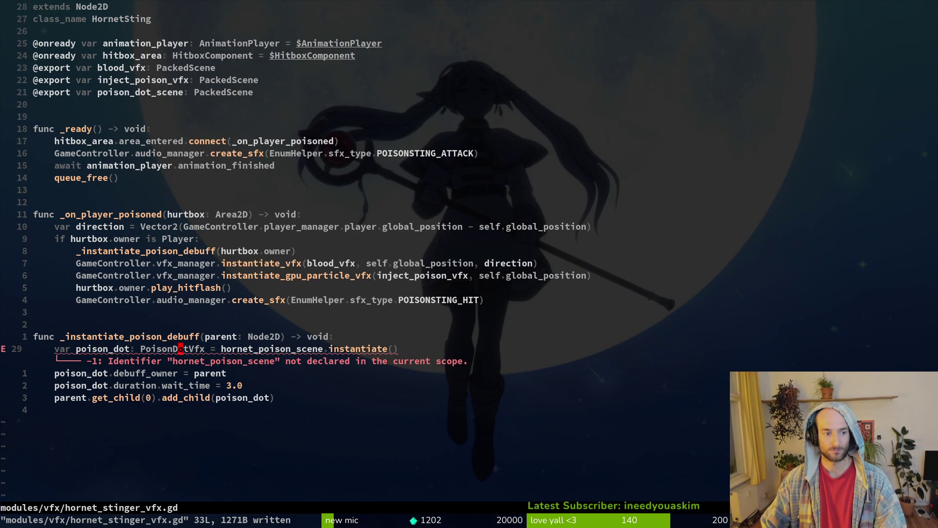
text(dwai)
key(Escape)
key(u)
key(p)
key(u)
text(Pui)
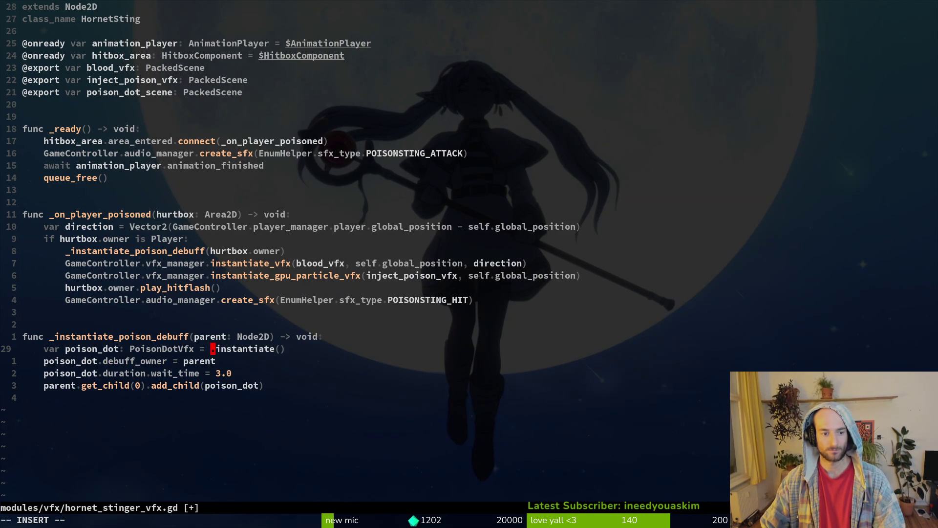
text(poison_dot_scene)
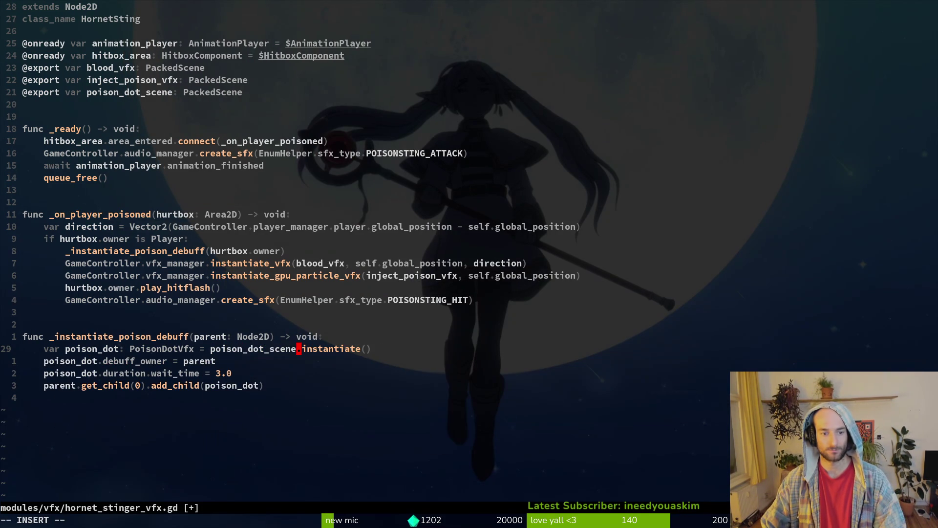
key(Escape)
text(:w)
key(Return)
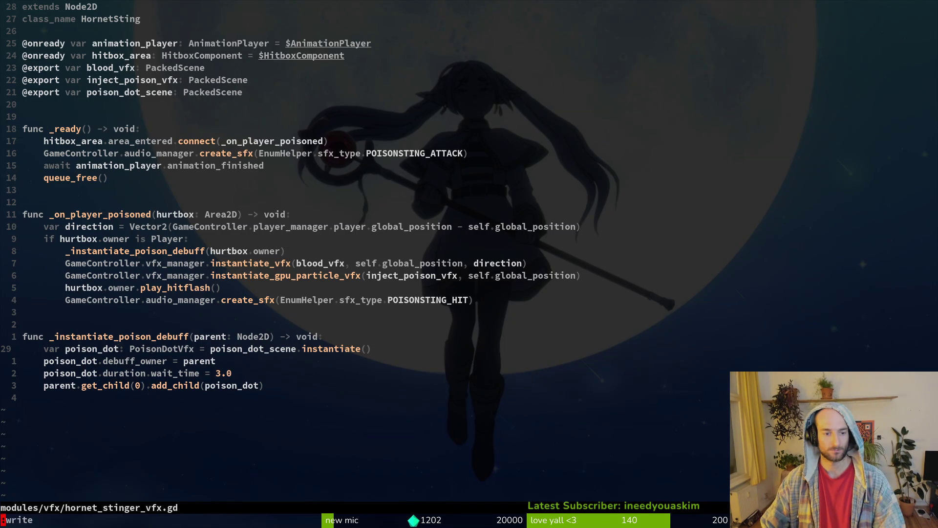
key(alt+Tab)
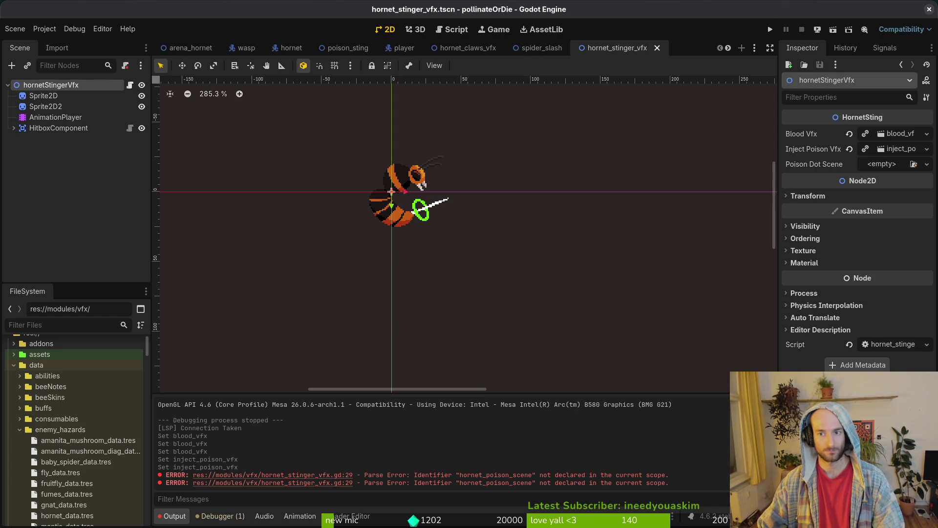
Quick Load the poison dot VFX scene into Poison Dot Scene and test-run the game
click(881, 166)
click(895, 195)
text(poison)
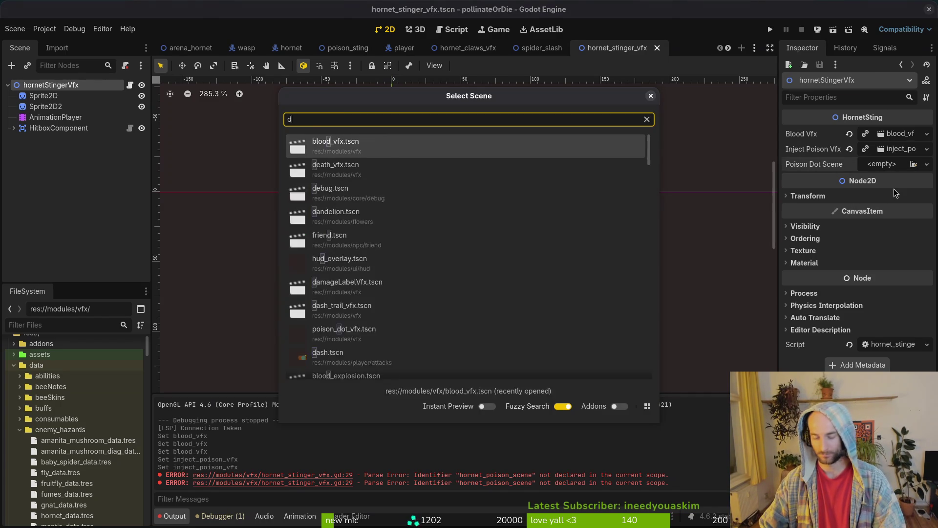
key(Return)
click(18, 164)
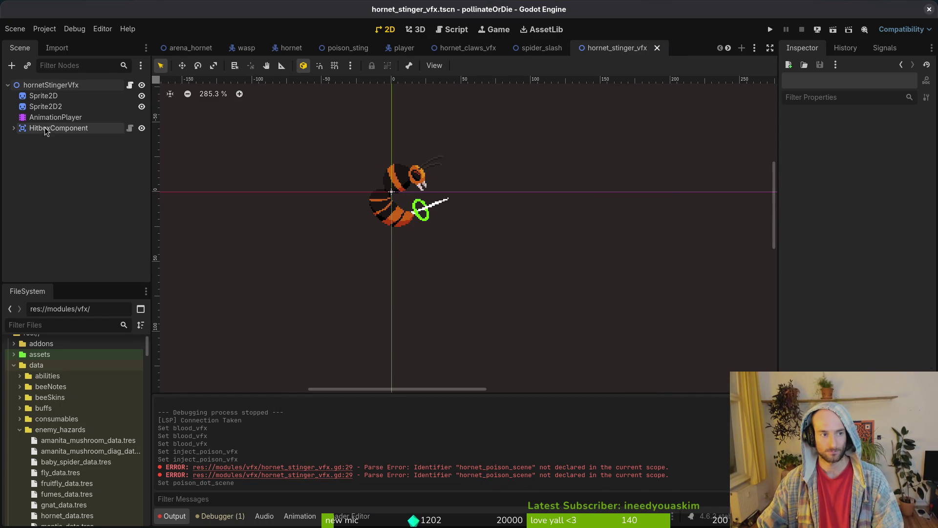
click(770, 30)
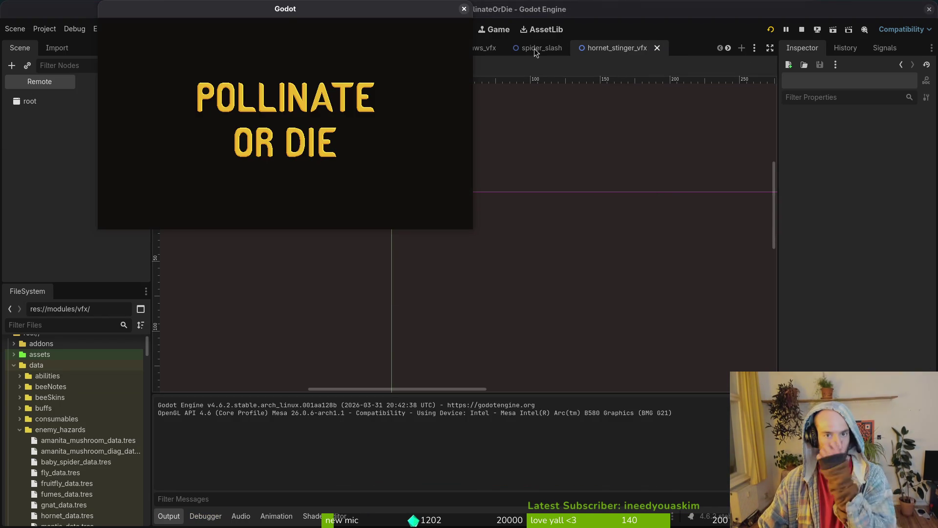
Hide the Sprite2D2 hornet sprite, save the stinger VFX scene, and relaunch the game
click(45, 107)
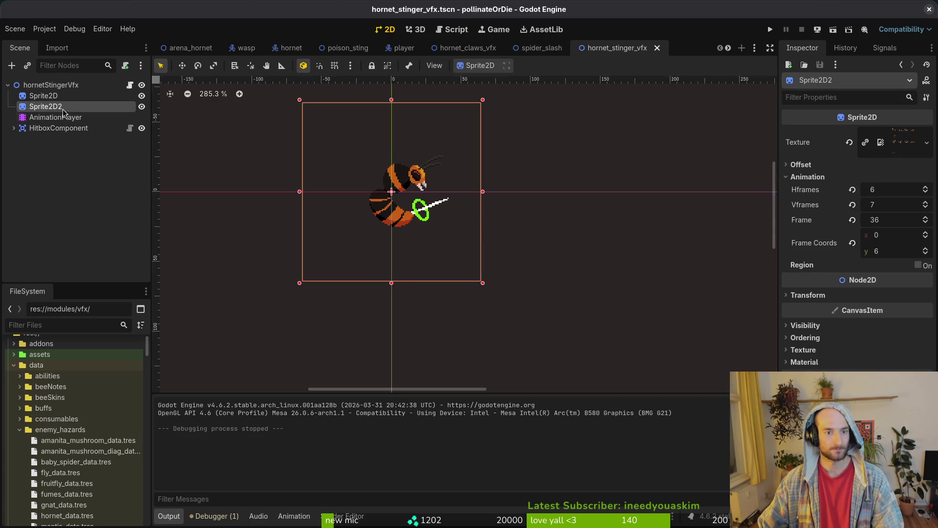
click(141, 106)
key(ctrl+s)
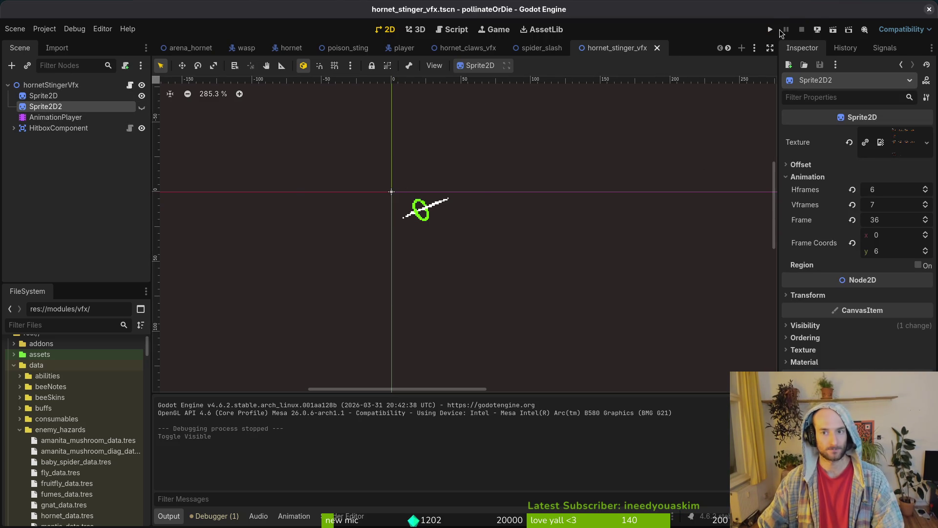
click(770, 29)
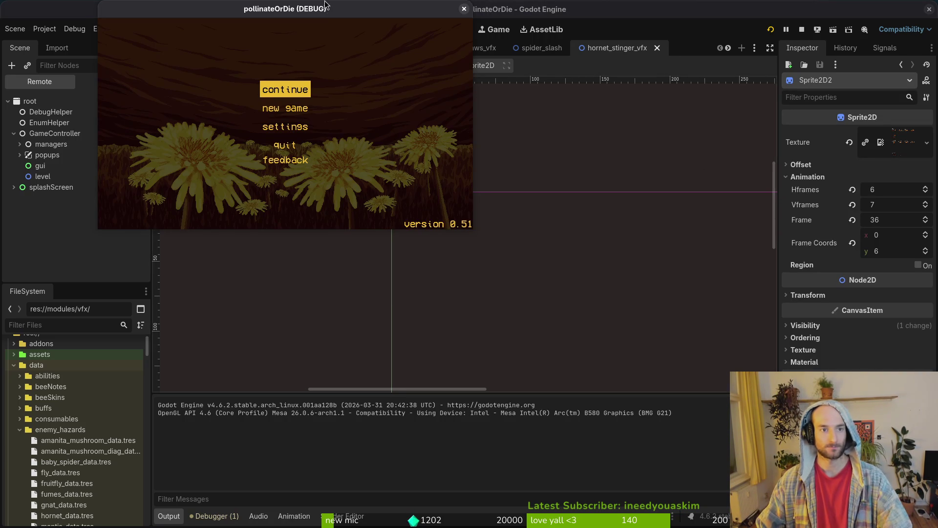
Continue the saved game, maximize the window, and load the Hornet boss level to fight
key(Return)
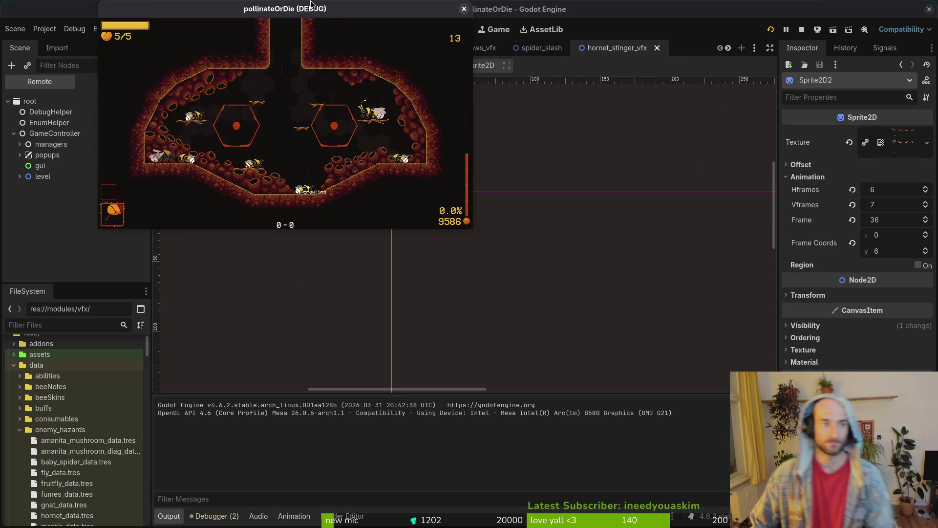
double_click(328, 8)
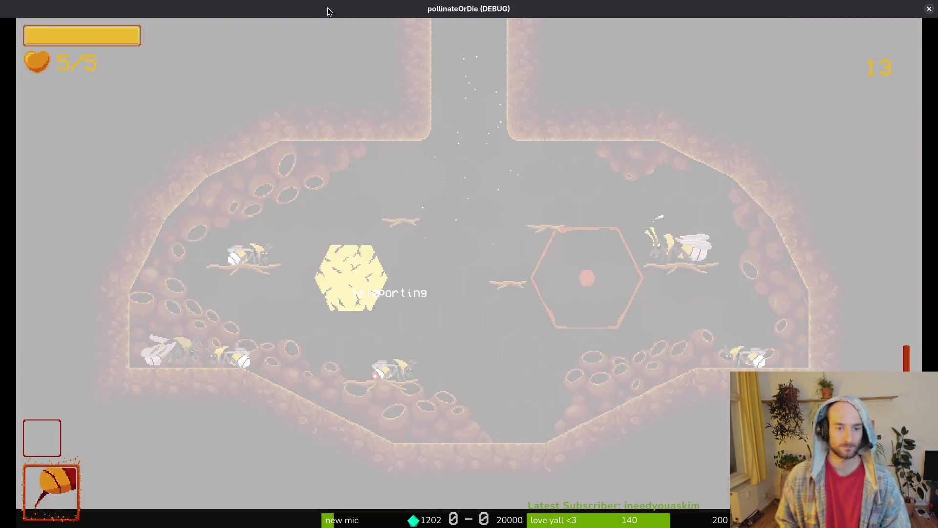
key(Up)
key(Return)
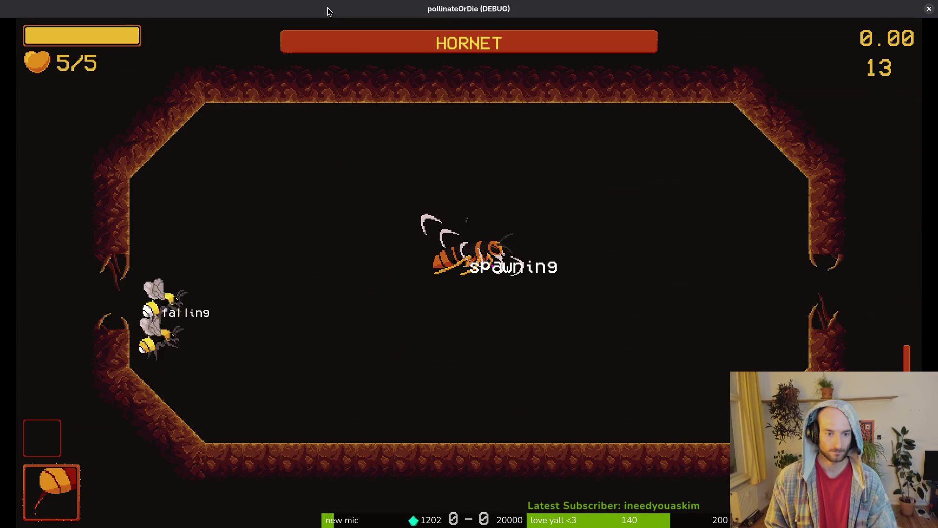
key(Right)
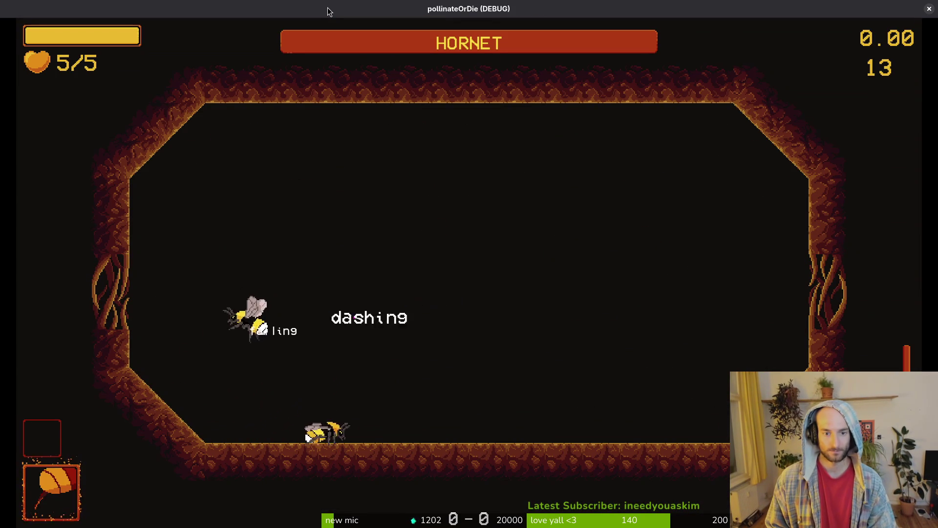